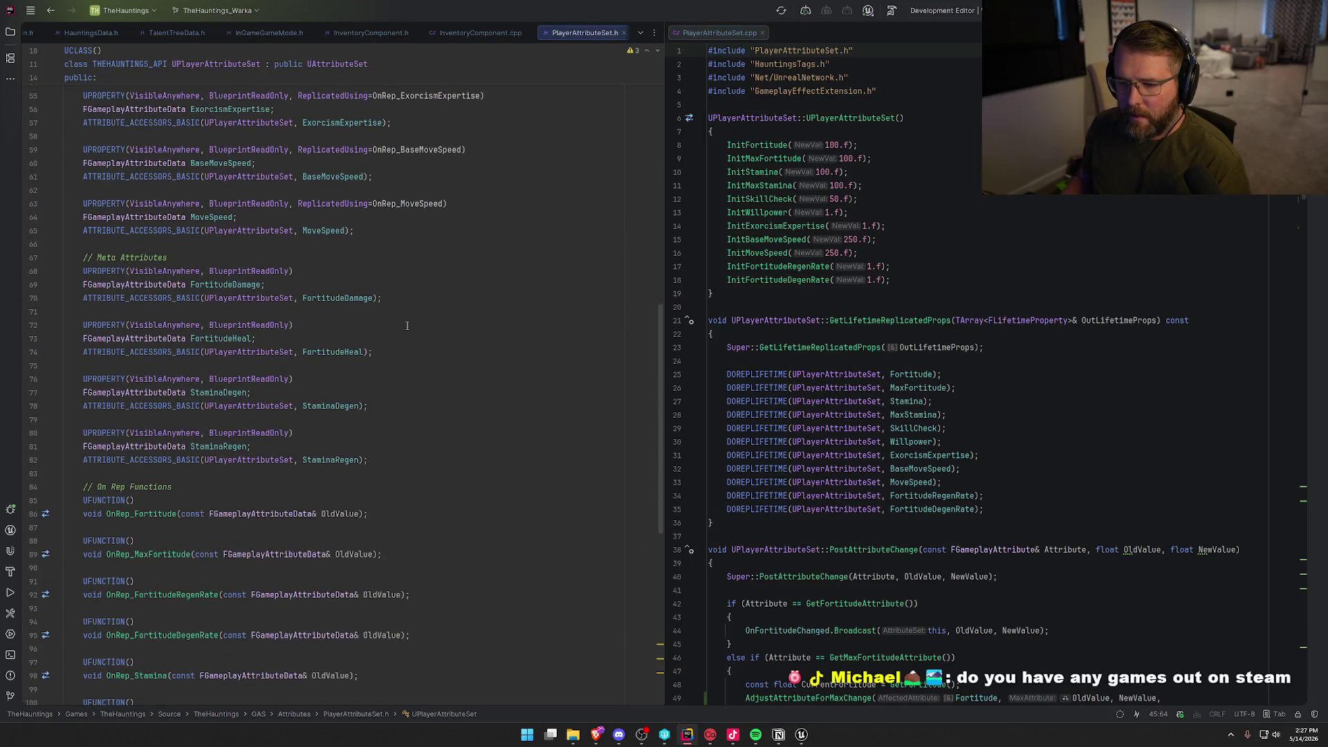
# Duplicate the MaxStamina UPROPERTY block directly below itself in PlayerAttributeSet.h.
pyautogui.press('Return')
pyautogui.press('Return')
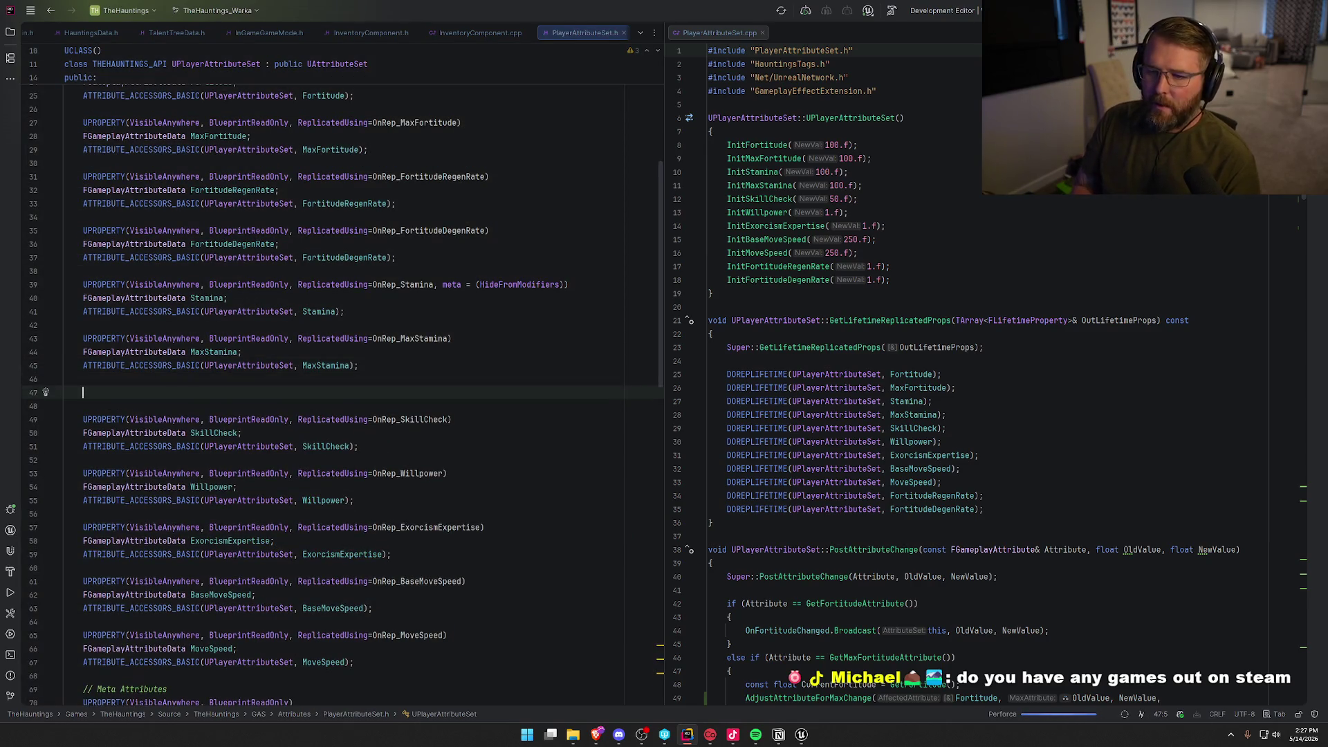
pyautogui.click(83, 338)
pyautogui.moveTo(83, 338)
pyautogui.mouseDown()
pyautogui.moveTo(96, 367)
pyautogui.moveTo(421, 374)
pyautogui.mouseUp()
pyautogui.hotkey('ctrl', 'c')
pyautogui.click(418, 392)
pyautogui.hotkey('ctrl', 'v')
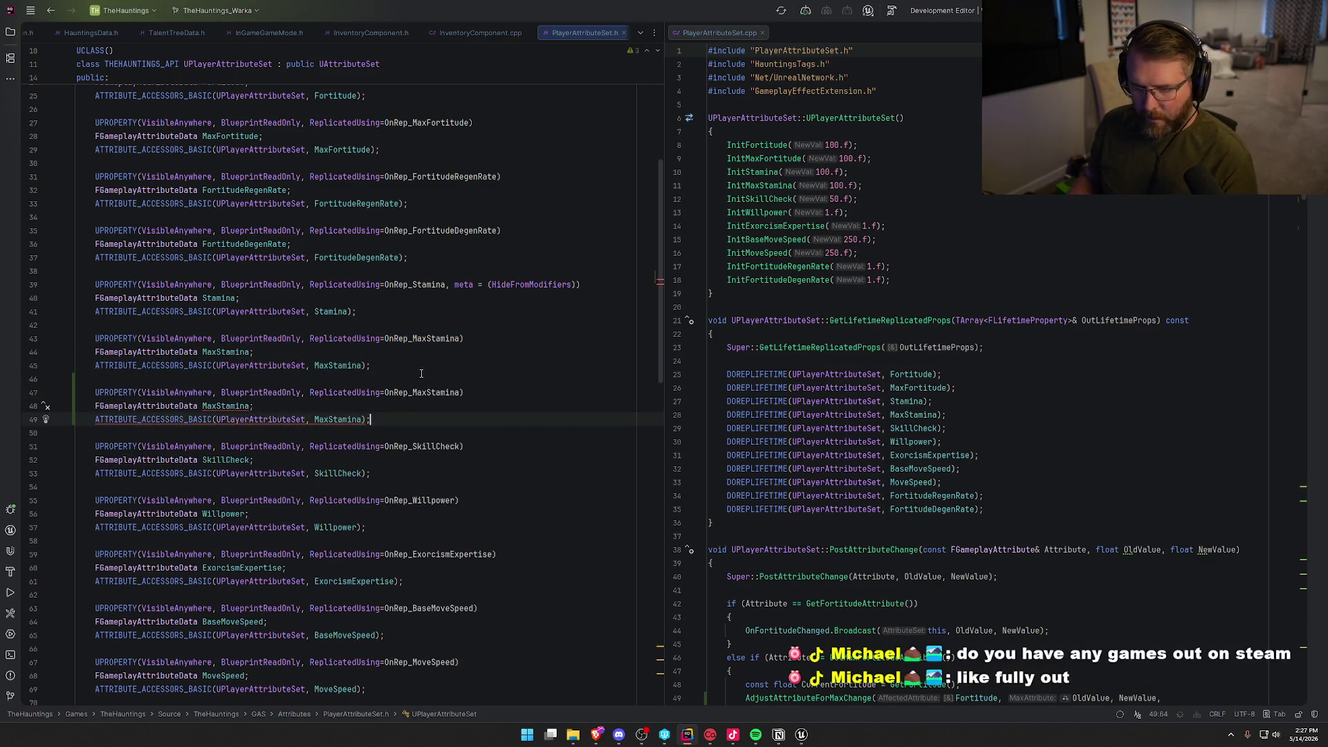
# Rename the duplicate's OnRep callback, property and accessor from MaxStamina to StaminaRegenRate.
pyautogui.click(428, 392)
pyautogui.press('BackSpace')
pyautogui.press('BackSpace')
pyautogui.press('BackSpace')
pyautogui.write('RegenRate')
pyautogui.write('e')
pyautogui.doubleClick(241, 407)
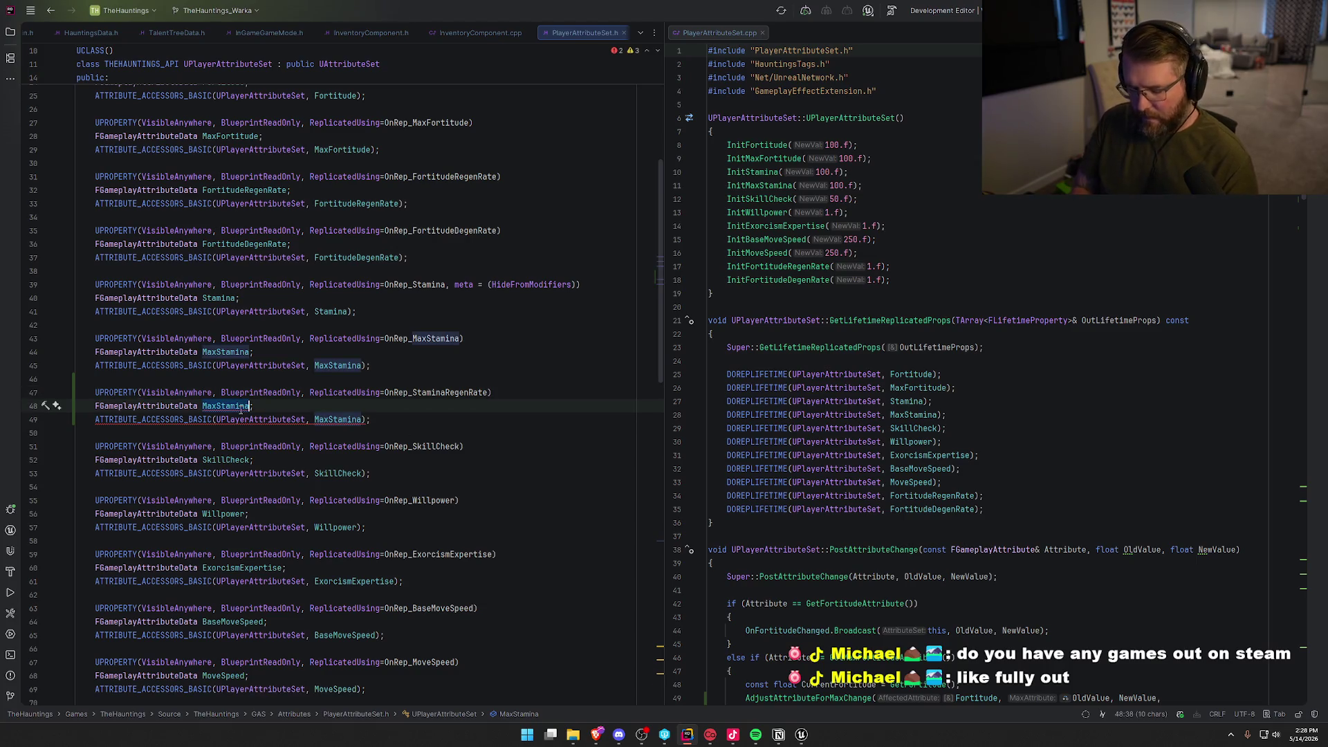
pyautogui.write('StaminaRegenRate')
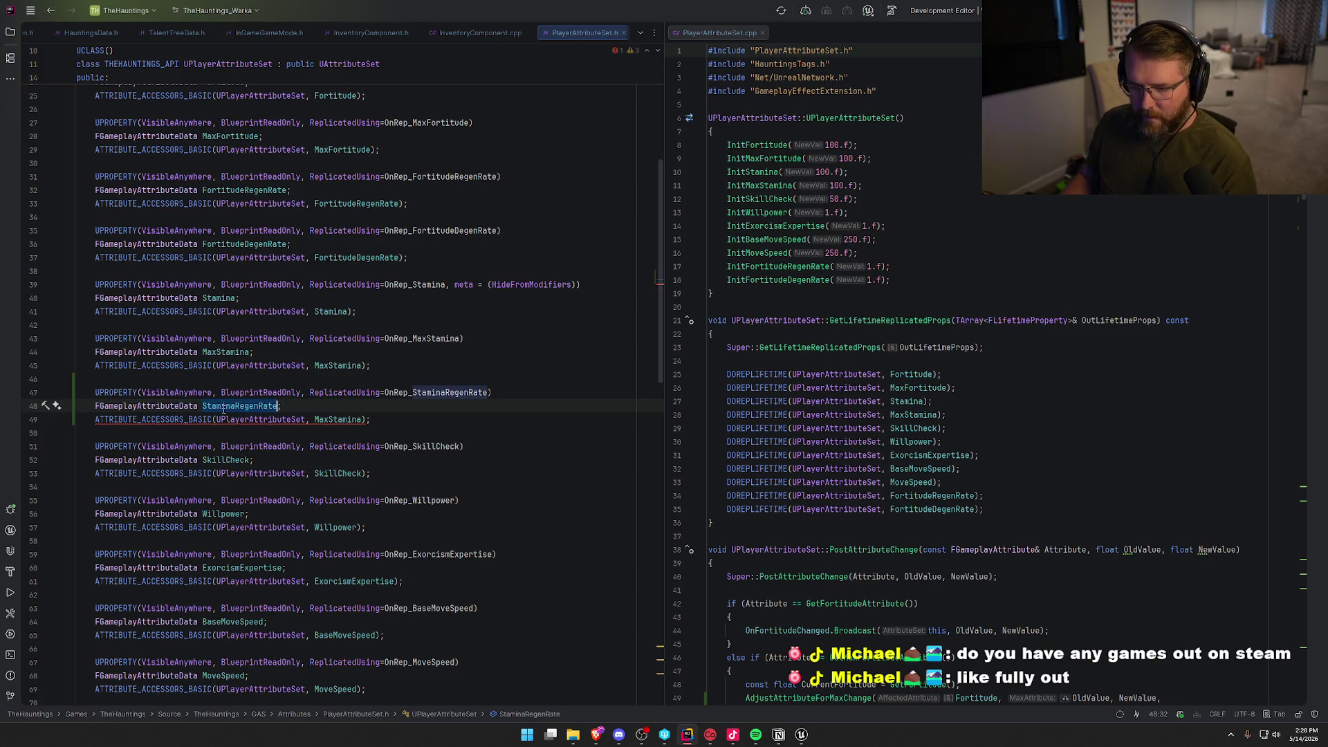
pyautogui.doubleClick(338, 419)
pyautogui.write('StaminaRegenRate')
pyautogui.click(440, 416)
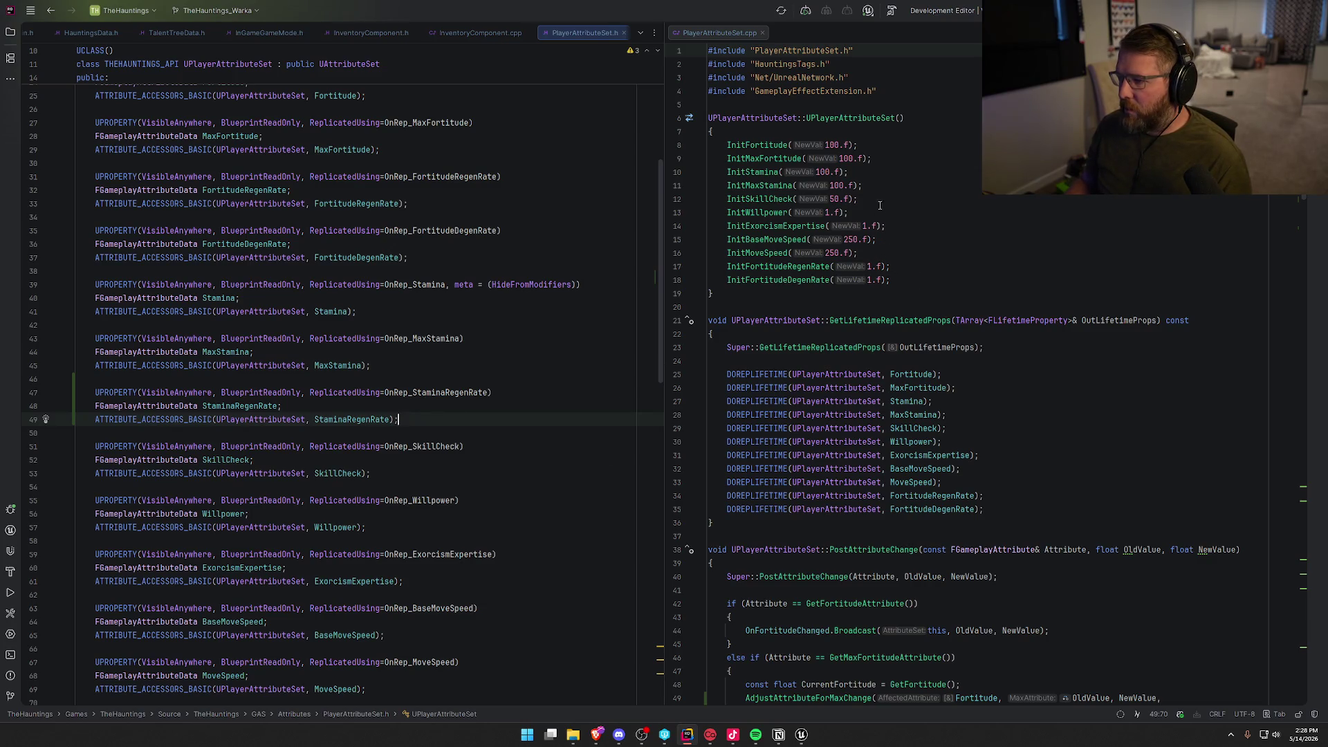
pyautogui.click(889, 185)
# Add InitStaminaRegenRate(5.f) after InitMaxStamina in the constructor.
pyautogui.press('Return')
pyautogui.write('InitStam')
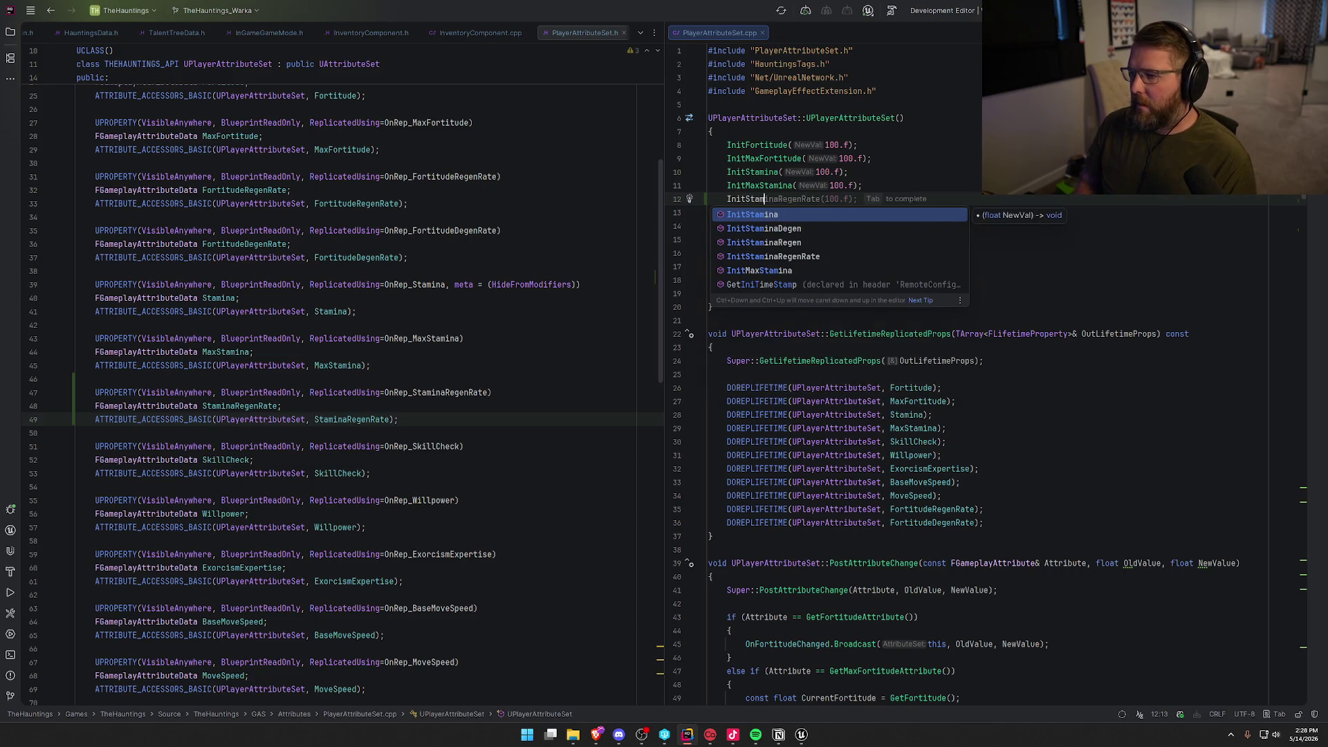
pyautogui.press('Down')
pyautogui.press('Down')
pyautogui.press('Down')
pyautogui.press('Return')
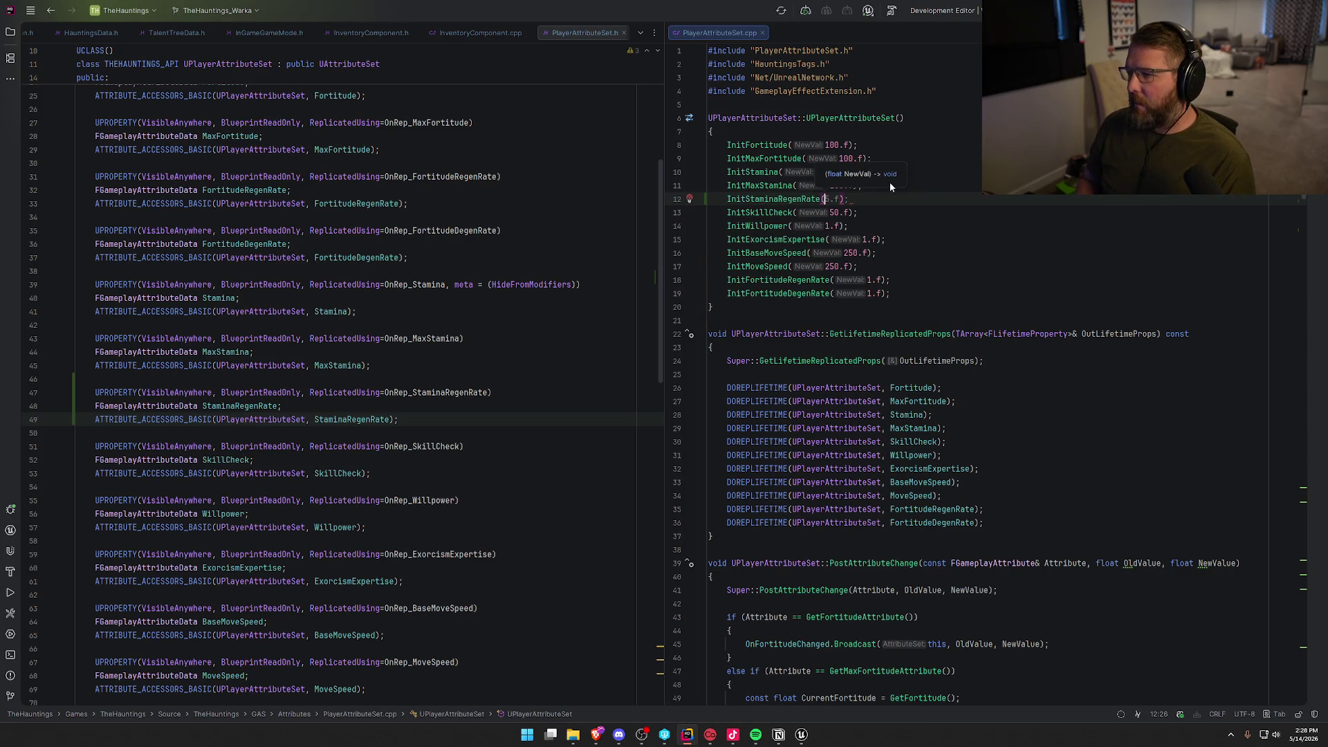
pyautogui.press('End')
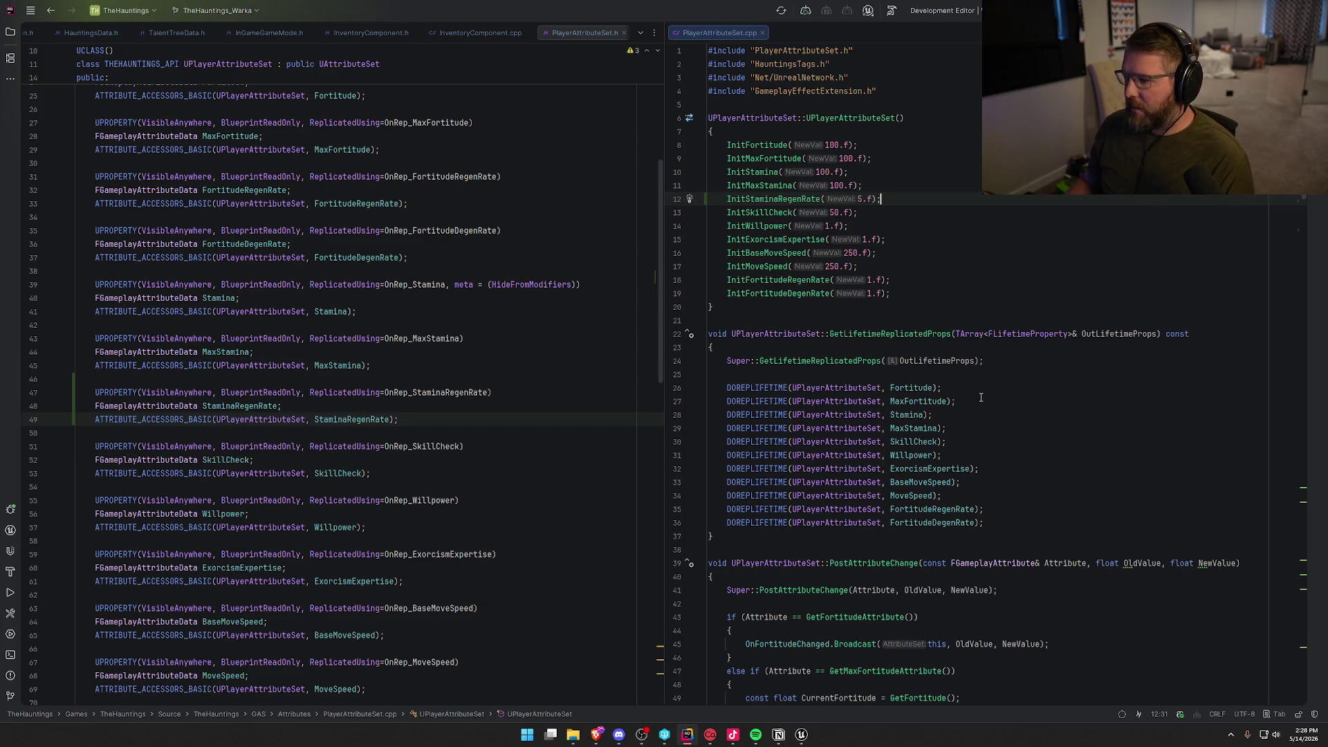
# Register StaminaRegenRate for replication with a DOREPLIFETIME line after MaxStamina.
pyautogui.click(963, 434)
pyautogui.press('Return')
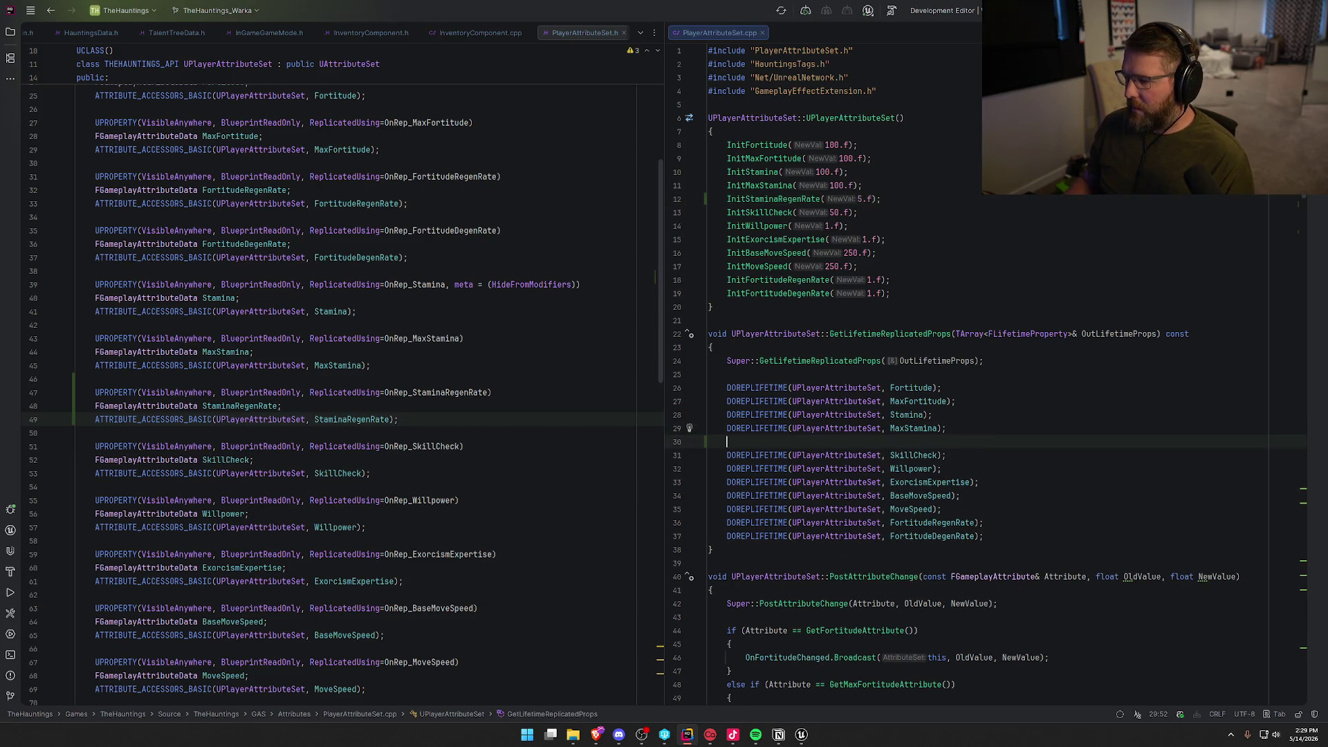
pyautogui.write('DOREP')
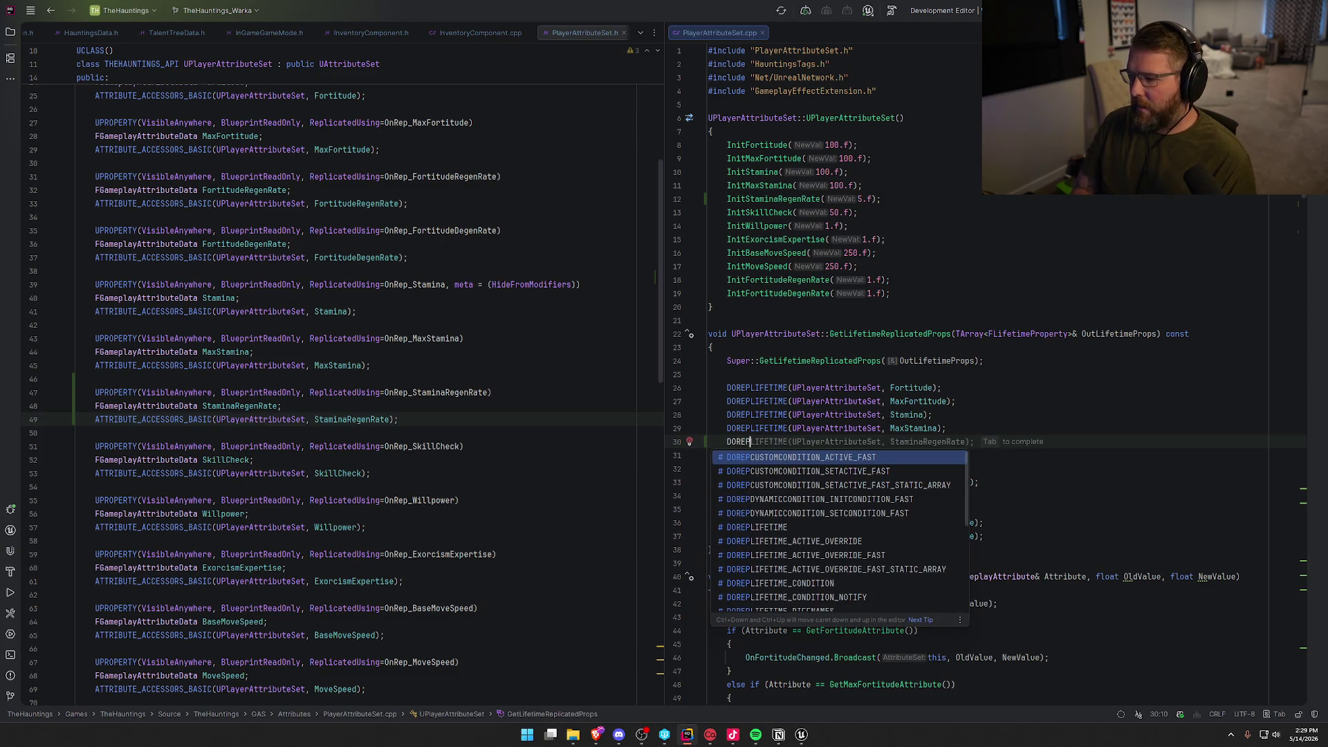
pyautogui.press('Tab')
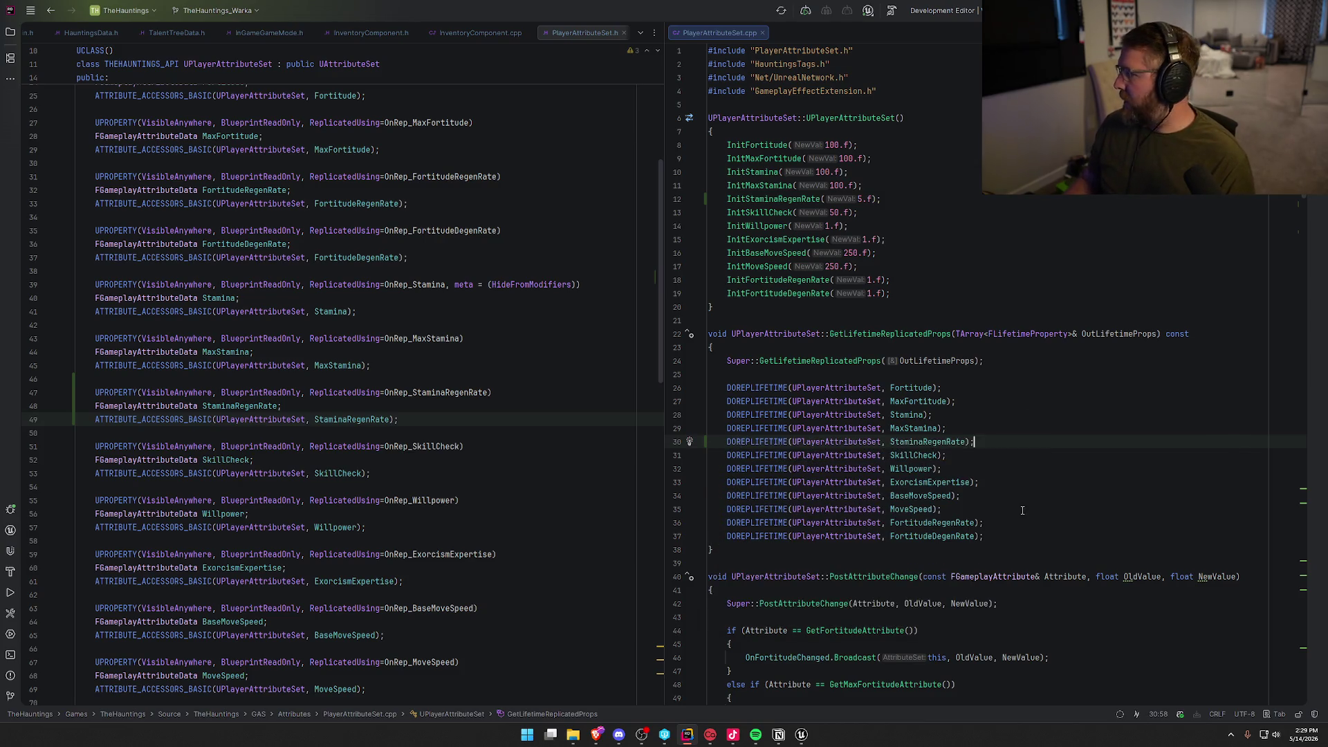
pyautogui.scroll(-4, 1077, 468)
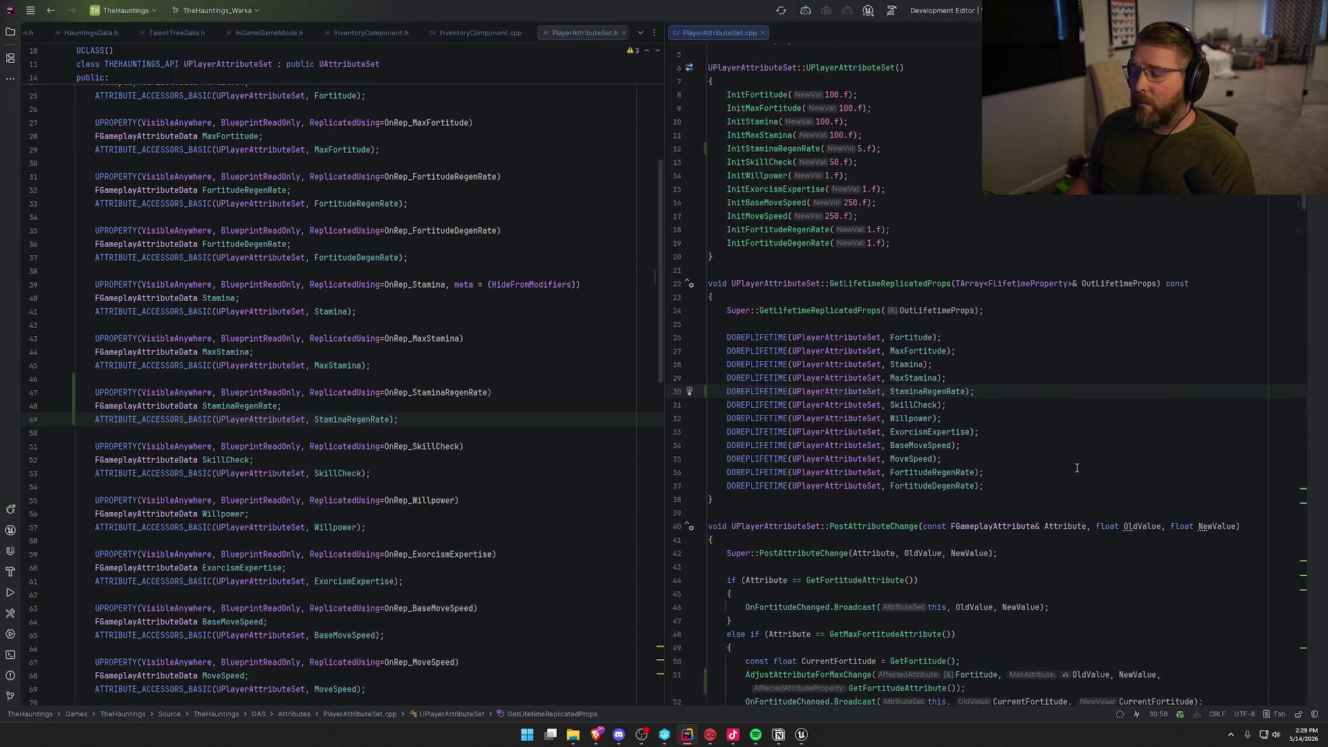
# Define UPlayerAttributeSet::OnRep_StaminaRegenRate with GAMEPLAYATTRIBUTE_REPNOTIFY after OnRep_MaxStamina.
pyautogui.scroll(-10, 1078, 468)
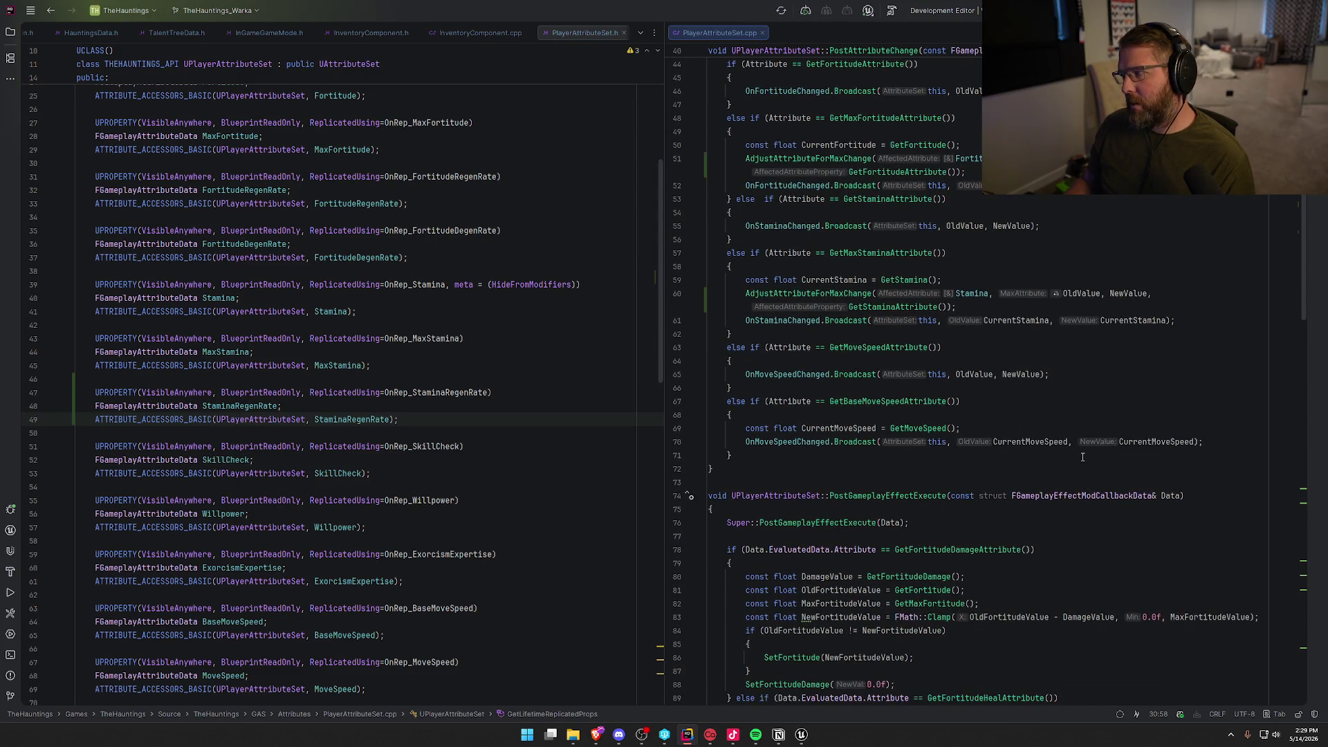
pyautogui.scroll(-15, 1083, 456)
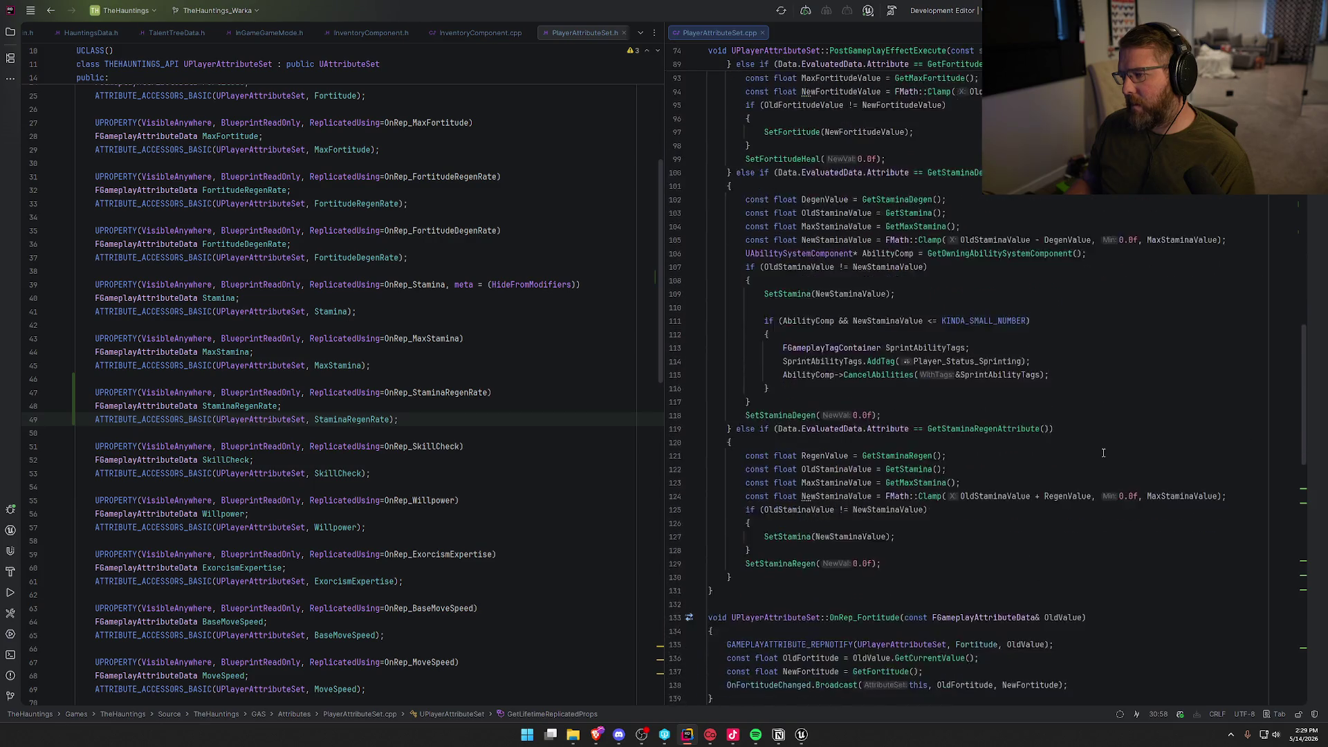
pyautogui.scroll(-15, 1104, 453)
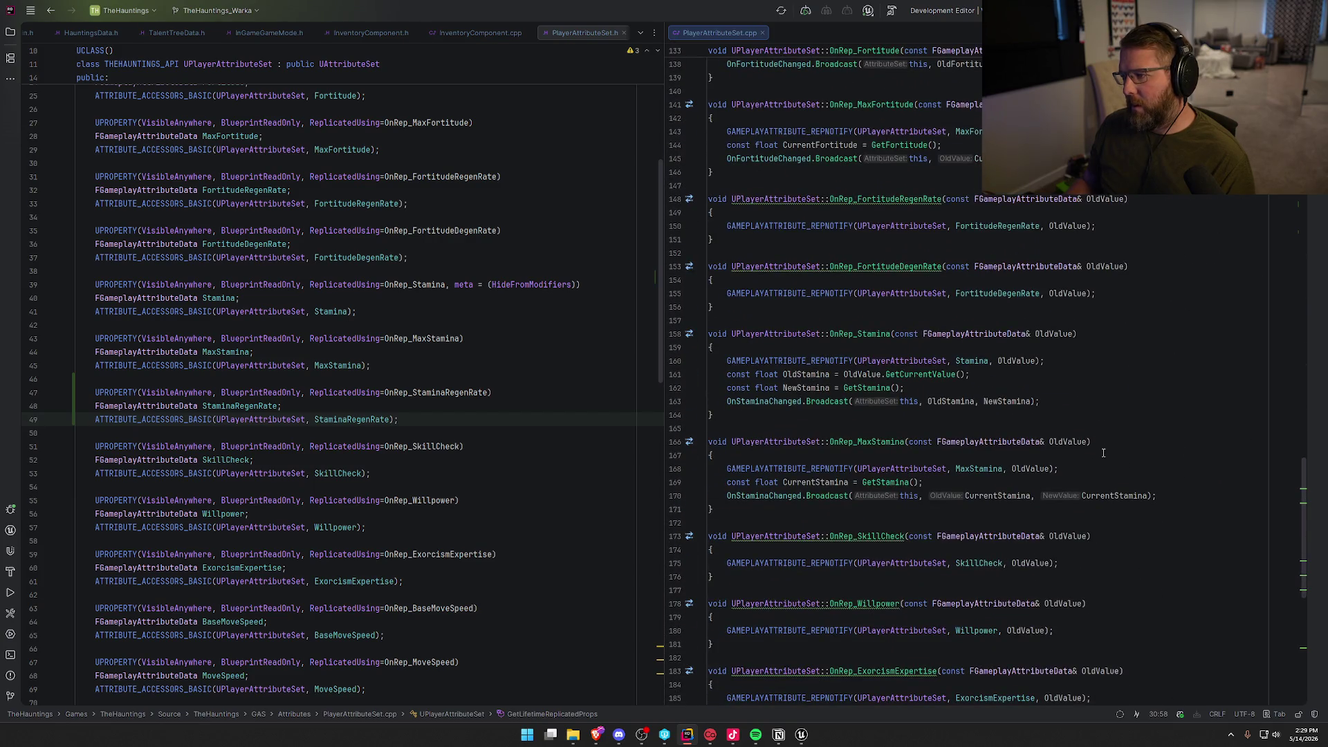
pyautogui.scroll(-3, 1097, 451)
pyautogui.click(761, 389)
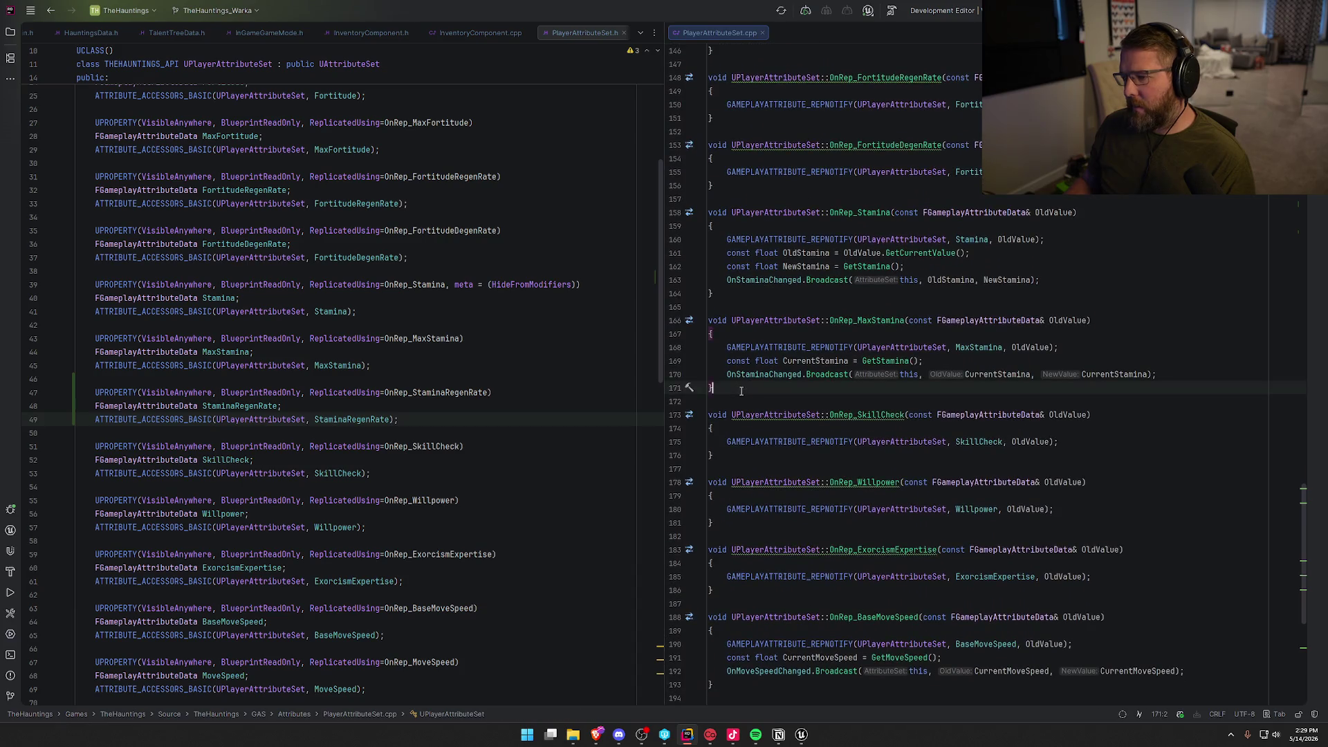
pyautogui.press('Return')
pyautogui.press('Return')
pyautogui.write('void UP')
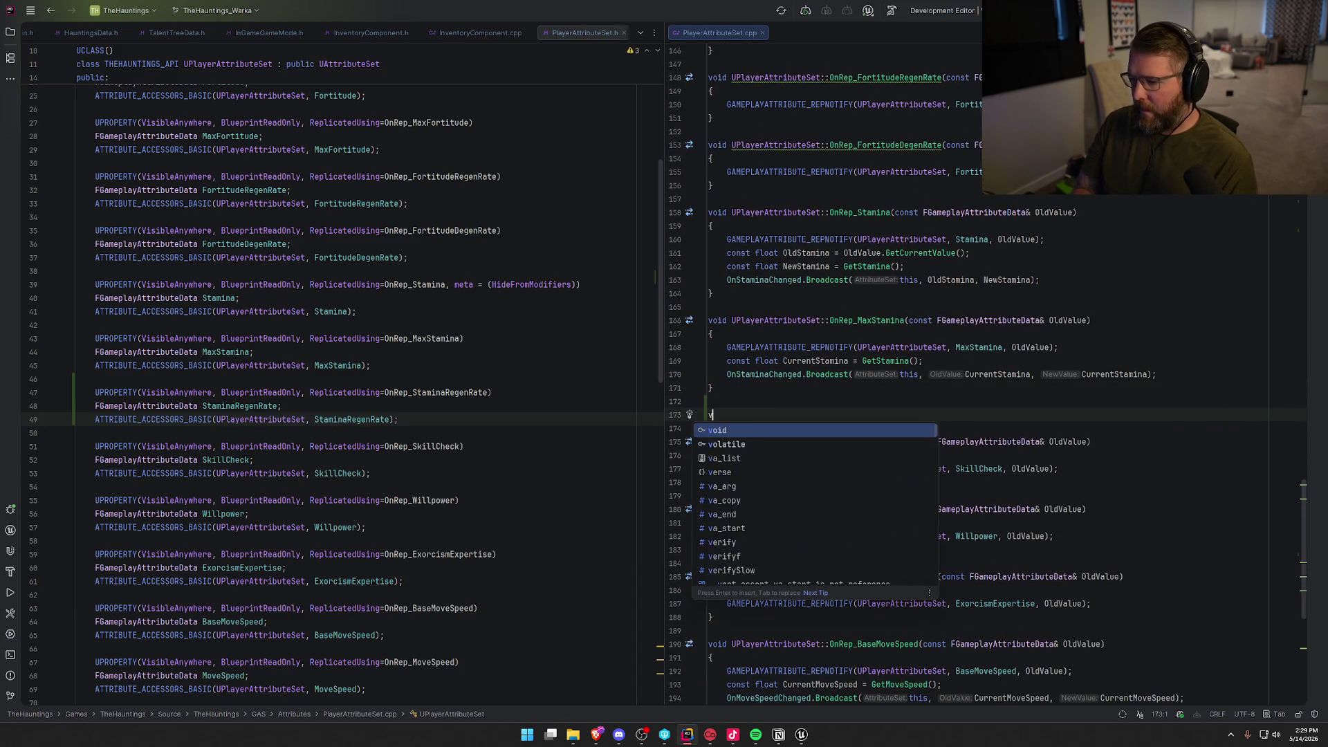
pyautogui.press('Return')
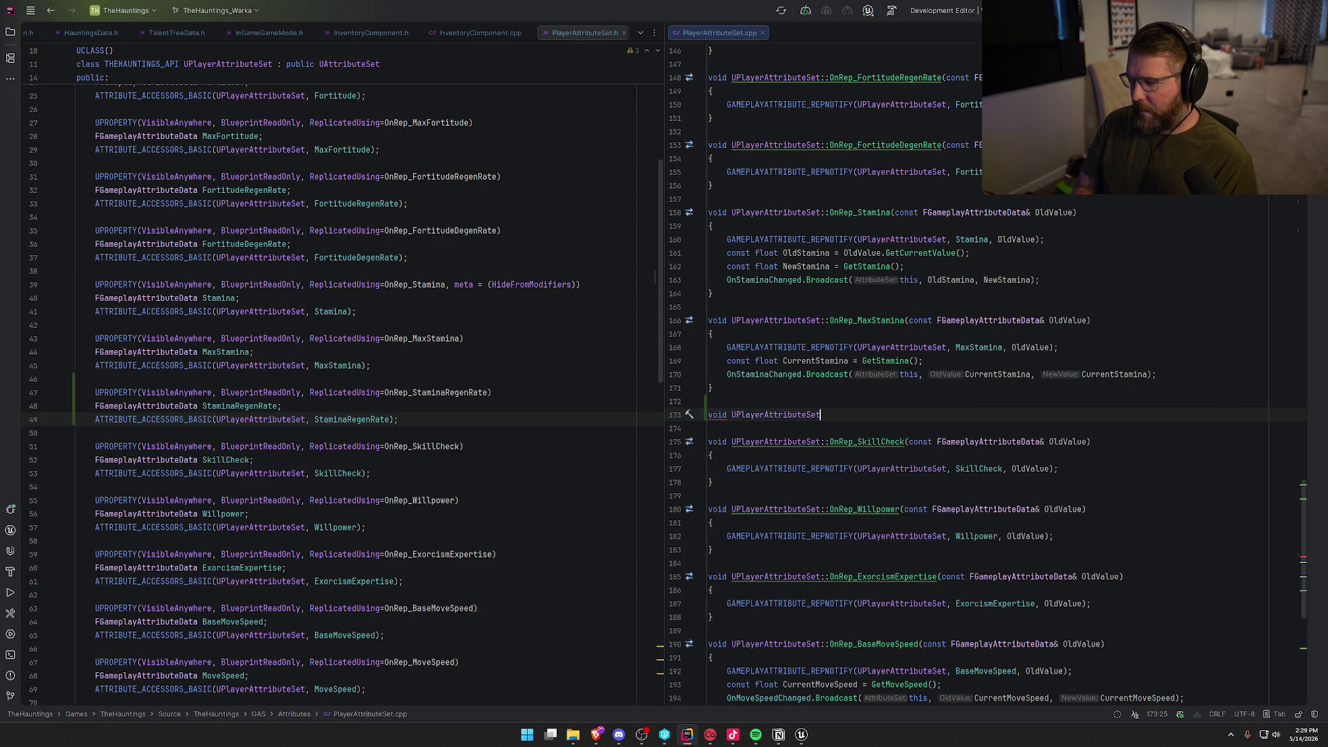
pyautogui.press('Tab')
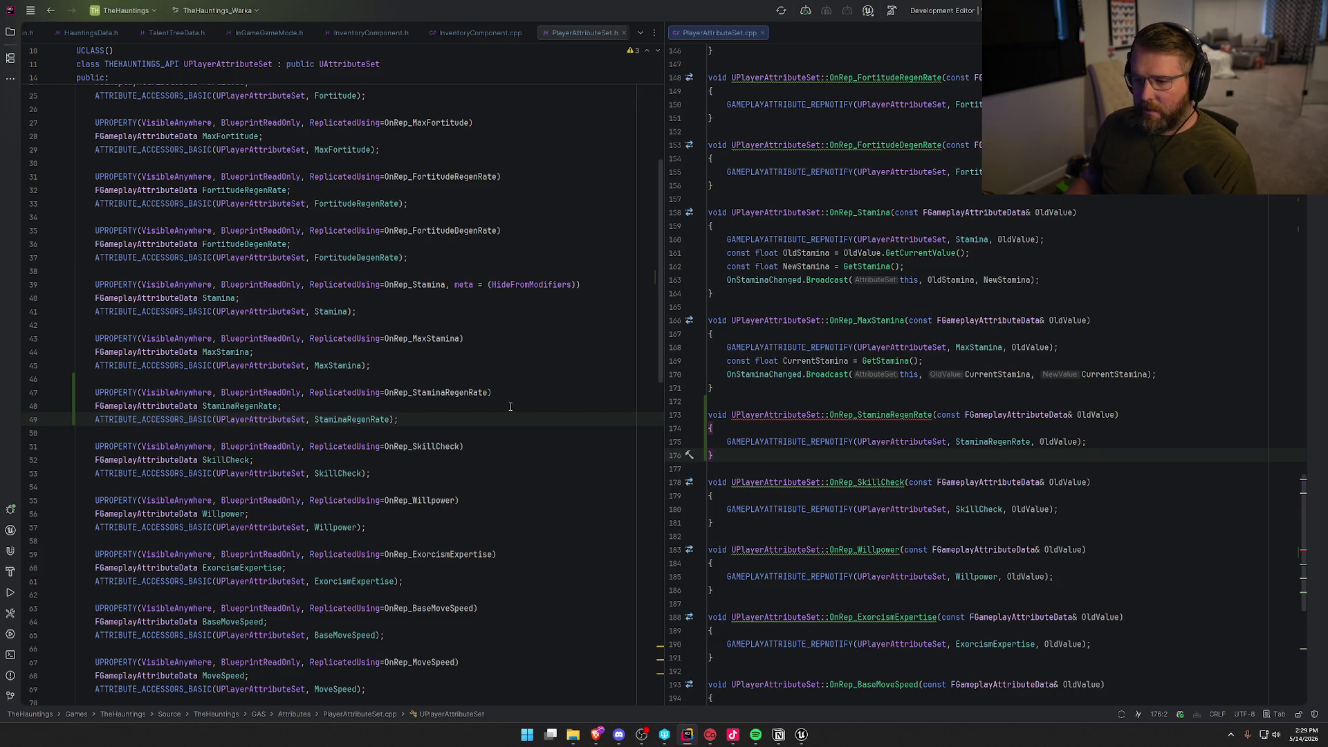
pyautogui.scroll(-15, 389, 457)
# Declare UFUNCTION() void OnRep_StaminaRegenRate(const FGameplayAttributeData& OldValue) below OnRep_MaxStamina.
pyautogui.click(327, 400)
pyautogui.press('Down')
pyautogui.press('Return')
pyautogui.press('Return')
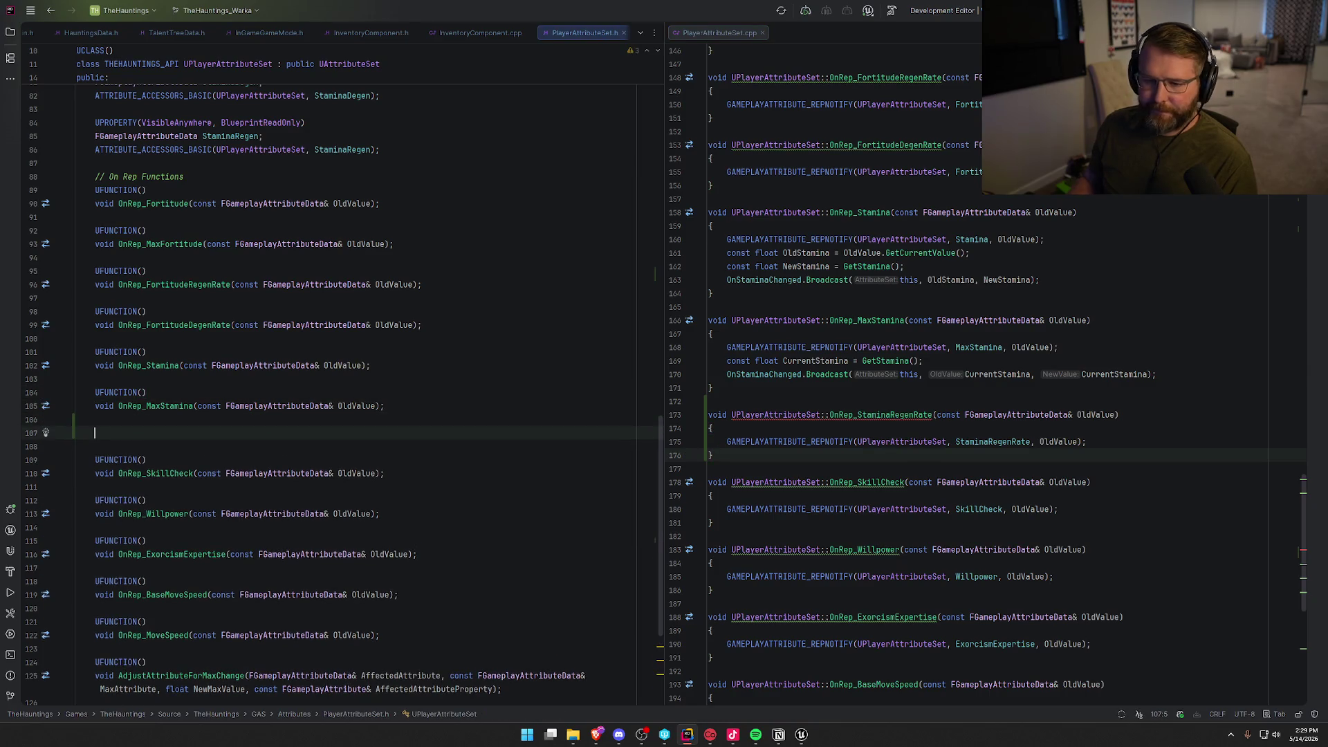
pyautogui.write('UFUNC')
pyautogui.press('Return')
pyautogui.press('End')
pyautogui.press('Return')
pyautogui.write('voi')
pyautogui.press('Return')
pyautogui.write('OnRep_')
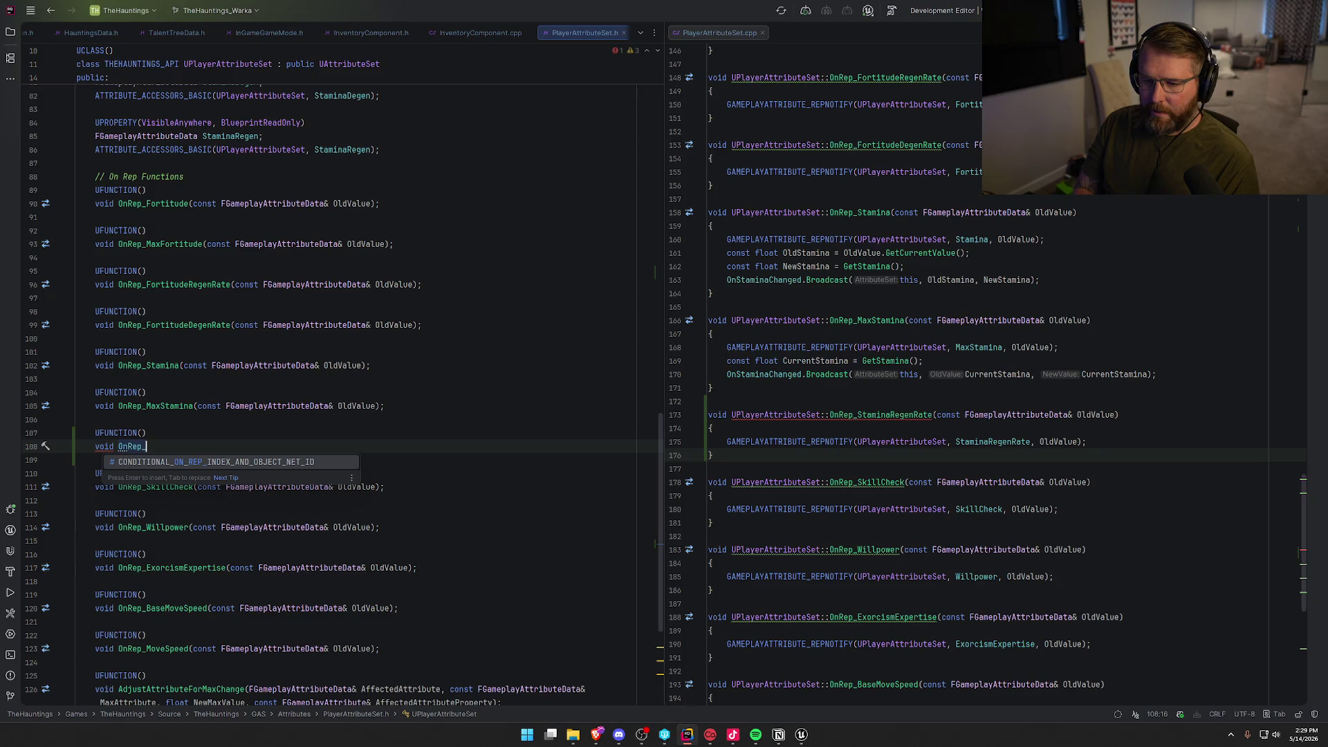
pyautogui.write('Stam')
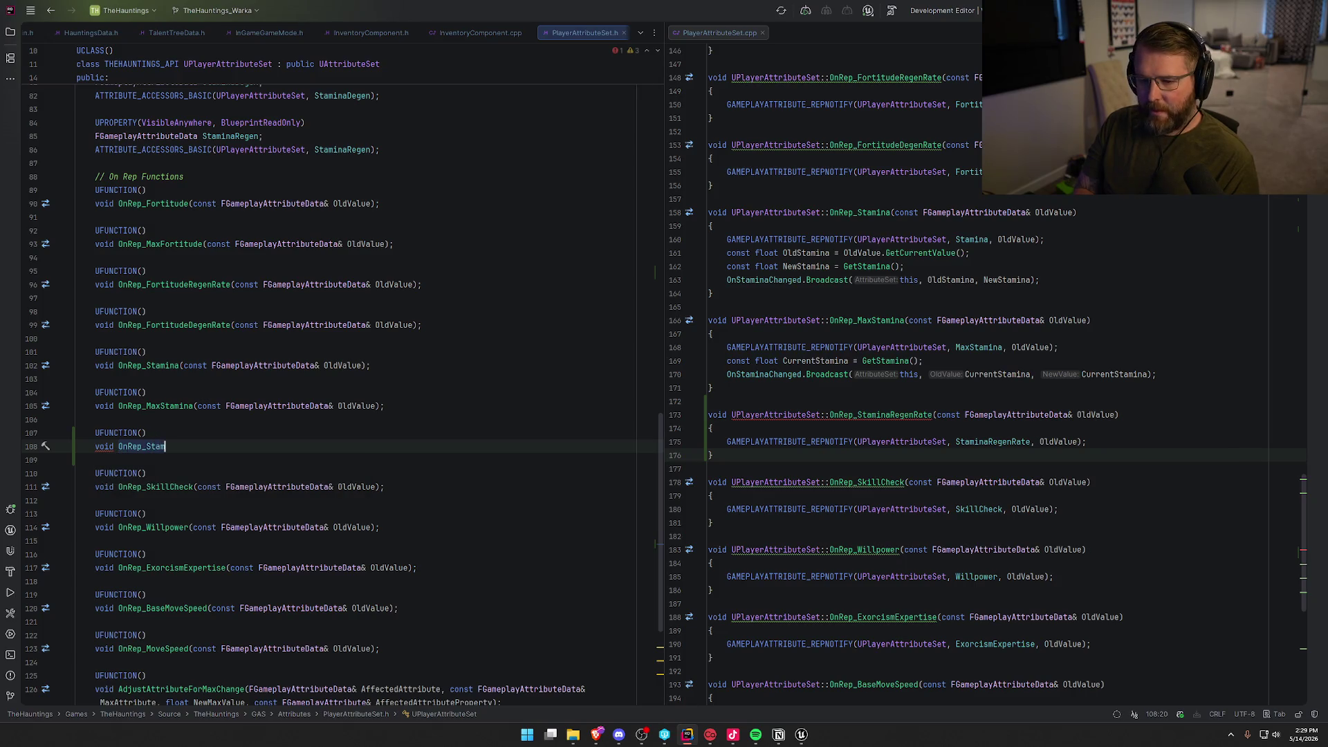
pyautogui.write('inaRegen')
pyautogui.write('Rate(c')
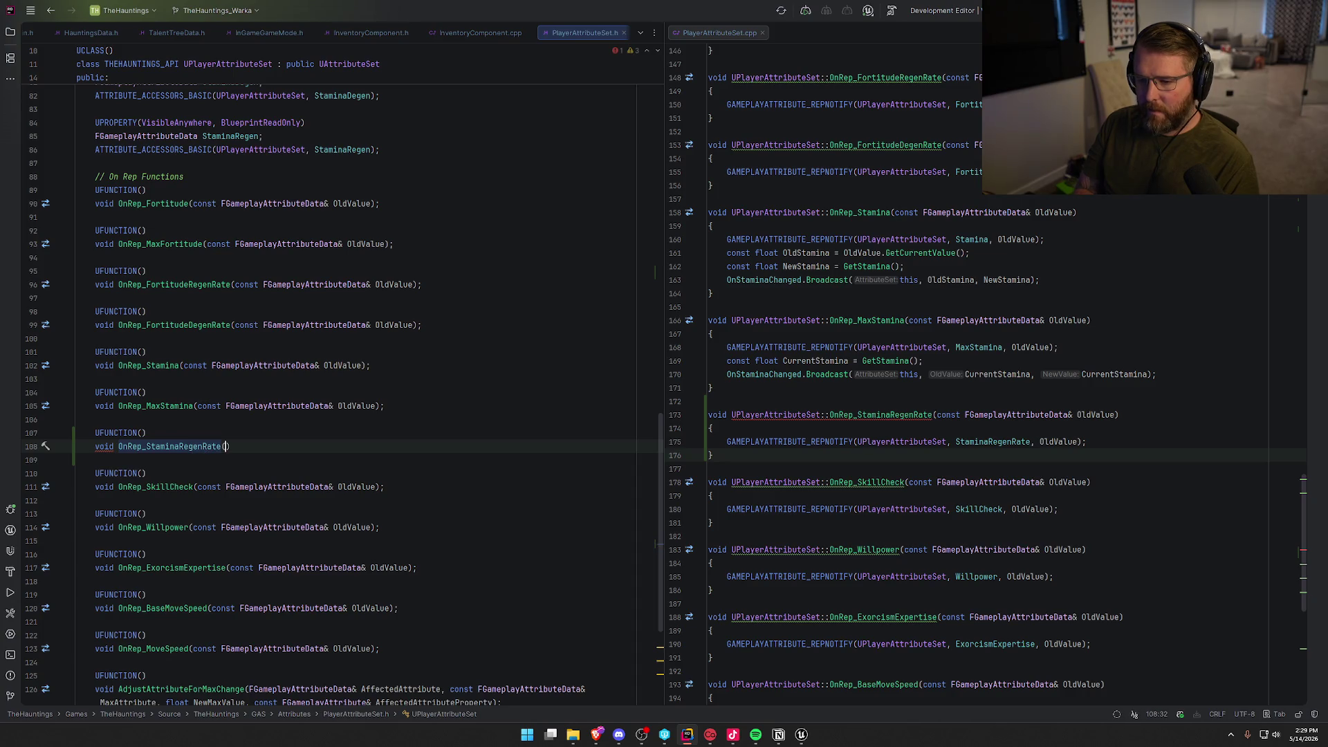
pyautogui.press('Tab')
pyautogui.press('Tab')
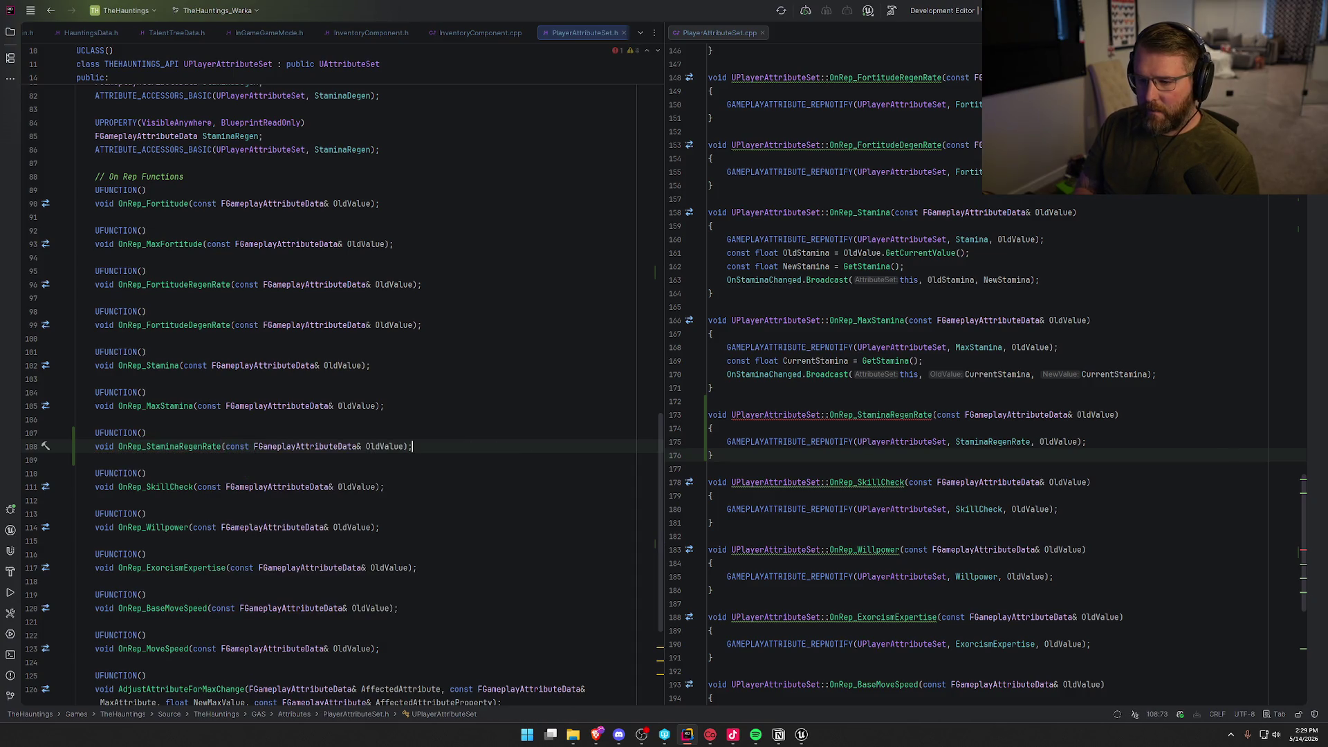
# Compare the new header declaration against its OnRep_StaminaRegenRate definition in the source file.
pyautogui.click(1125, 441)
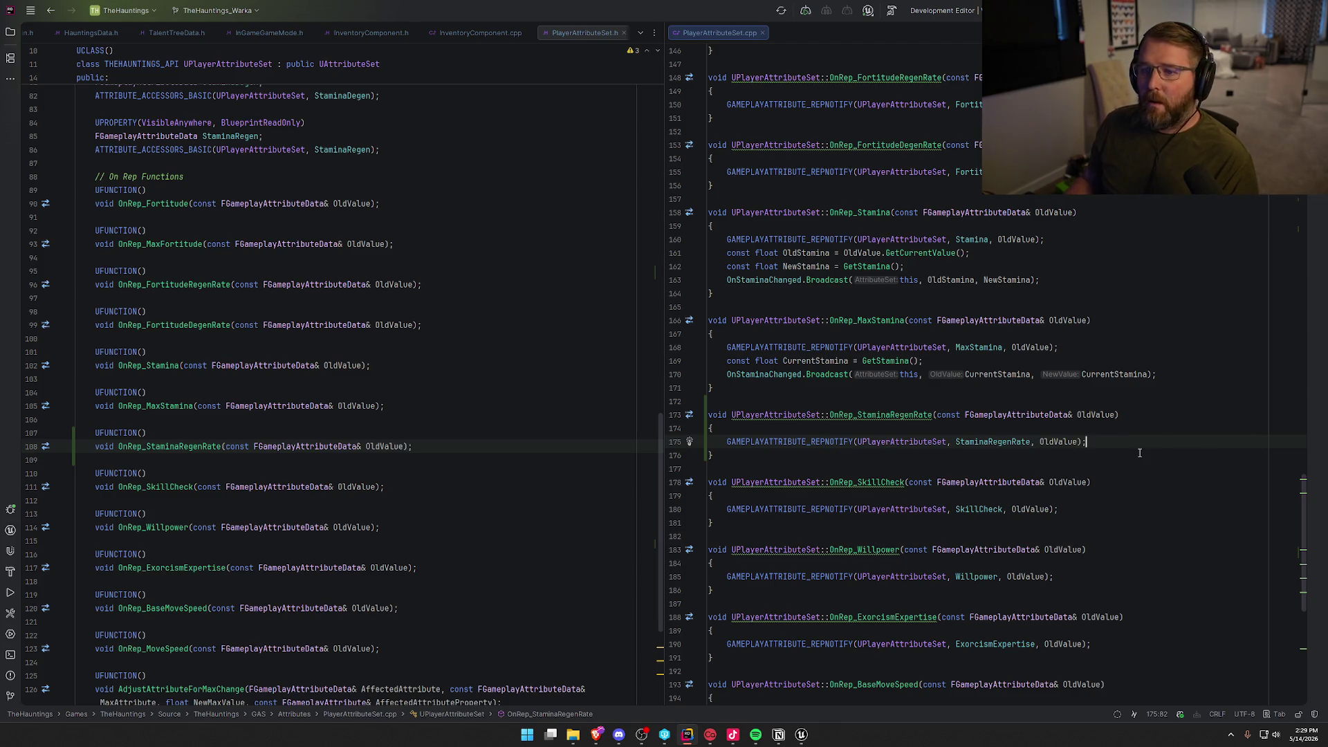
pyautogui.click(1140, 453)
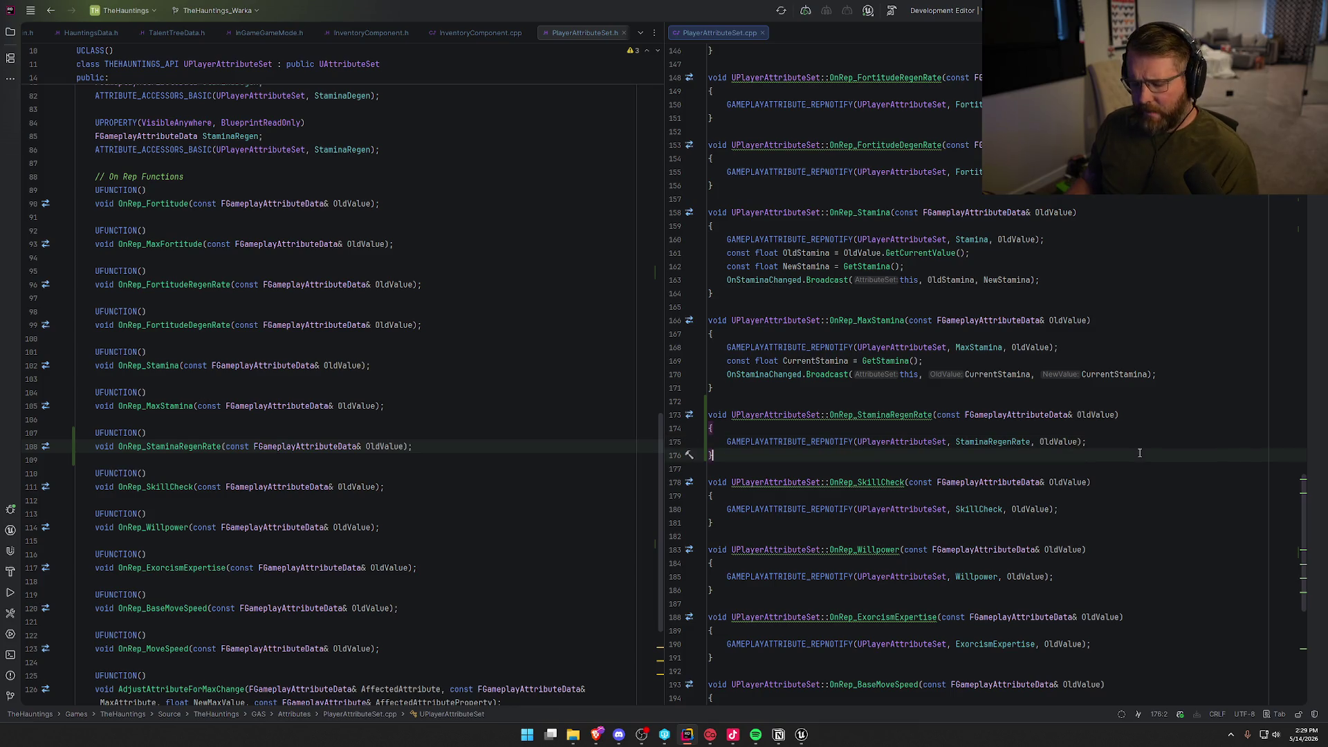
pyautogui.click(471, 453)
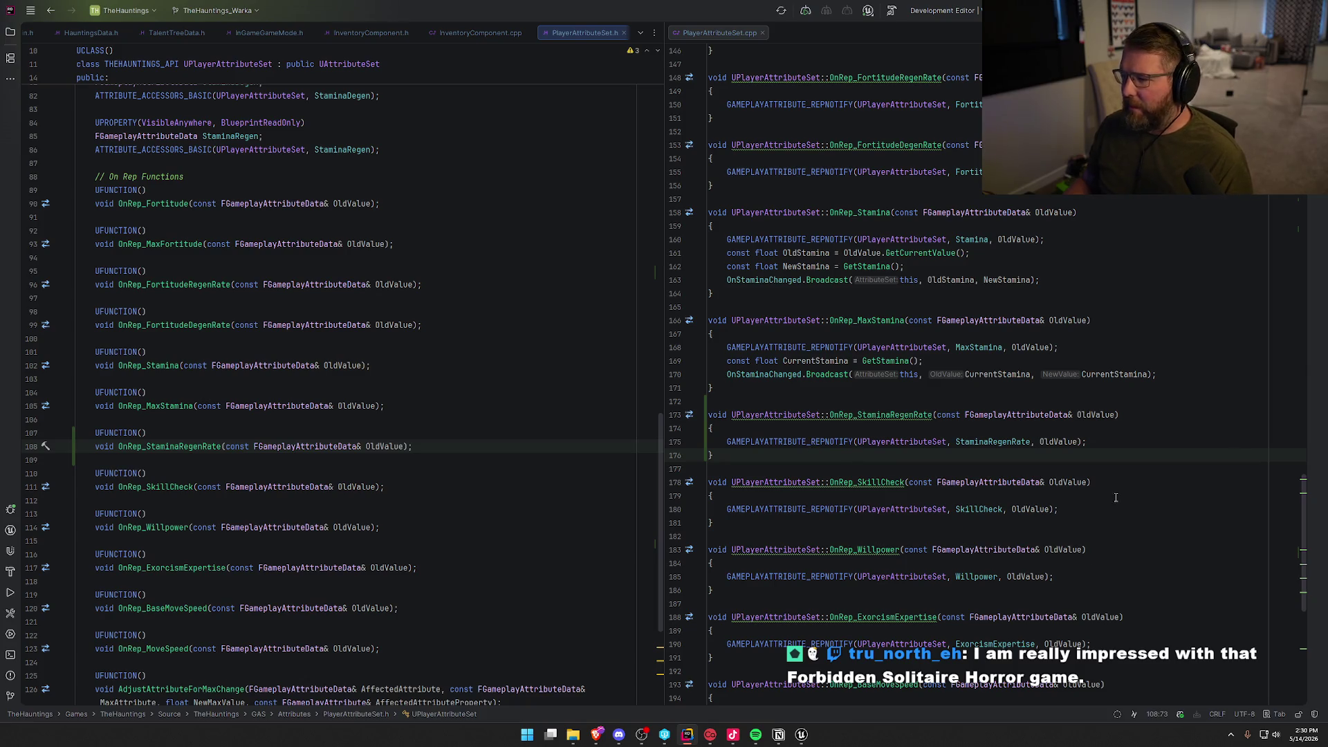
pyautogui.click(1151, 422)
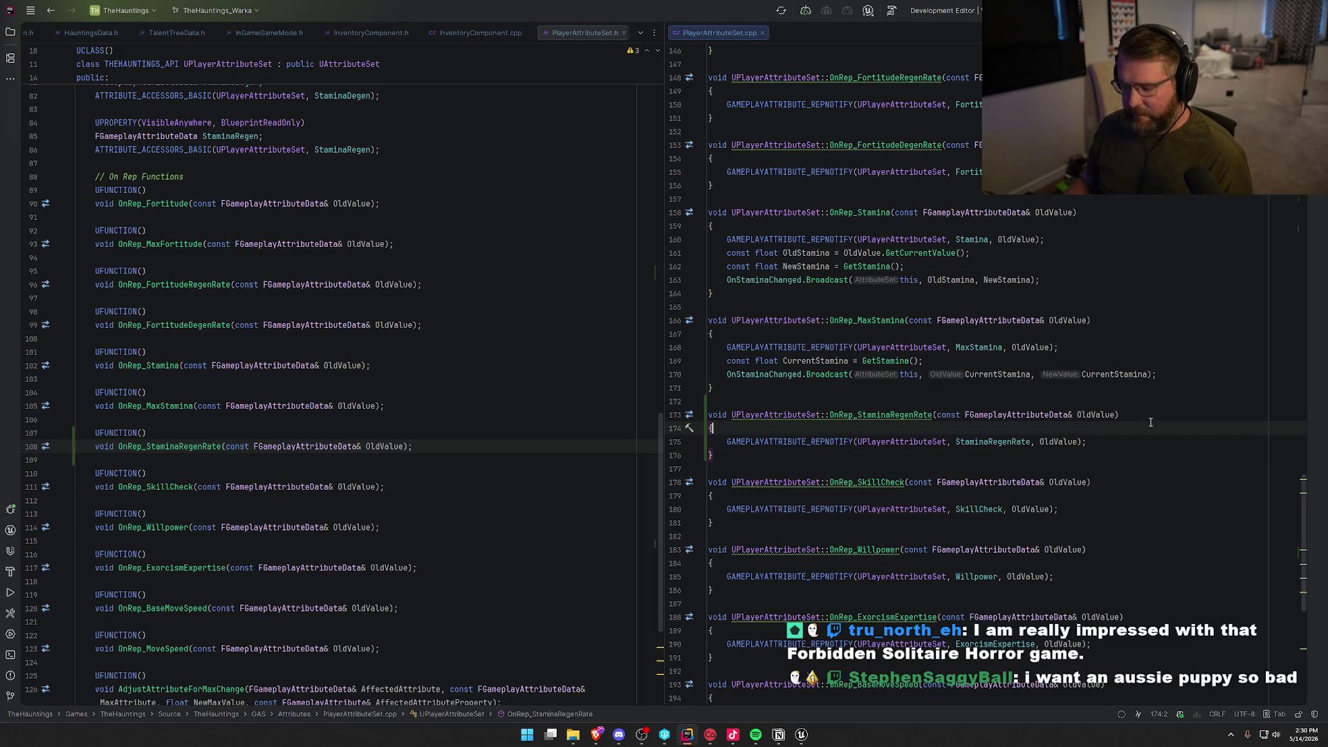
pyautogui.click(795, 733)
# Check out and save GE_StaminaRegen, then start a project build in Rider.
pyautogui.hotkey('ctrl', 'shift', 's')
pyautogui.click(693, 484)
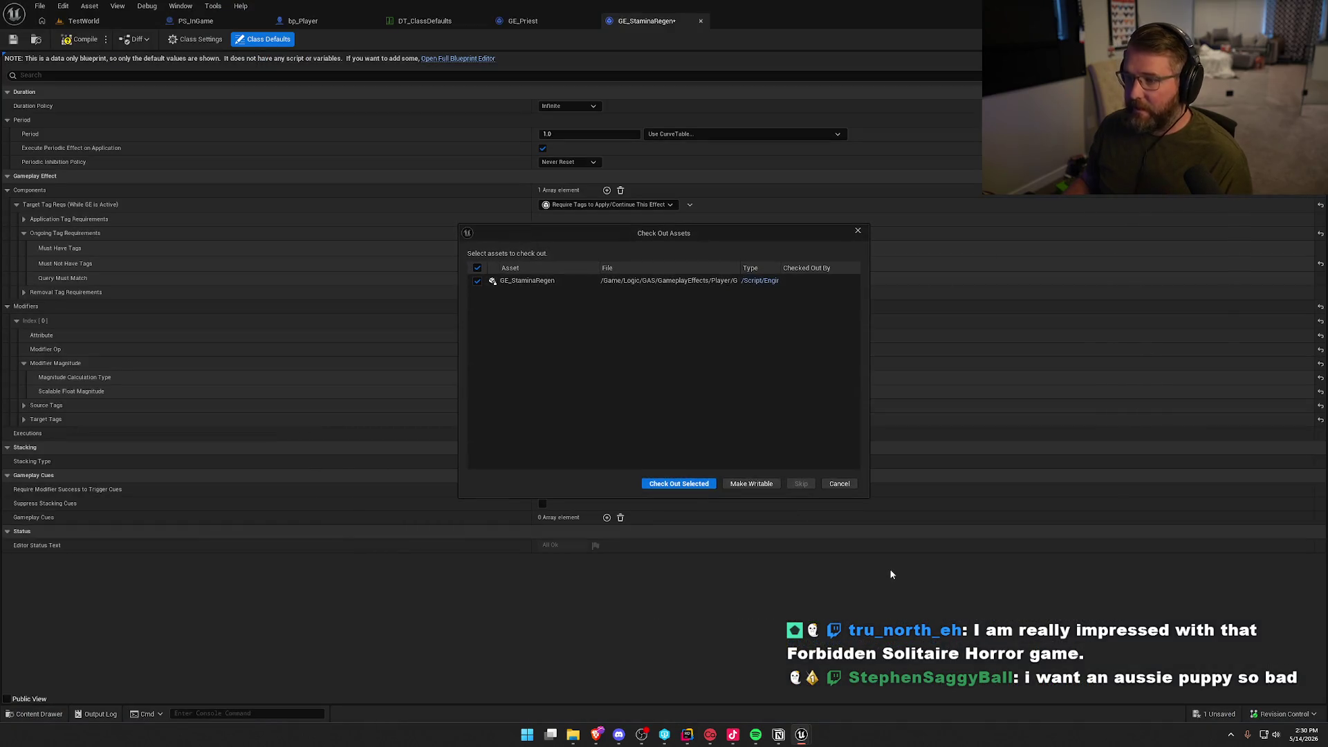
pyautogui.click(676, 485)
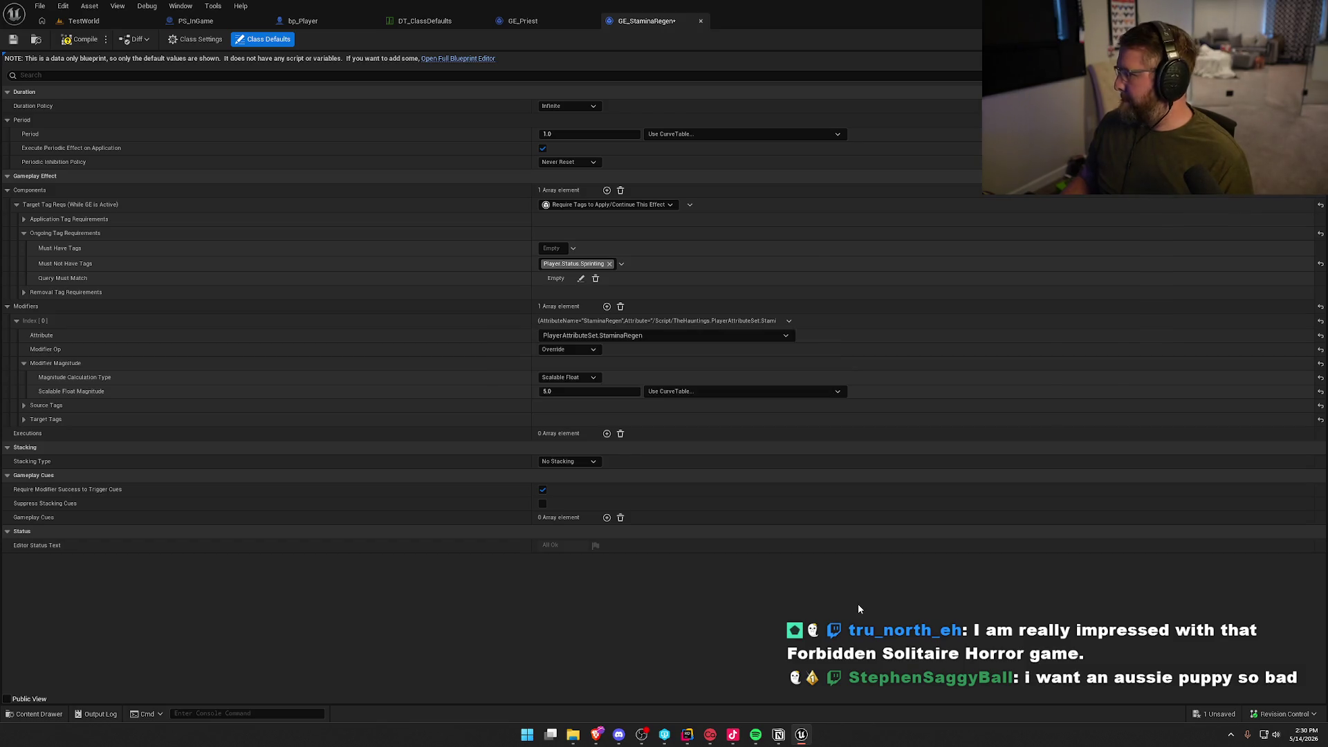
pyautogui.hotkey('alt', 'Tab')
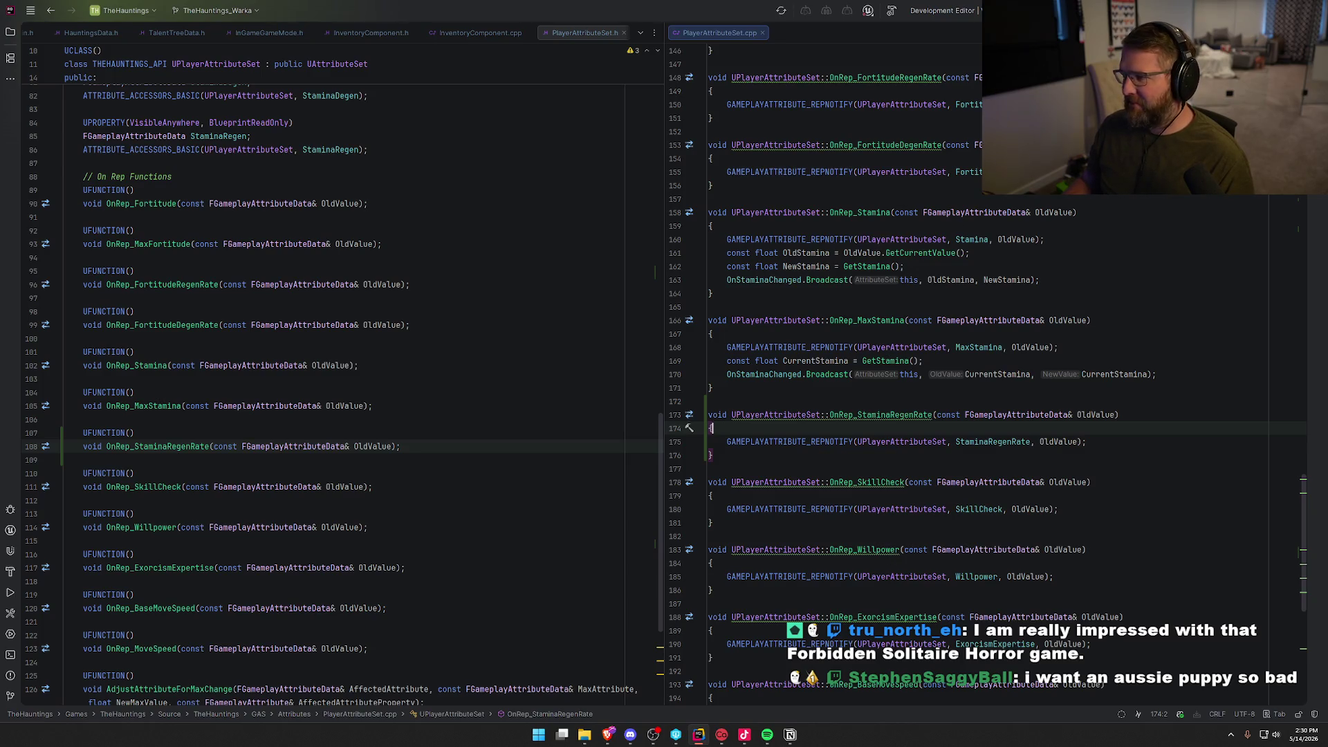
pyautogui.hotkey('ctrl', 'shift', 'b')
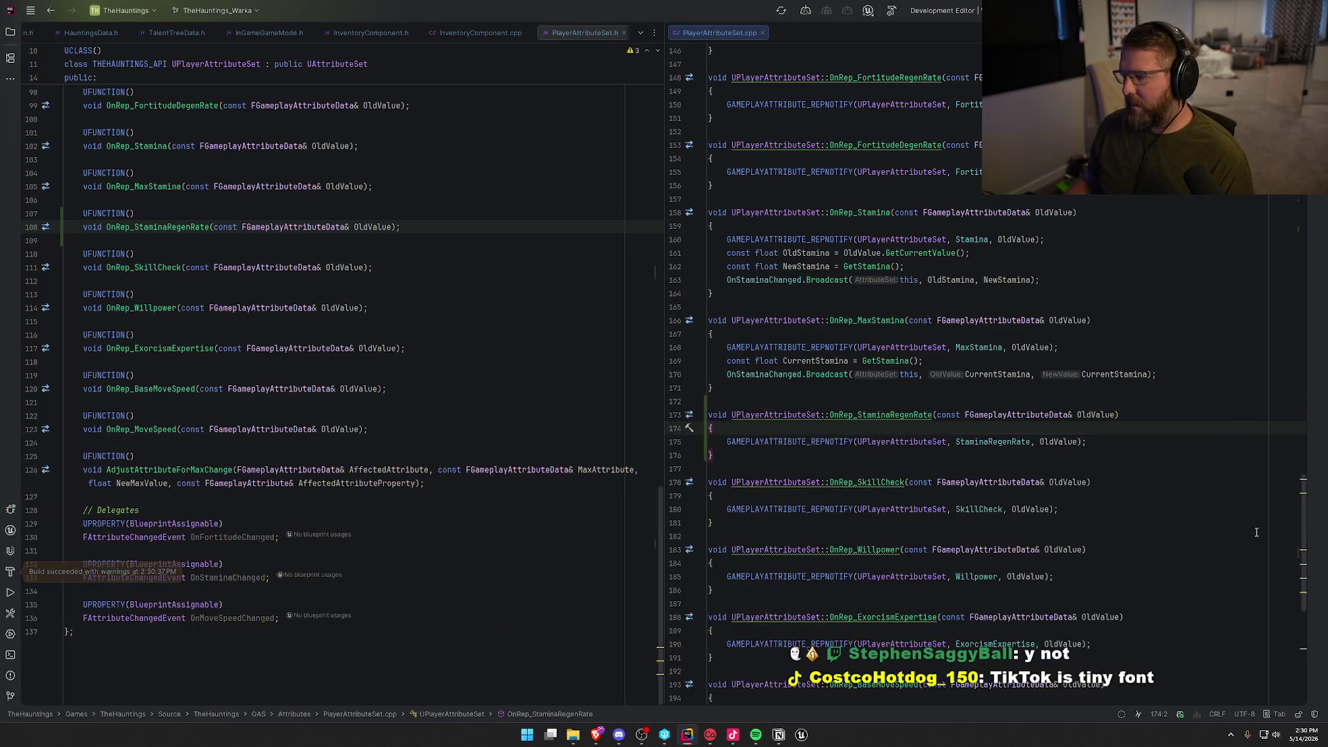
# Return to Unreal Editor after the build succeeds with warnings.
pyautogui.click(803, 736)
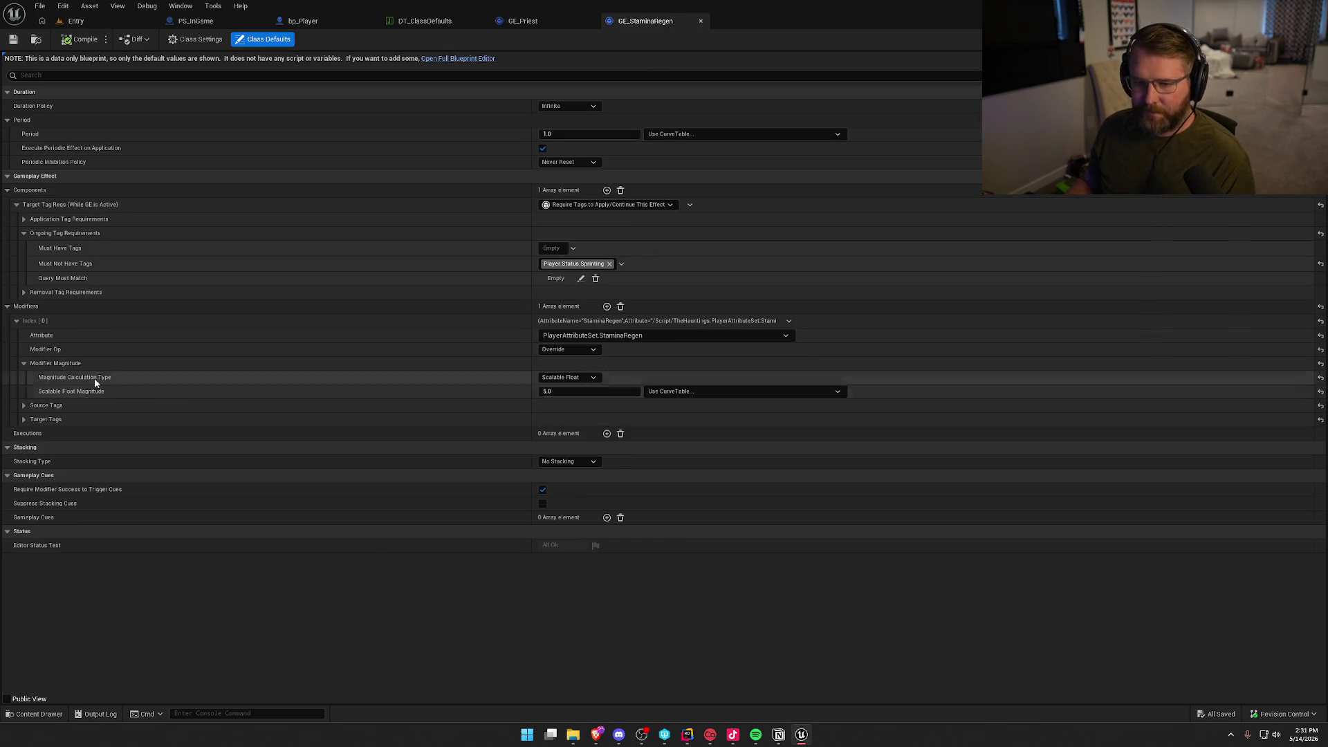
# Make GE_StaminaRegen's magnitude attribute-based on StaminaRegenRate and save it.
pyautogui.click(562, 377)
pyautogui.click(580, 400)
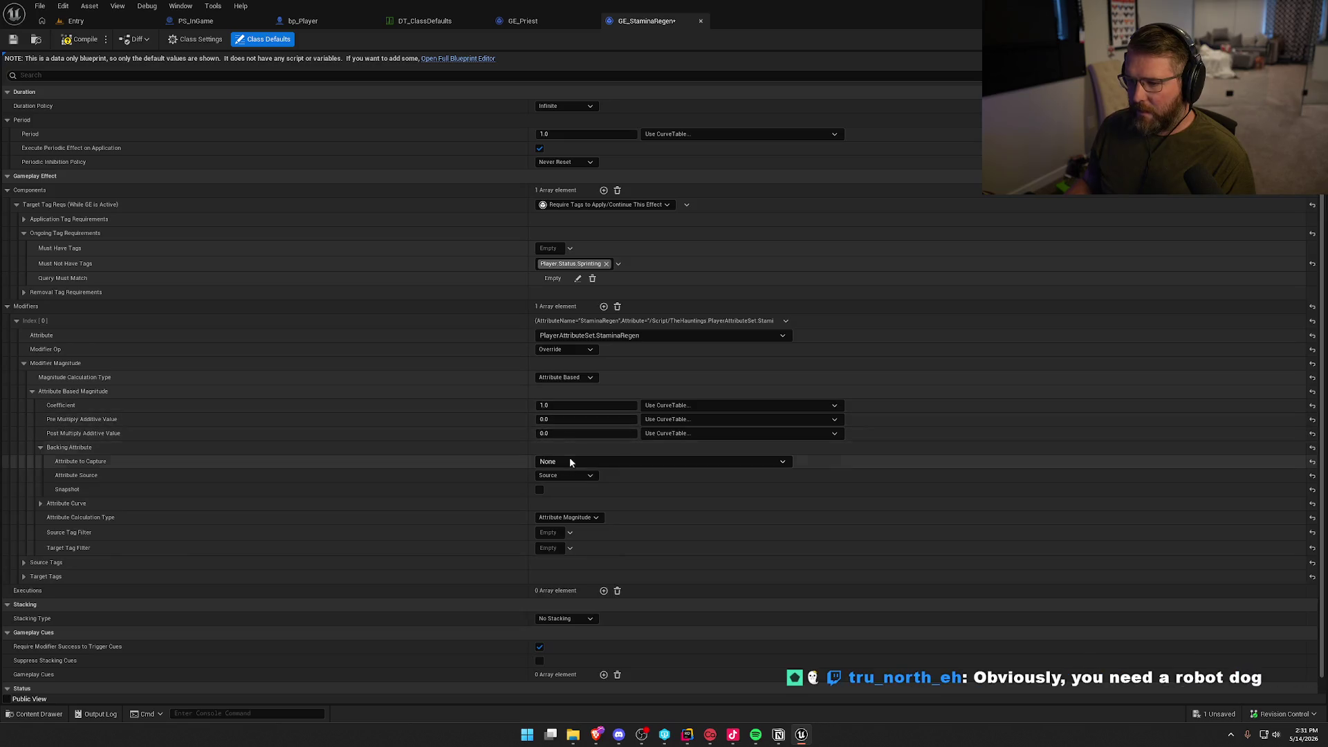
pyautogui.click(571, 461)
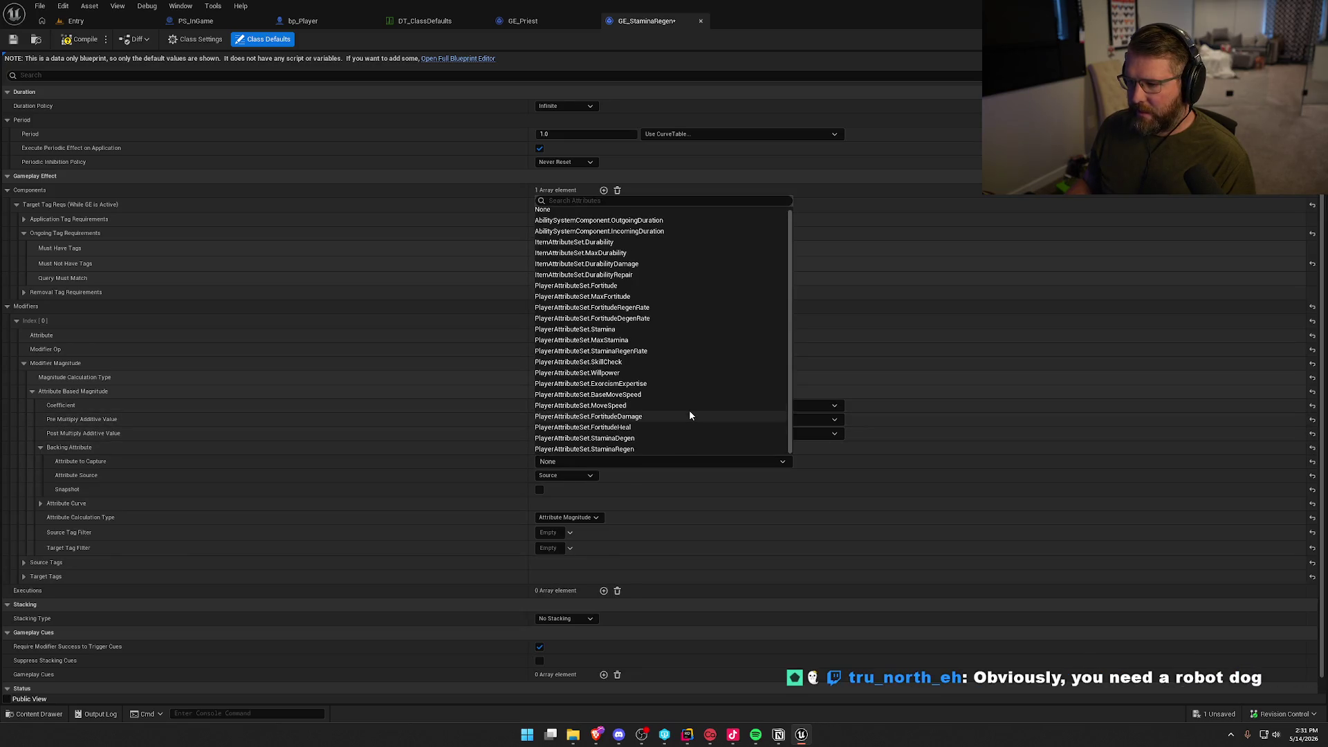
pyautogui.click(636, 351)
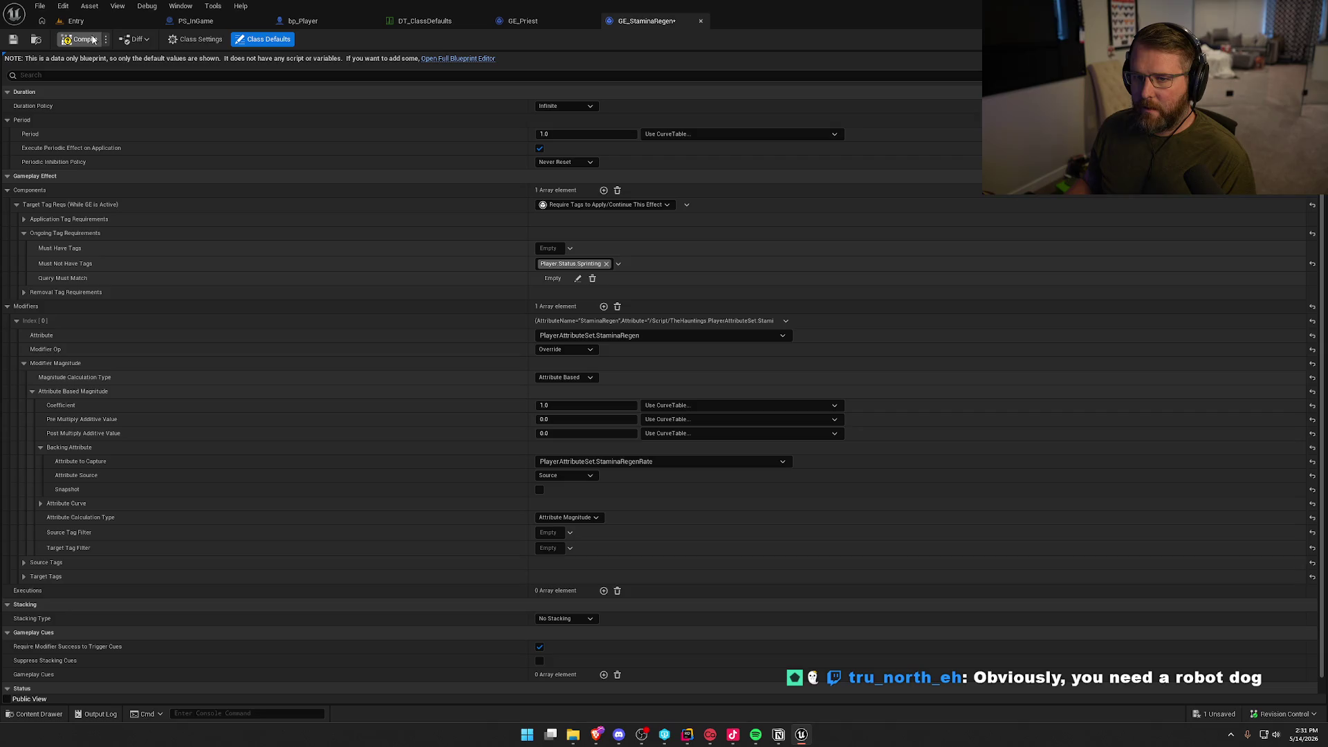
pyautogui.hotkey('ctrl', 's')
# Add a fifth GE_Priest modifier adding -2.0 to StaminaRegenRate, then compile and save.
pyautogui.click(521, 21)
pyautogui.scroll(-5, 698, 450)
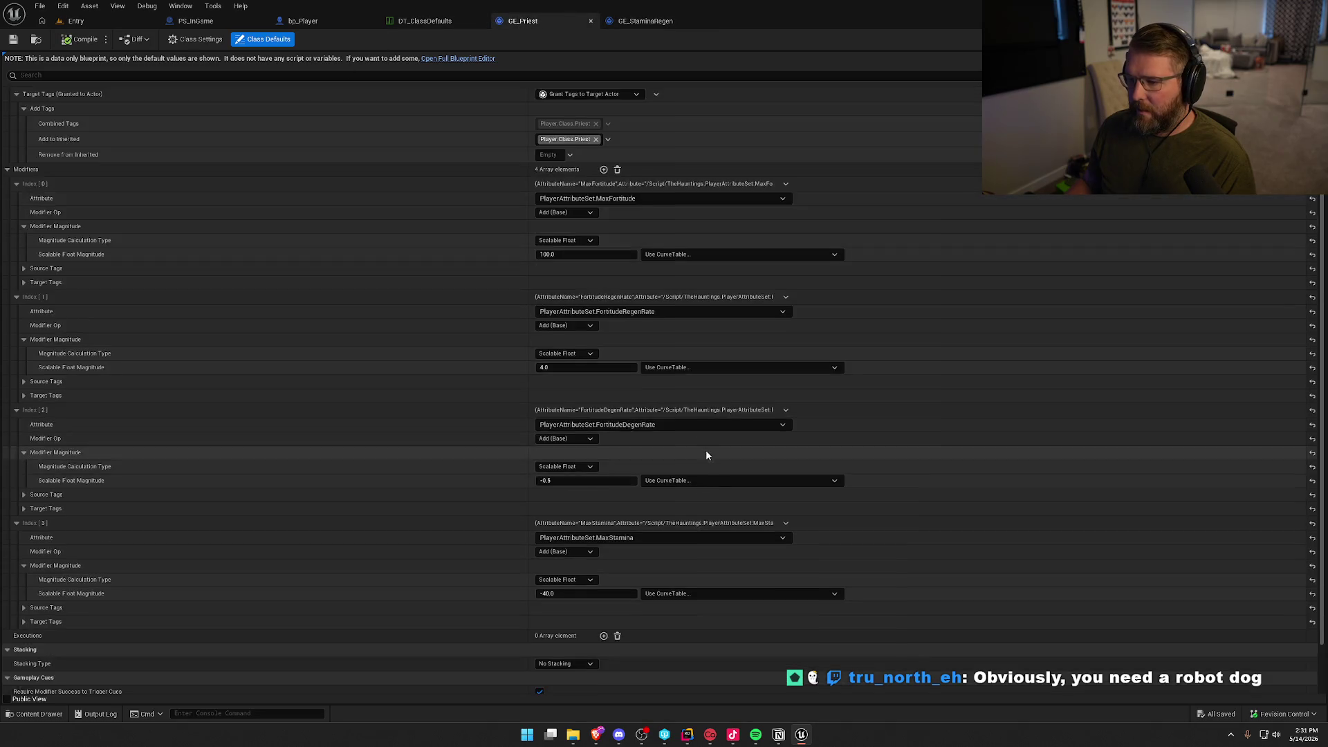
pyautogui.scroll(2, 657, 538)
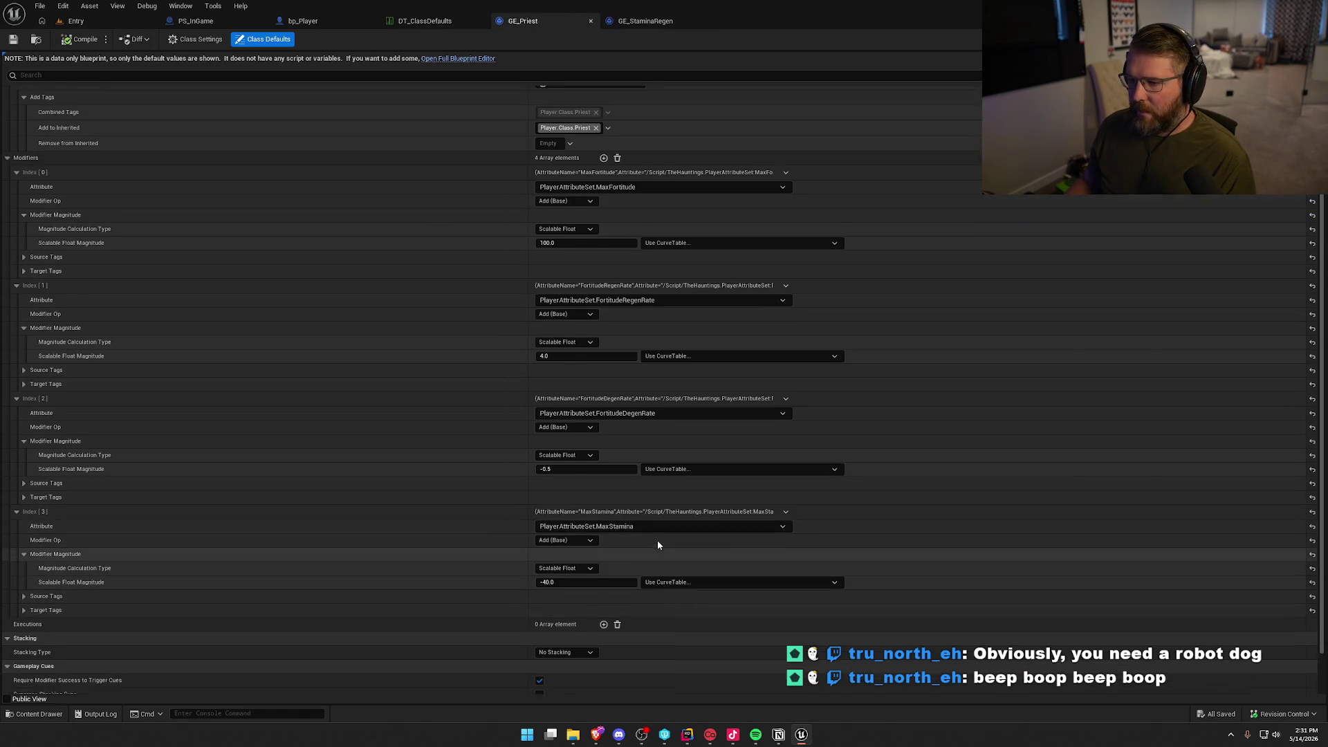
pyautogui.click(603, 174)
pyautogui.scroll(-5, 671, 521)
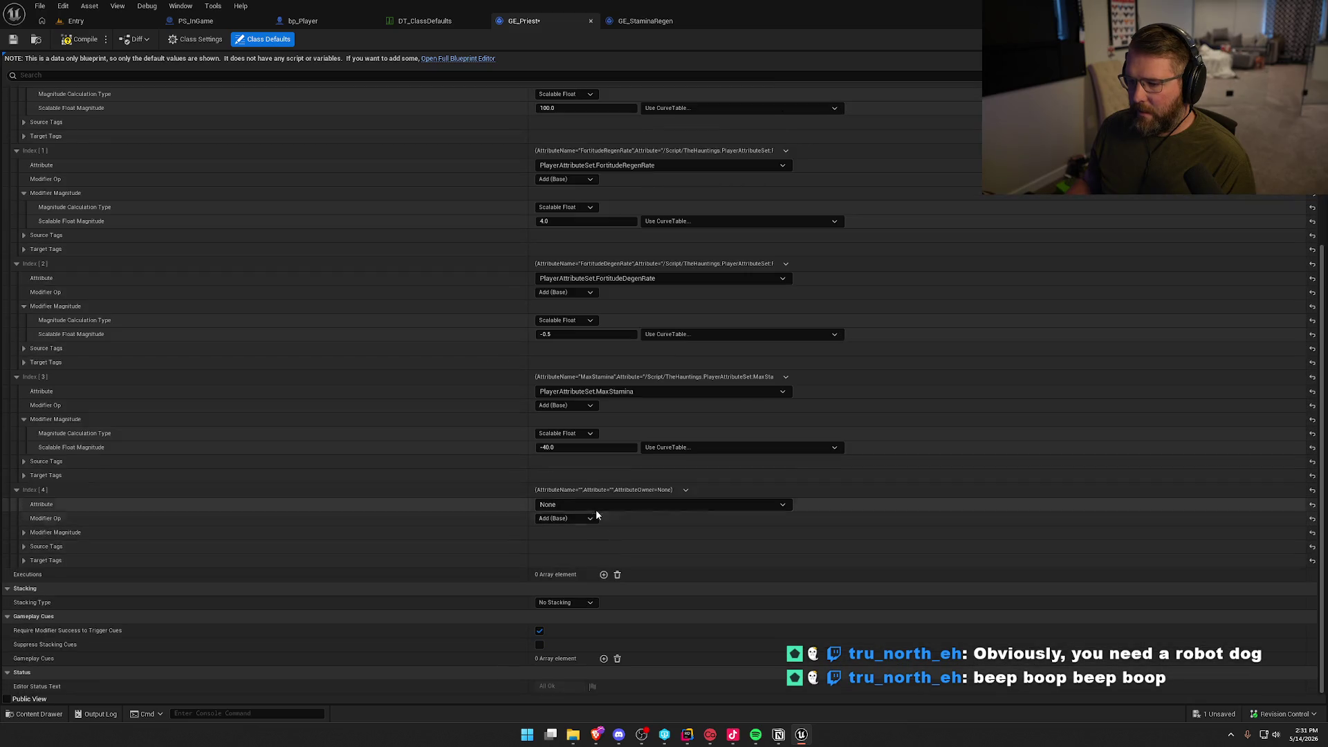
pyautogui.click(596, 504)
pyautogui.click(649, 395)
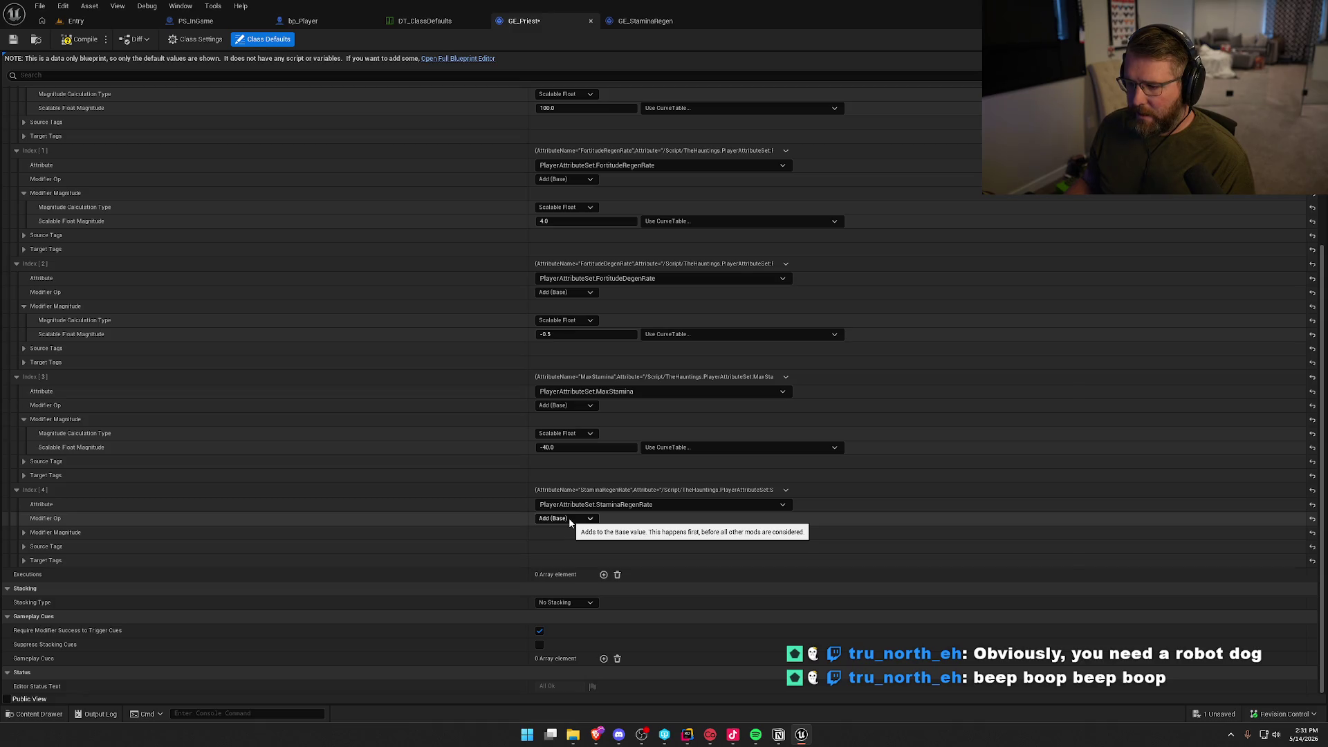
pyautogui.click(24, 532)
pyautogui.click(569, 561)
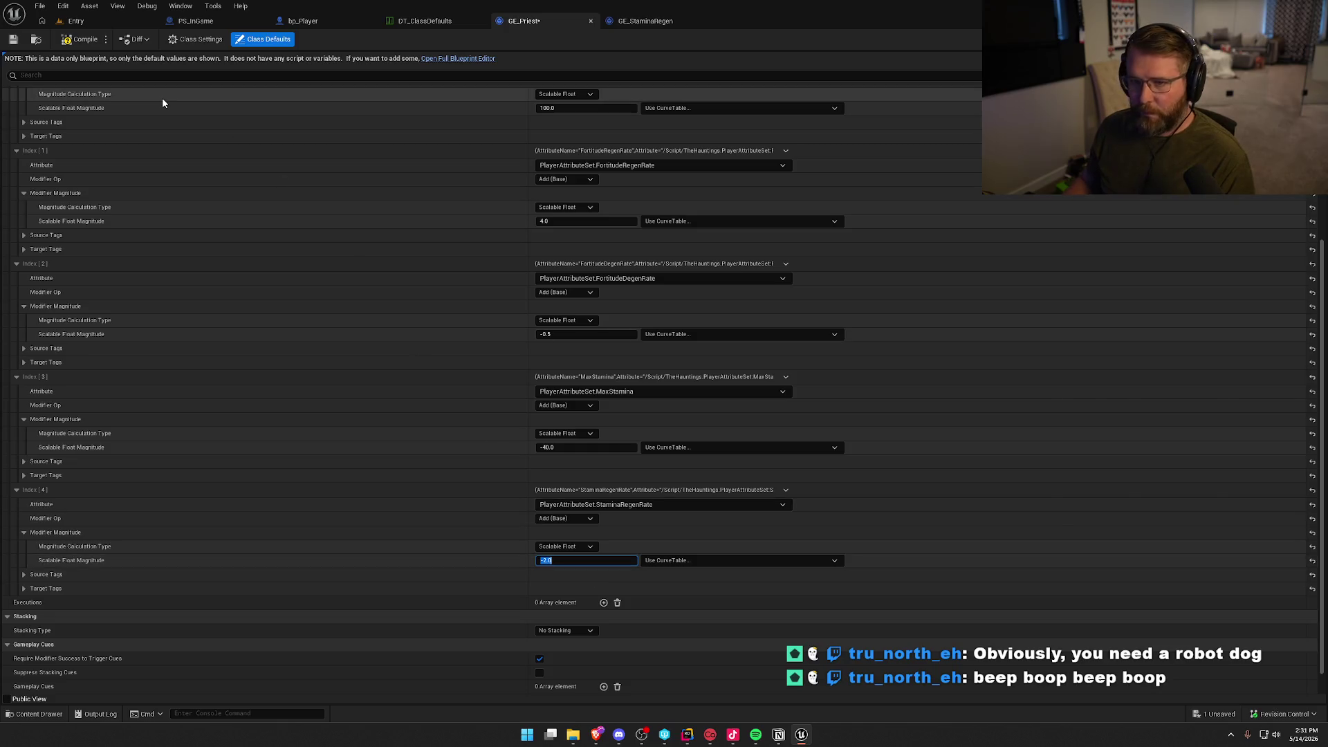
pyautogui.click(75, 41)
pyautogui.hotkey('ctrl', 's')
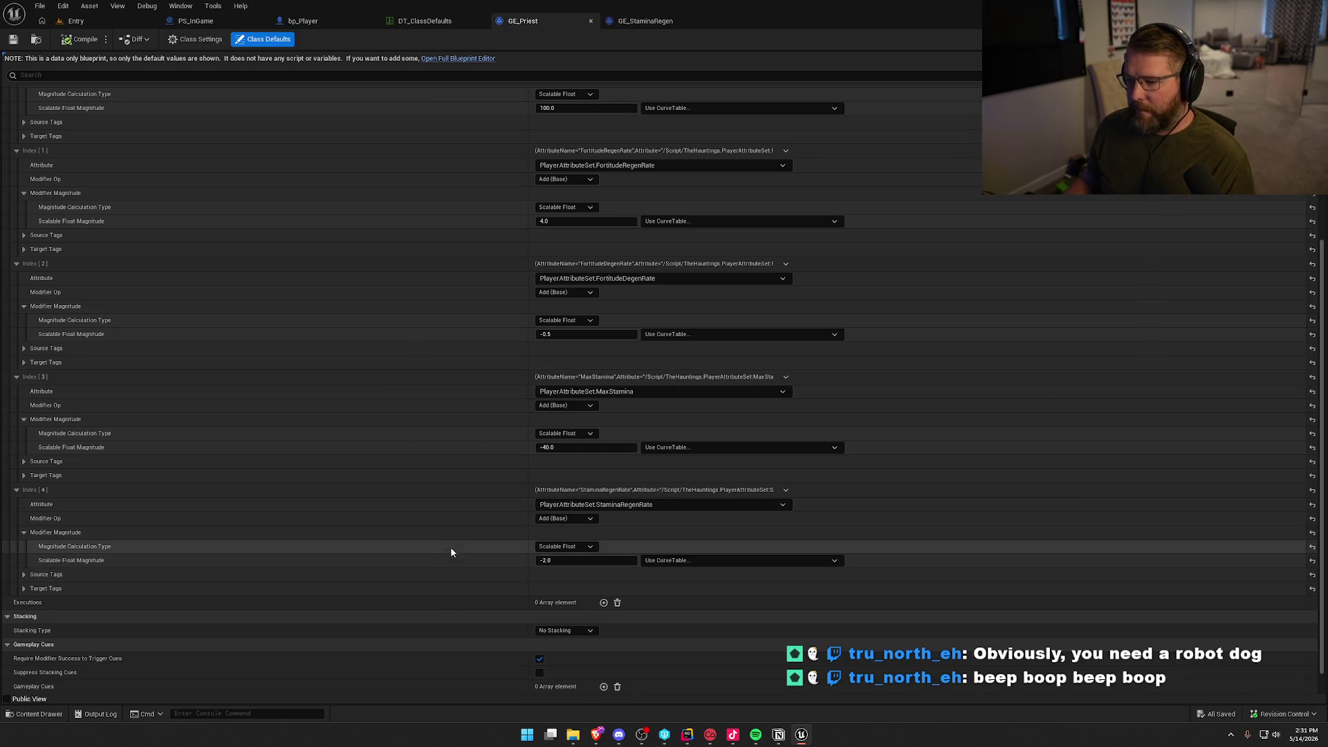
pyautogui.click(154, 21)
pyautogui.hotkey('ctrl', 'space')
# Open the TestWorld level from the Maps folder.
pyautogui.click(69, 615)
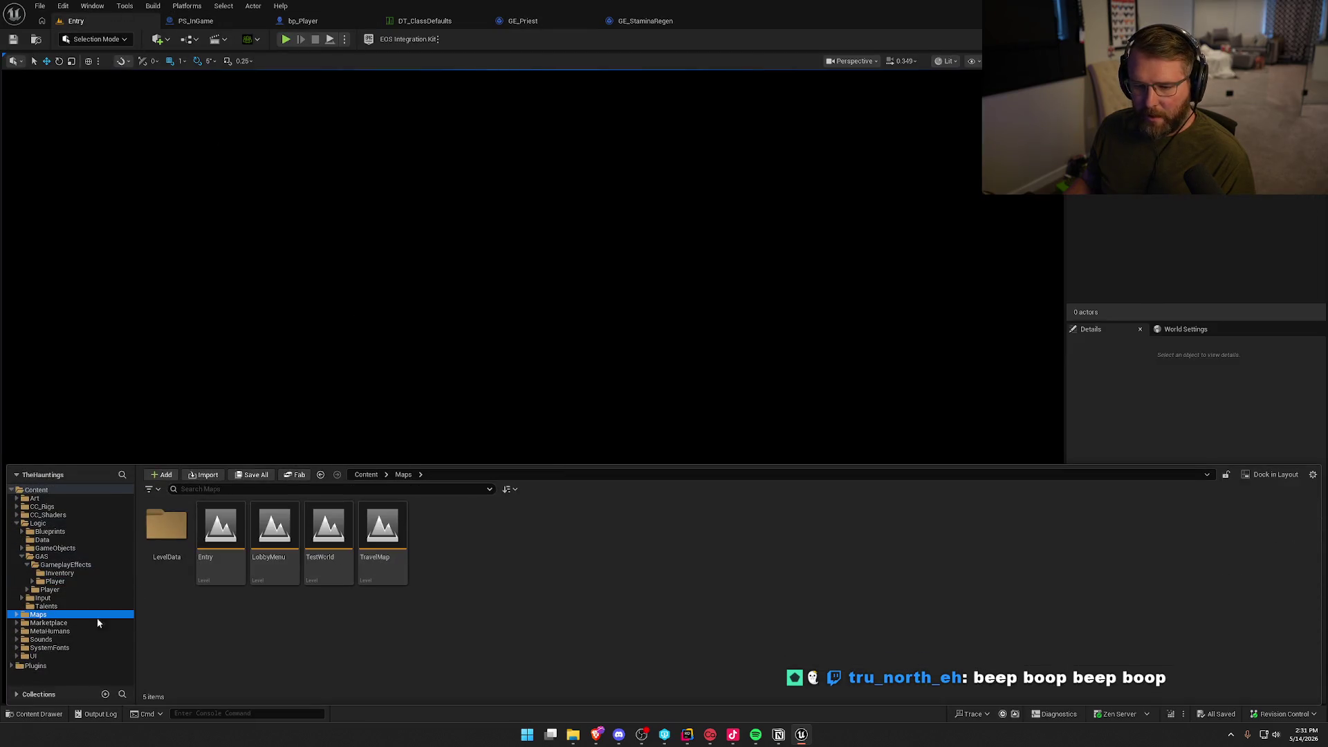
pyautogui.click(335, 539)
pyautogui.doubleClick(334, 539)
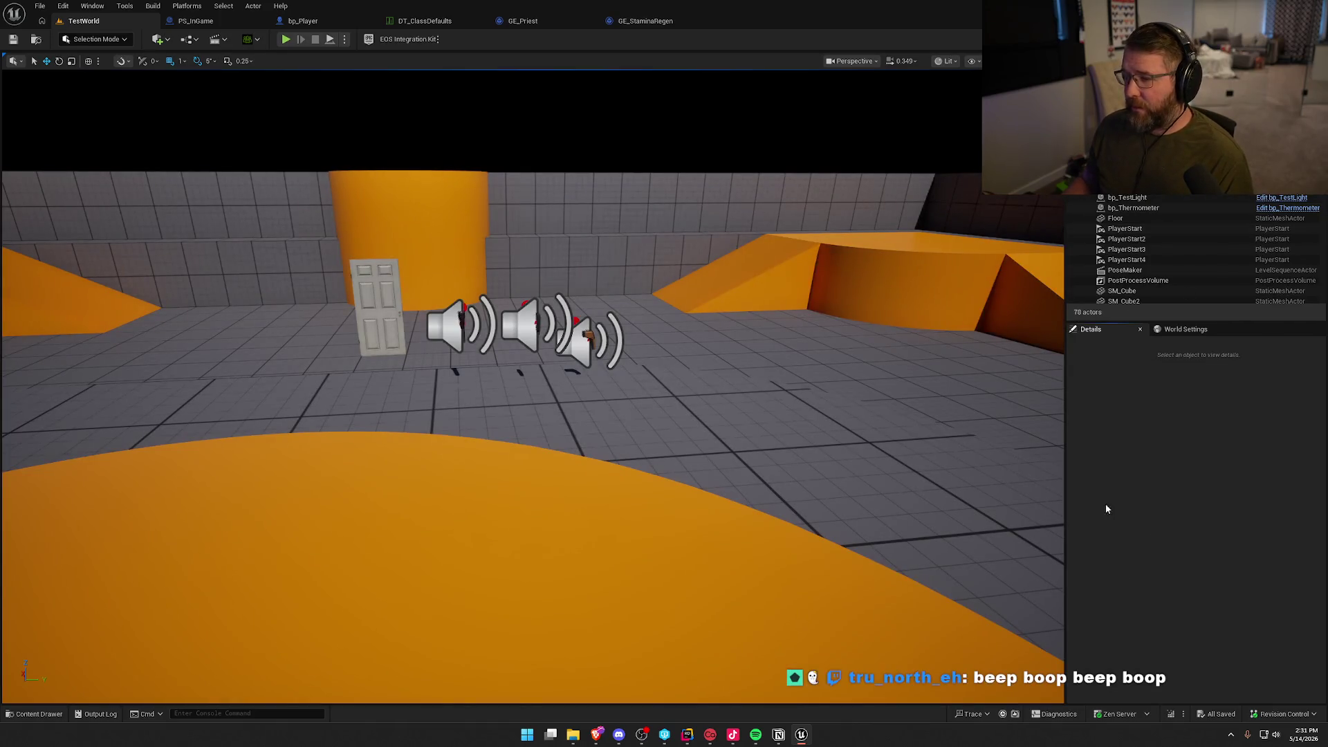
# Play-test with the gameplay debugger, sprinting then walking to watch stamina regenerate at rate 3.
pyautogui.click(286, 40)
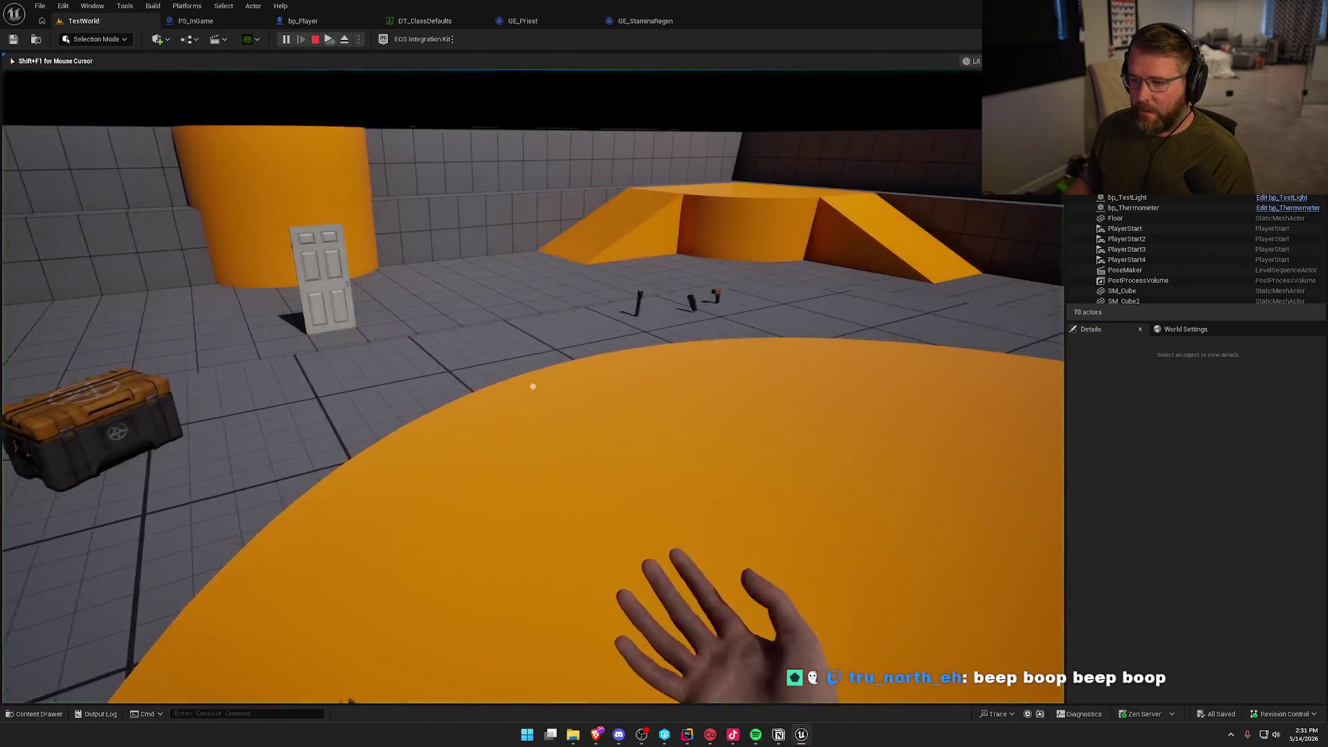
pyautogui.press("'")
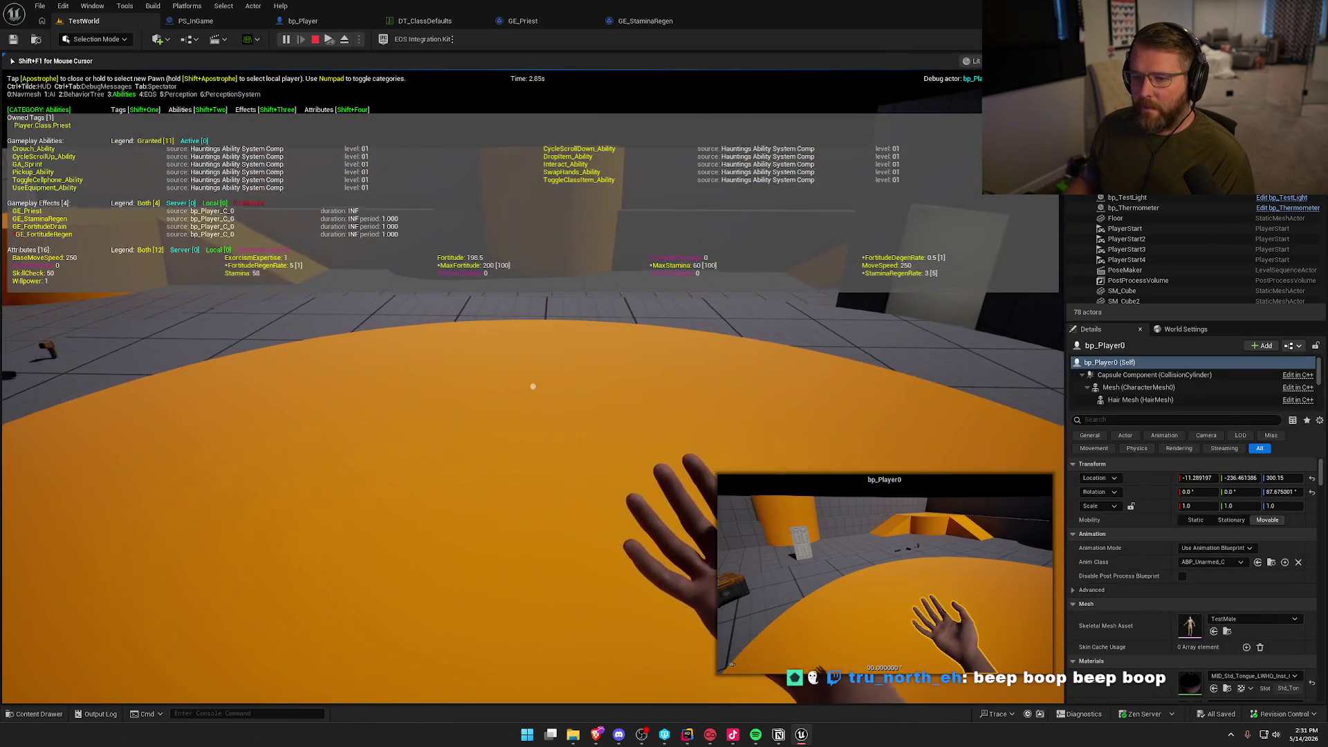
pyautogui.hotkey('shift', 'w')
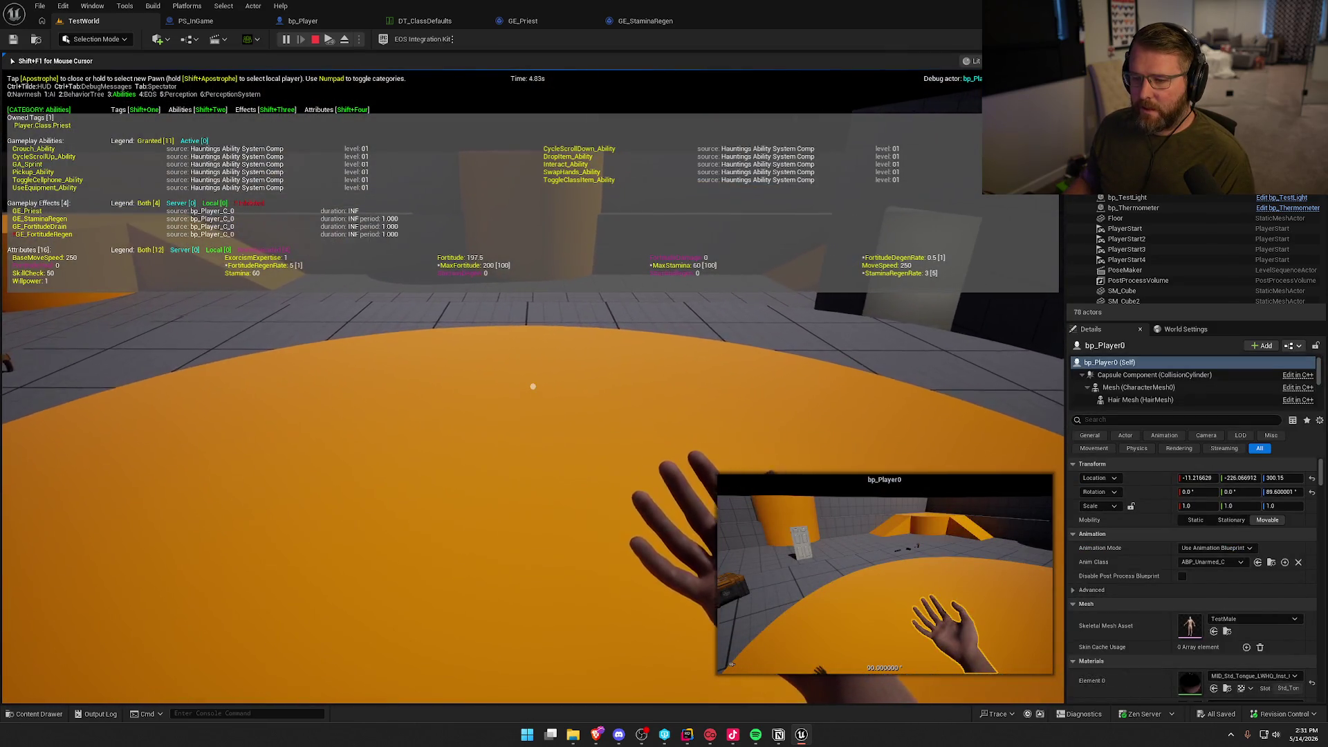
pyautogui.press('w')
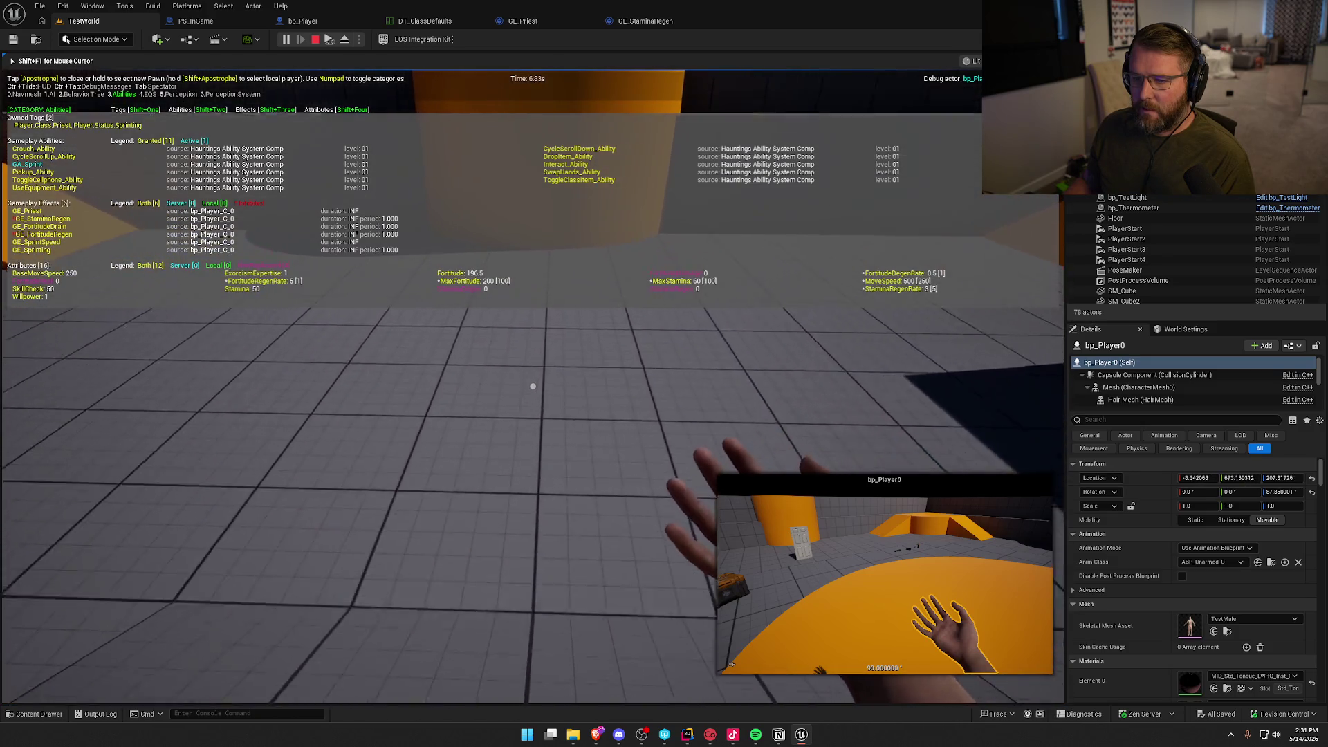
pyautogui.press('w')
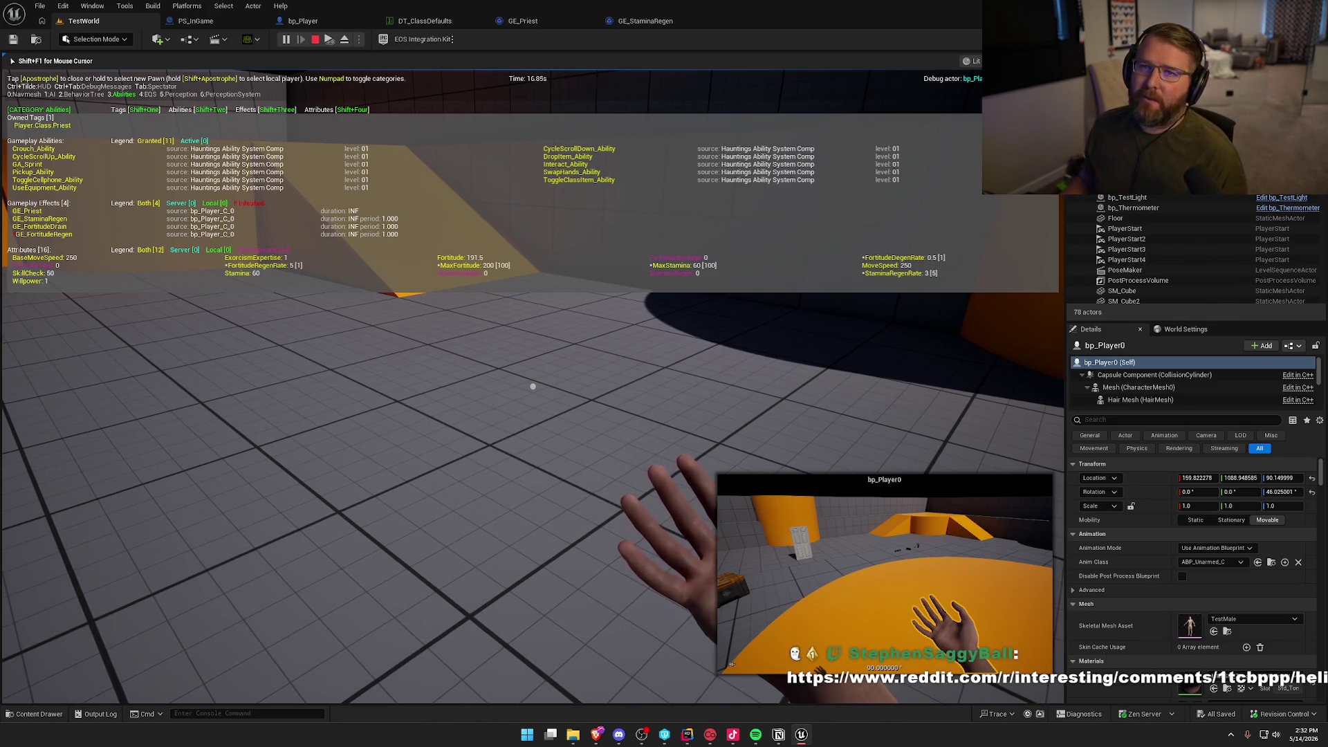
pyautogui.press('w')
pyautogui.press('a')
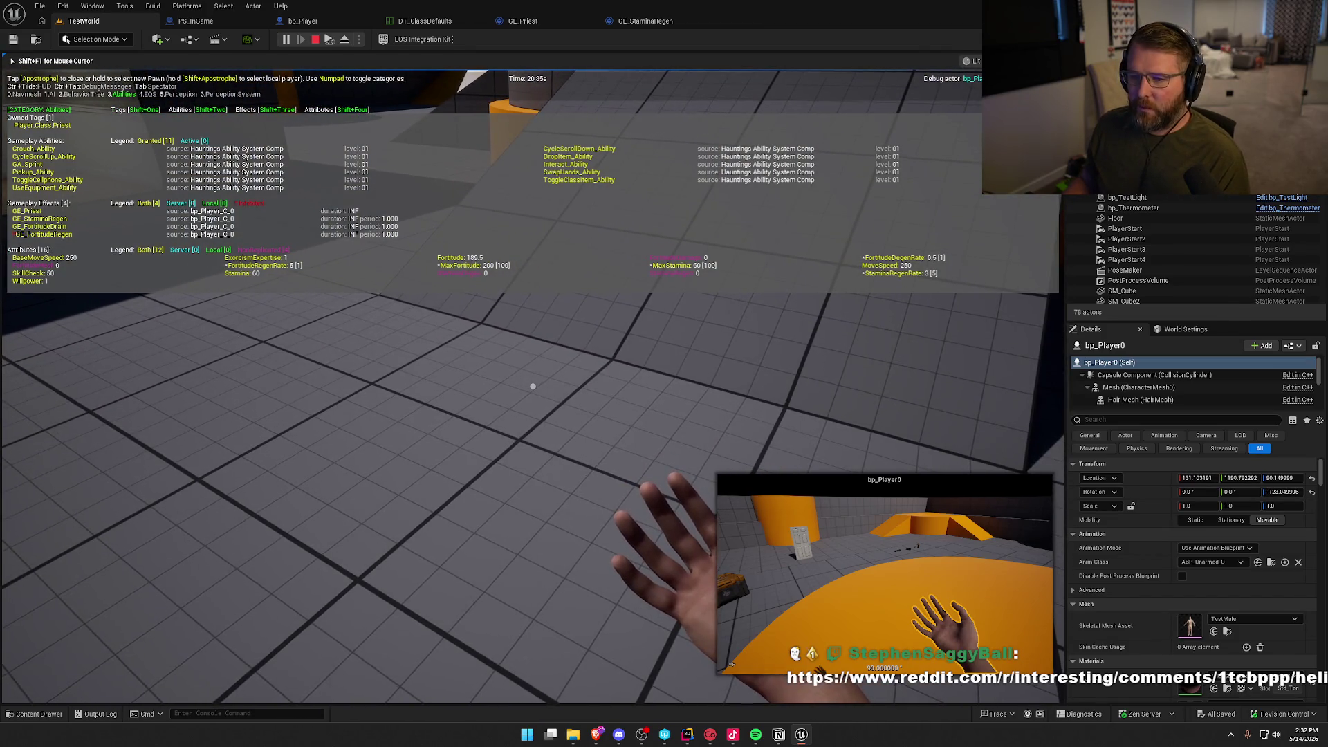
pyautogui.press('Escape')
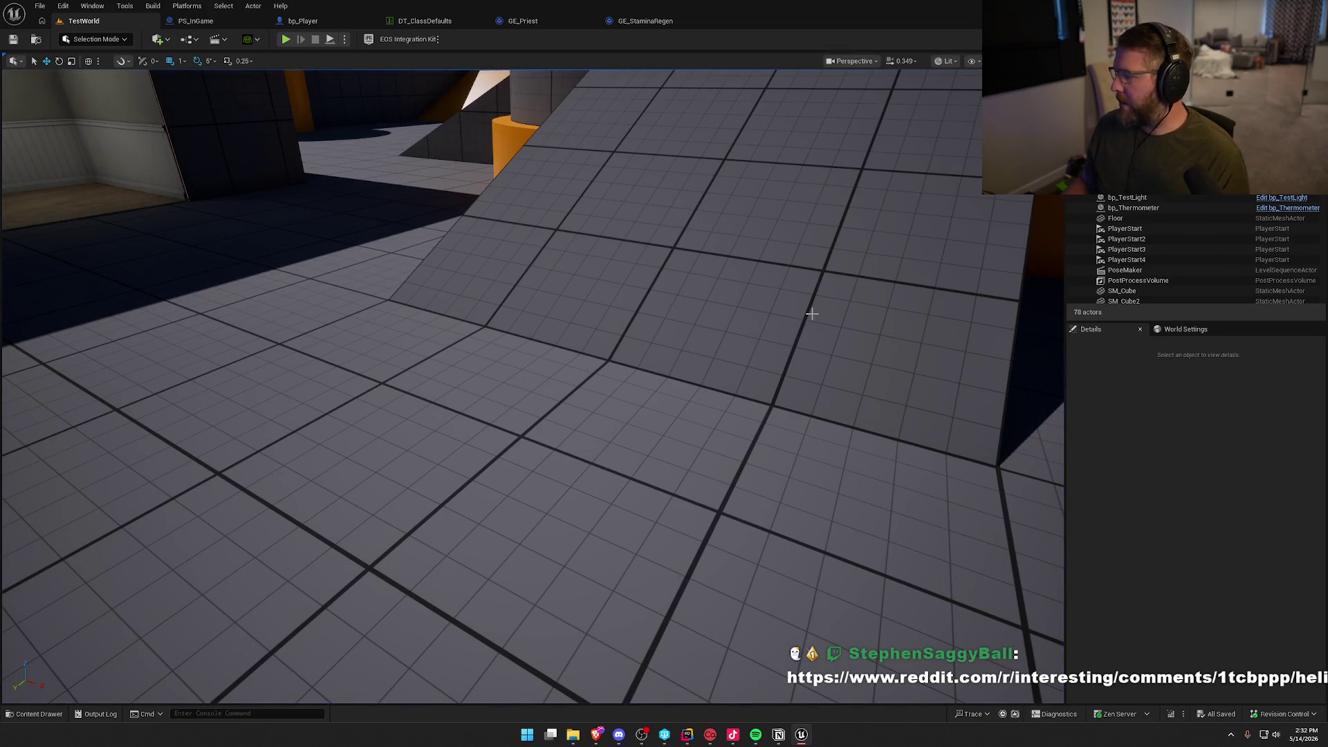
# Add a sixth GE_Priest modifier on PlayerAttributeSet.BaseMoveSpeed using Add (Base).
pyautogui.click(522, 21)
pyautogui.scroll(-10, 632, 193)
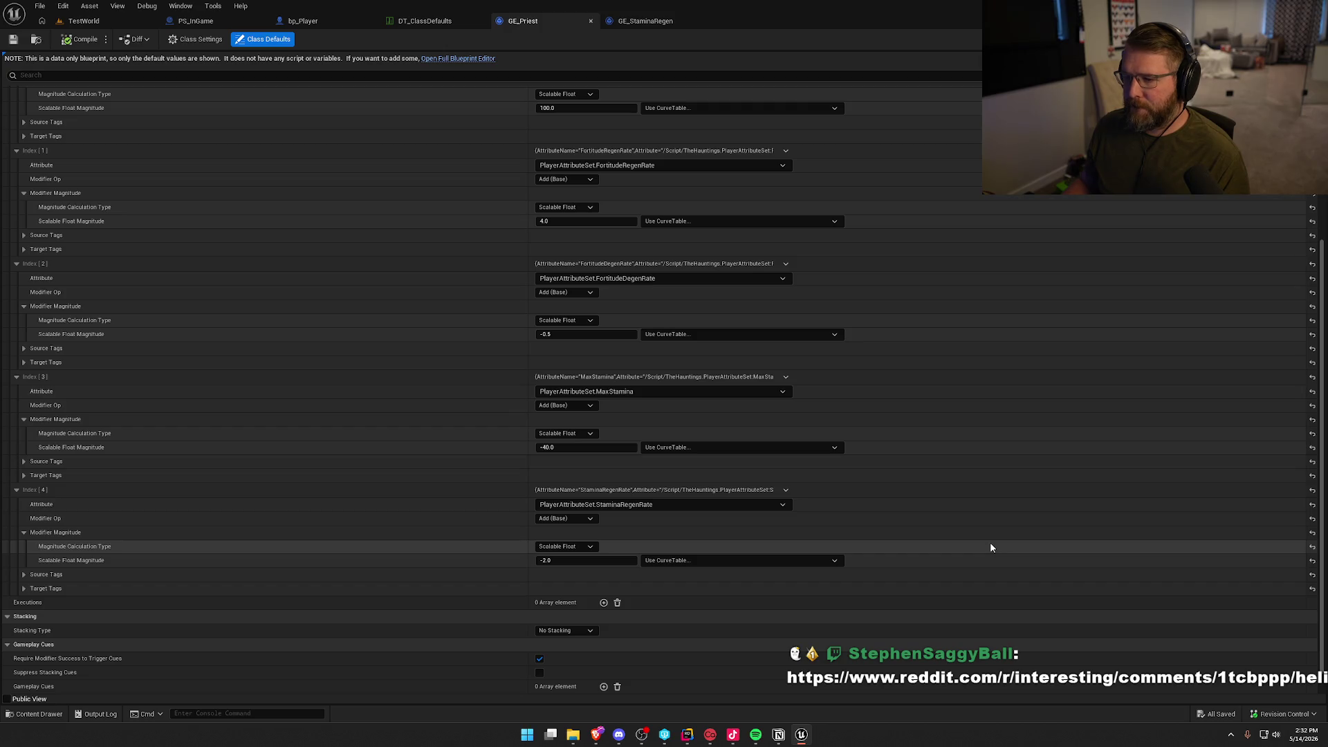
pyautogui.scroll(-1, 991, 544)
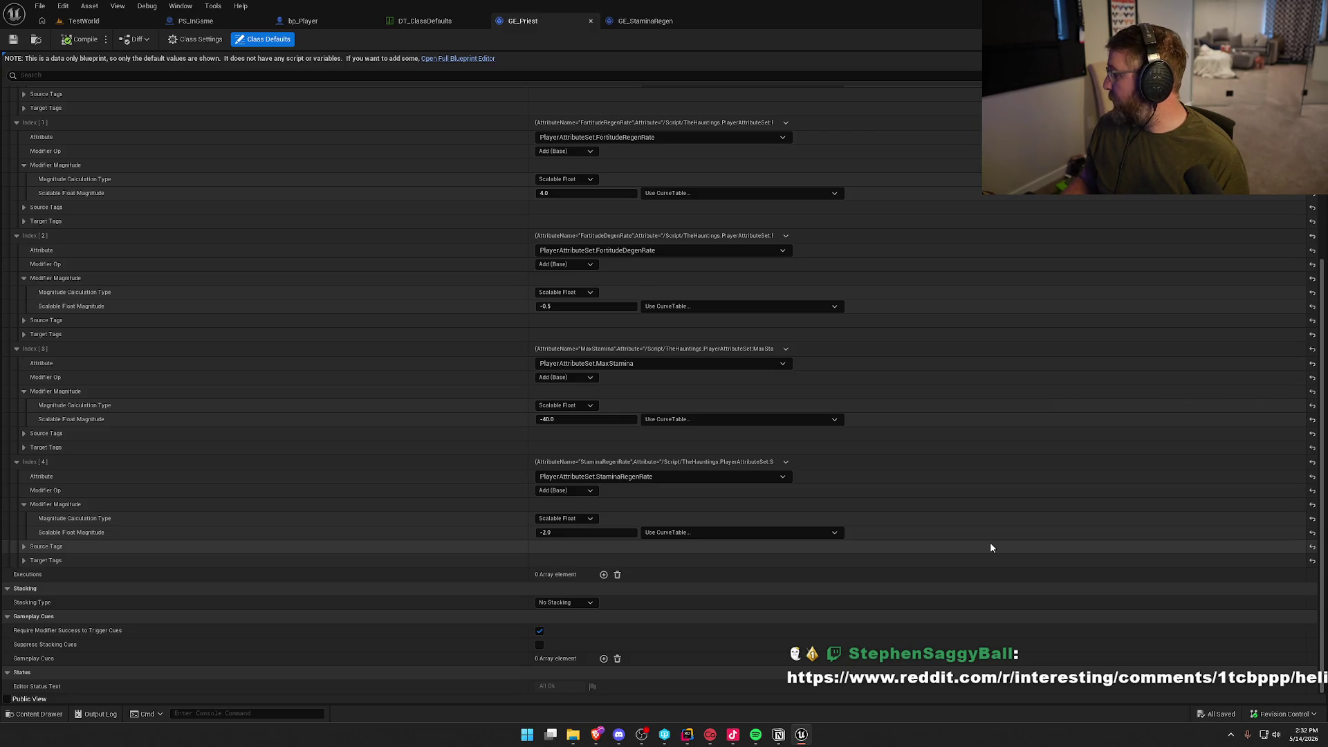
pyautogui.scroll(8, 646, 358)
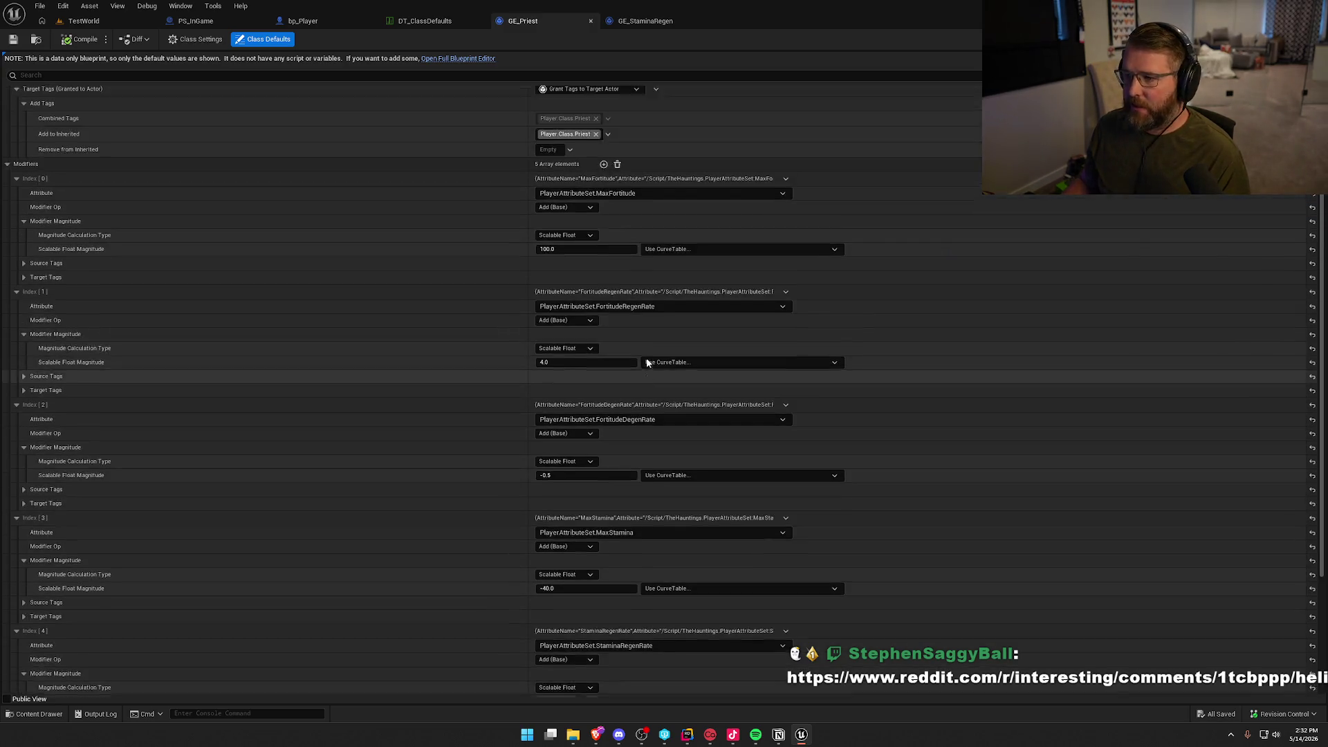
pyautogui.click(603, 214)
pyautogui.scroll(-11, 791, 482)
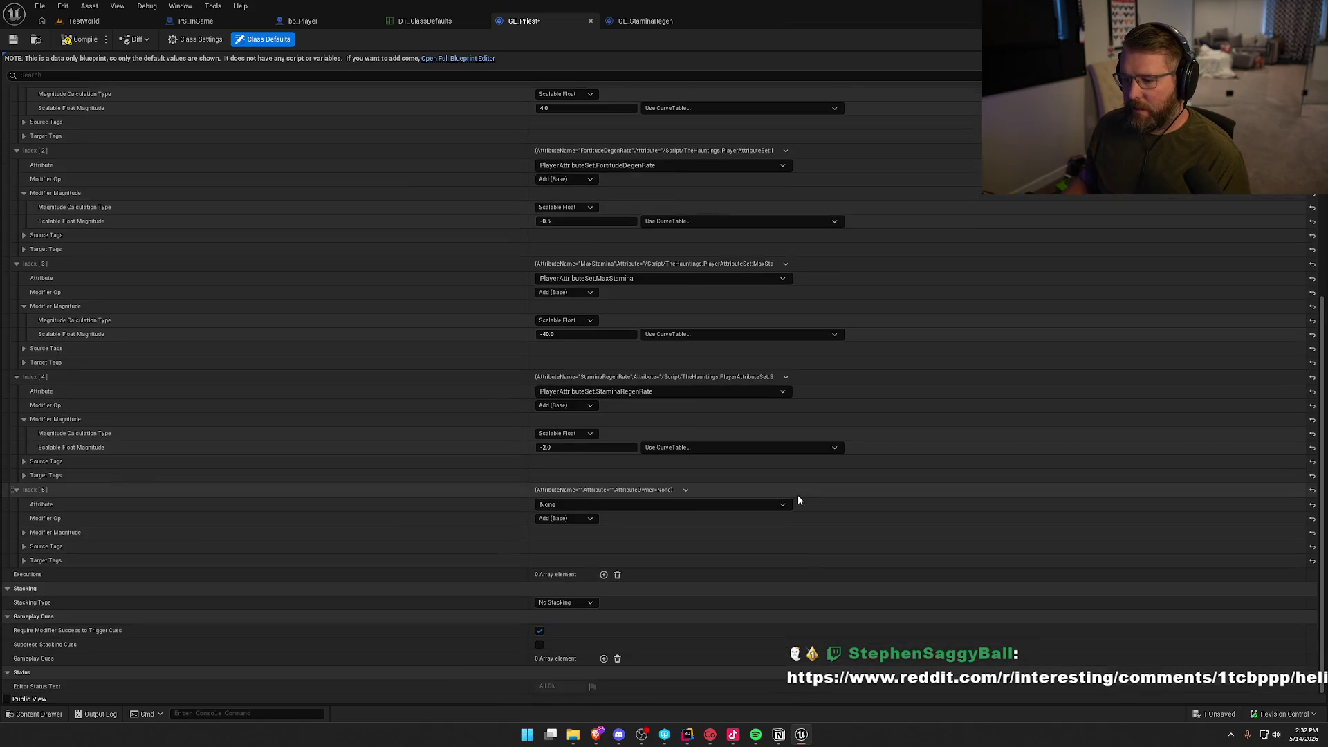
pyautogui.click(584, 508)
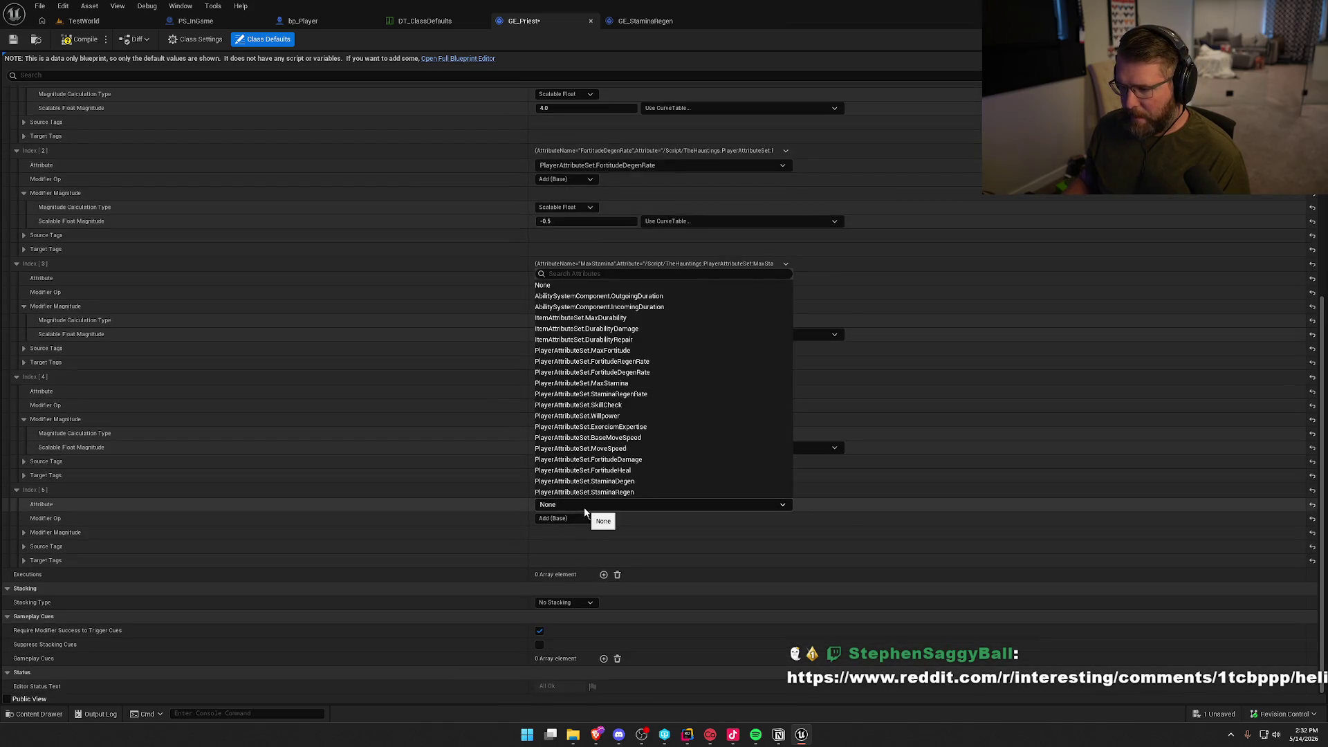
pyautogui.click(616, 450)
pyautogui.click(636, 503)
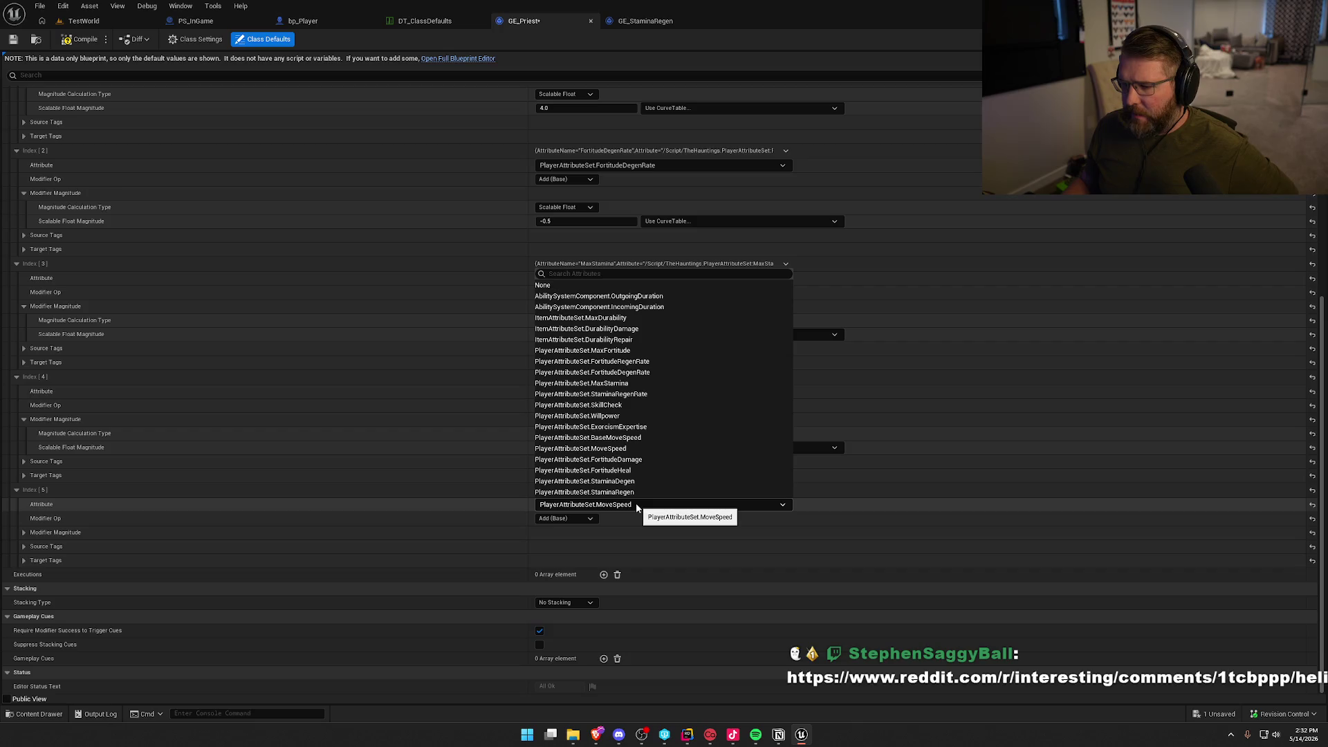
pyautogui.click(595, 438)
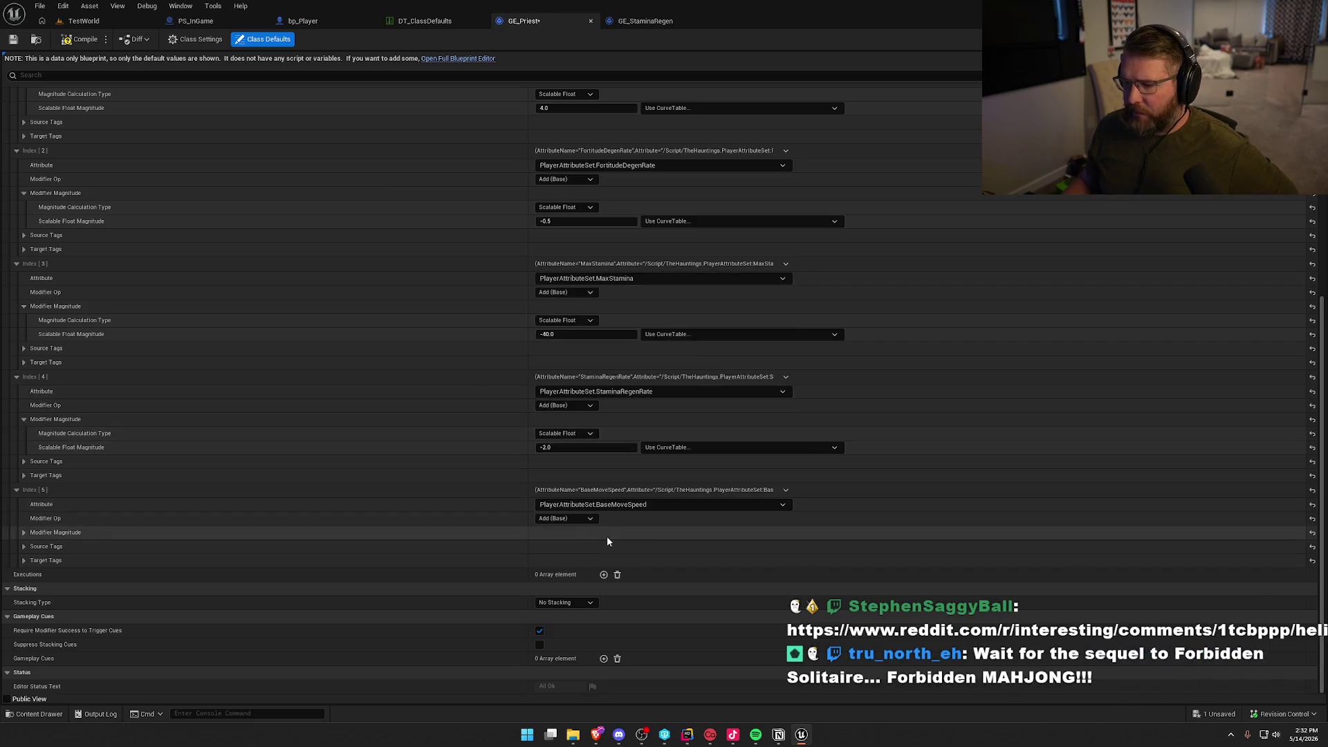
pyautogui.click(687, 735)
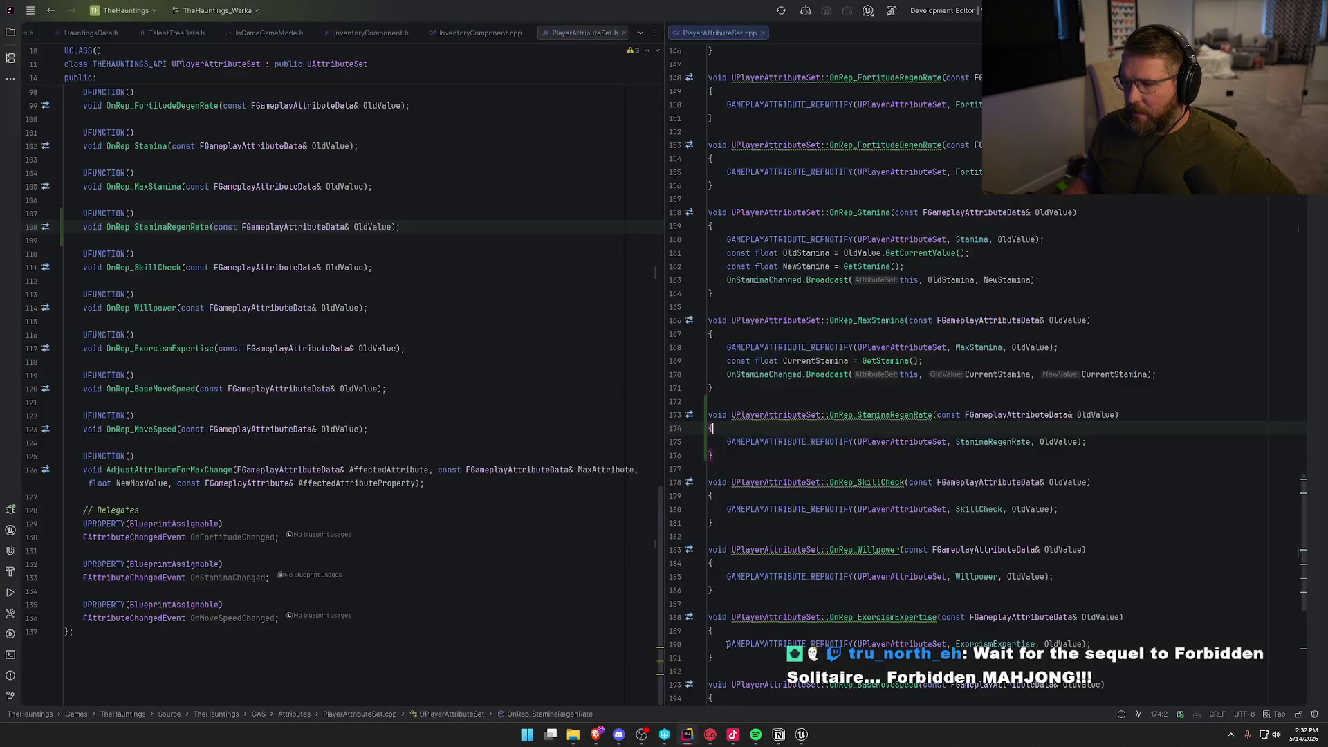
# Review the PlayerAttributeSet.cpp constructor defaults, including InitBaseMoveSpeed 250, then return to GE_Priest.
pyautogui.click(1003, 336)
pyautogui.hotkey('ctrl', 'Home')
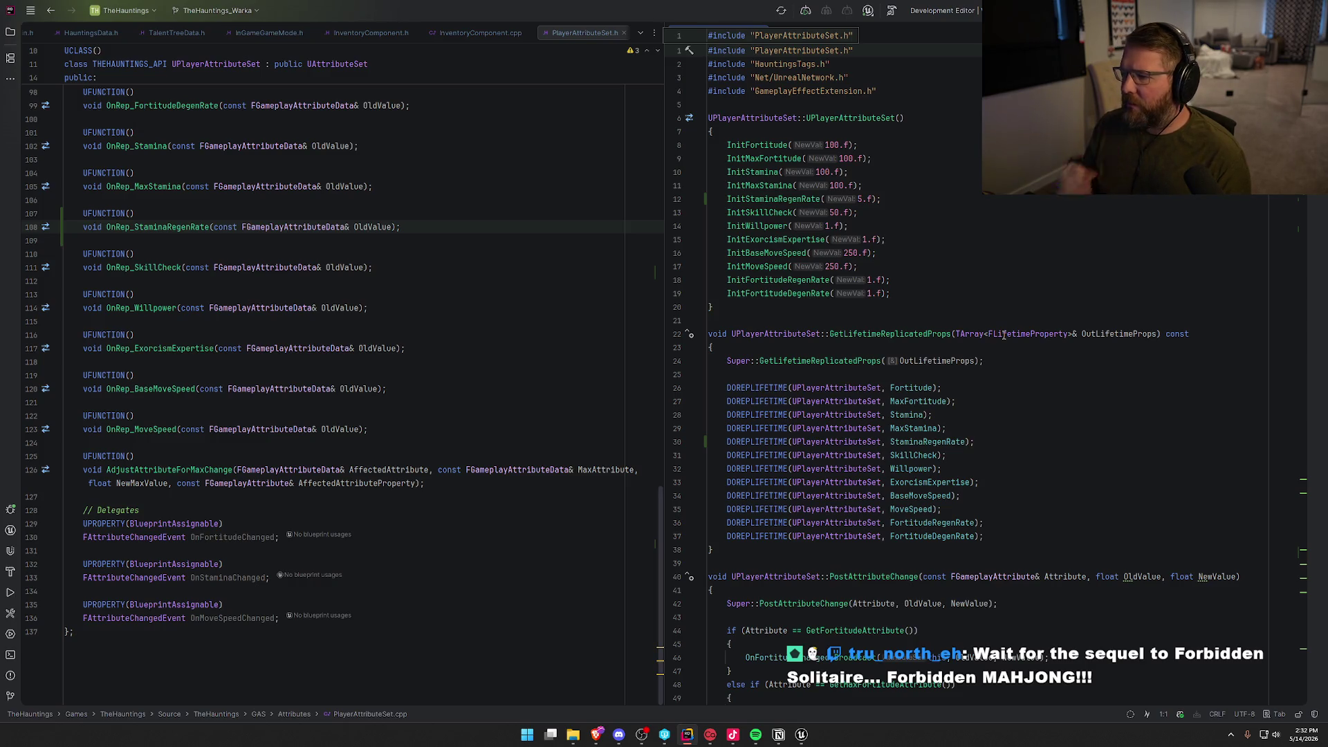
pyautogui.hotkey('alt', 'Tab')
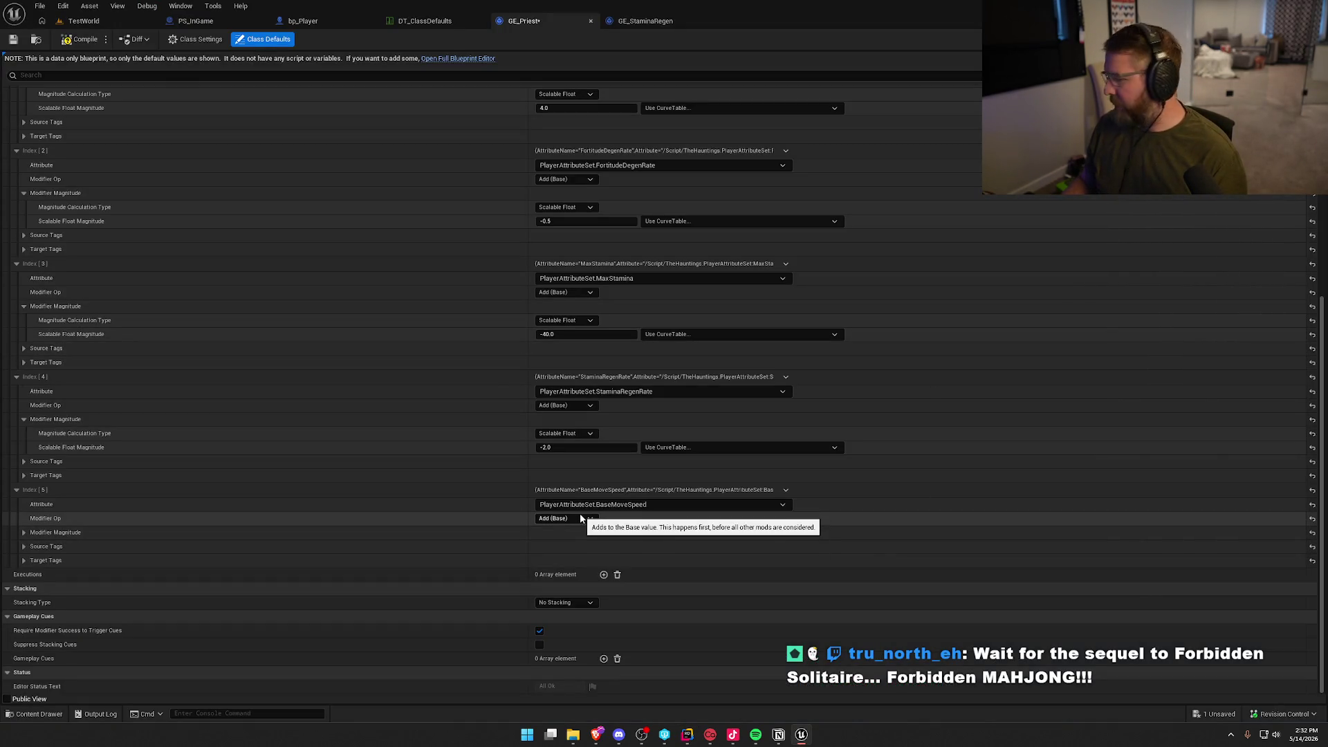
# Set GE_Priest's Index [5] BaseMoveSpeed modifier magnitude to 50, then compile and save.
pyautogui.click(23, 532)
pyautogui.click(581, 560)
pyautogui.write('50')
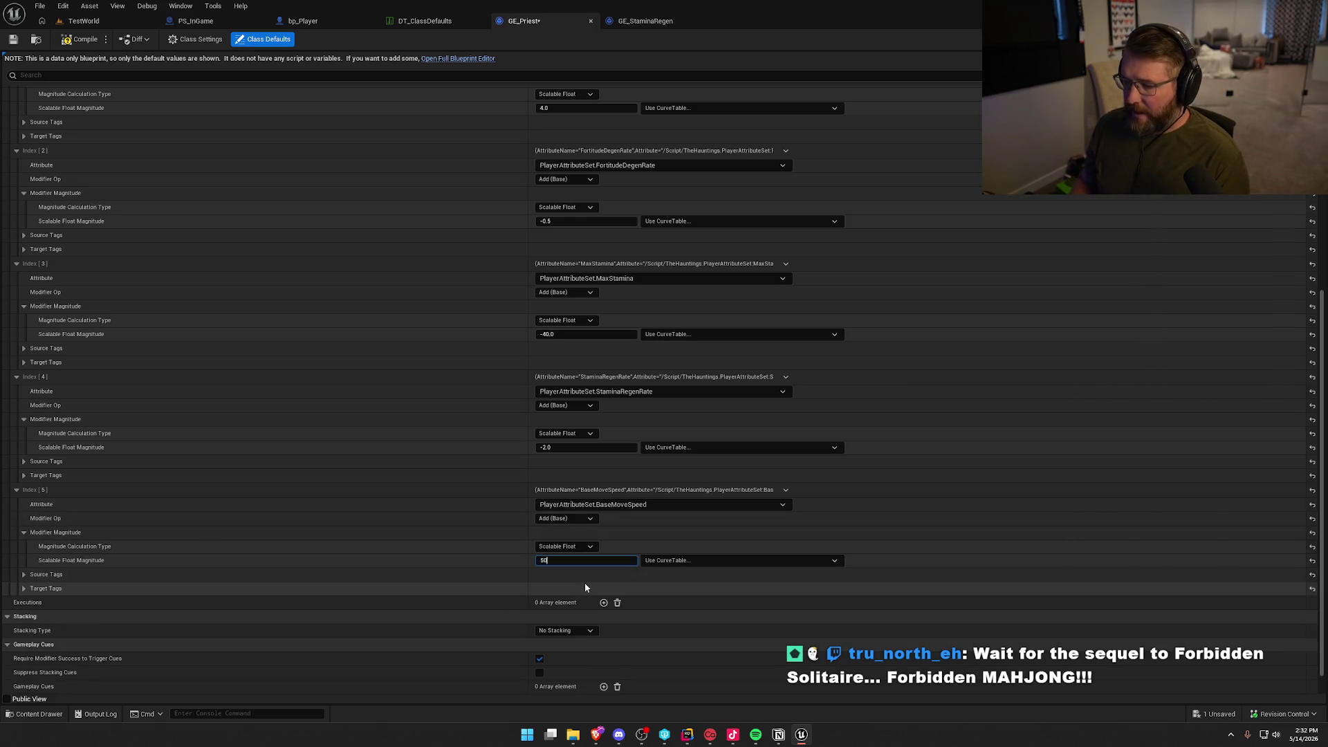
pyautogui.click(75, 39)
pyautogui.click(84, 21)
# Play-test with the gameplay debugger showing attributes, walk forward, then eject and select bp_Player0.
pyautogui.click(285, 40)
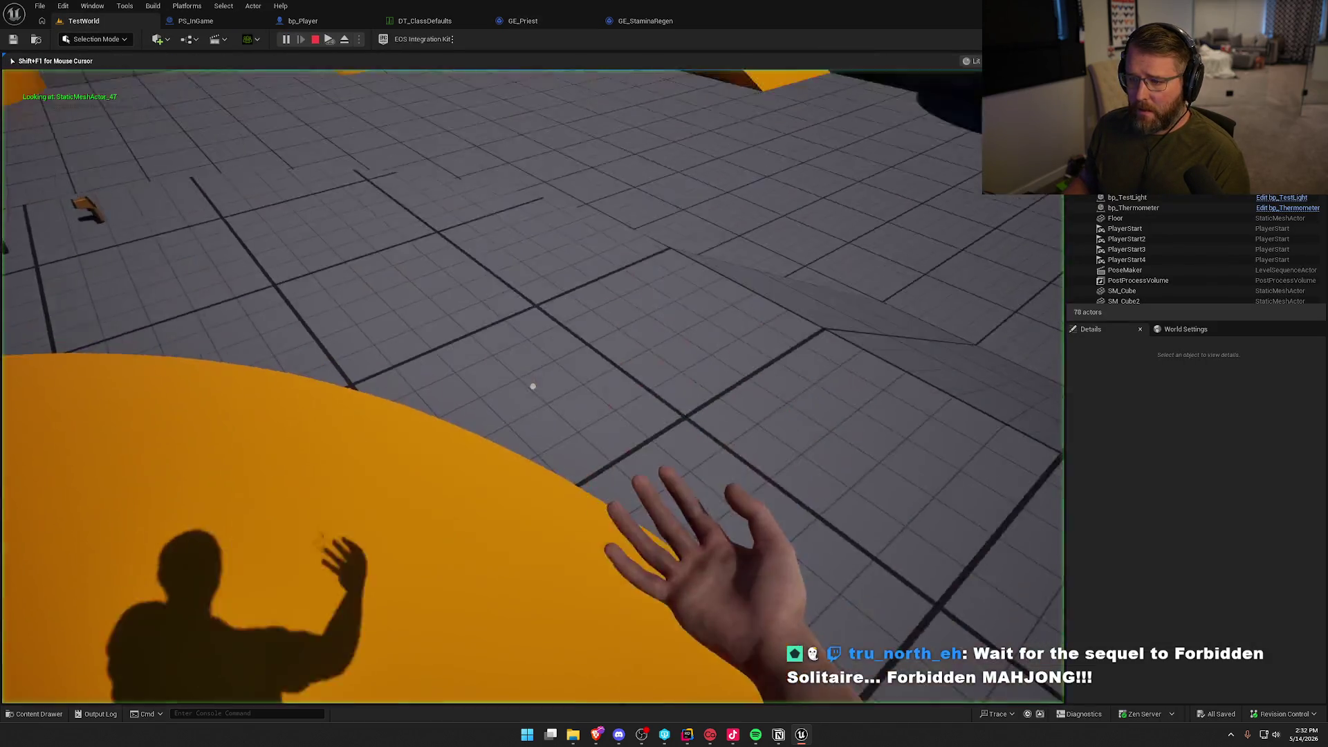
pyautogui.press("'")
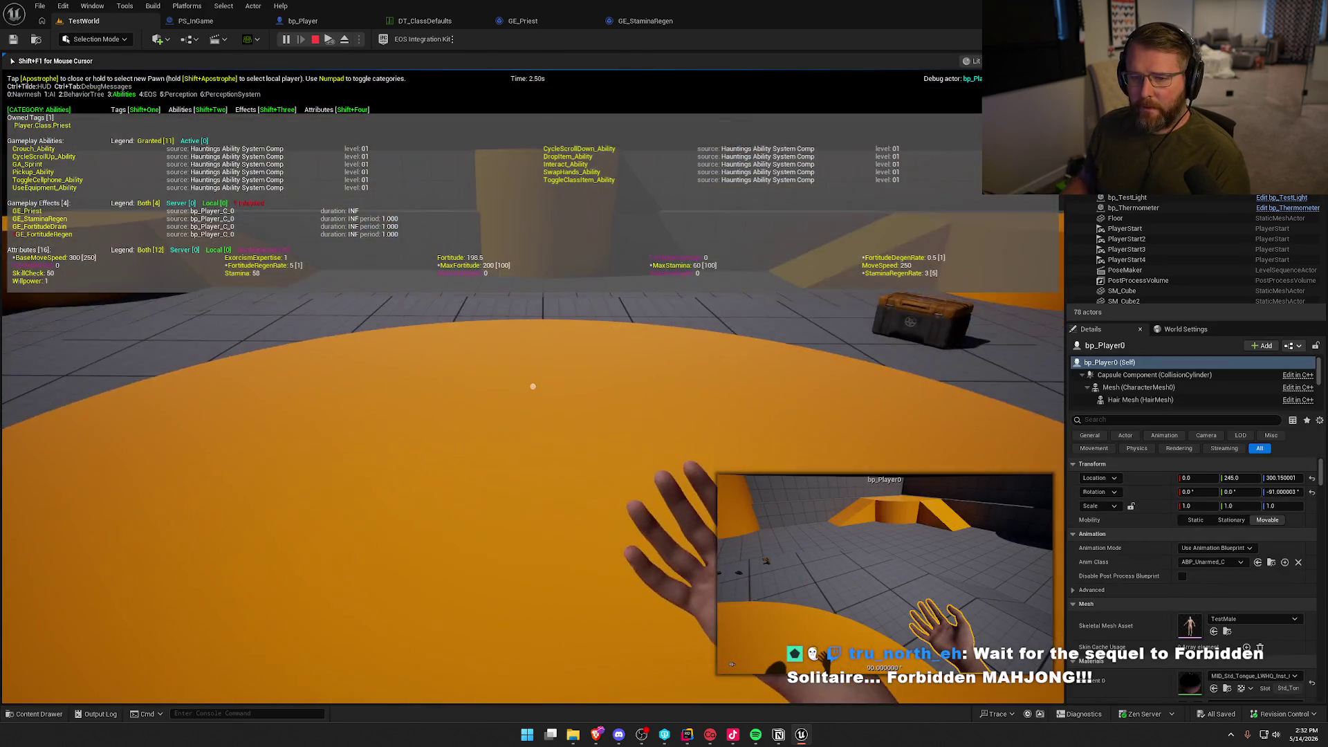
pyautogui.press('w')
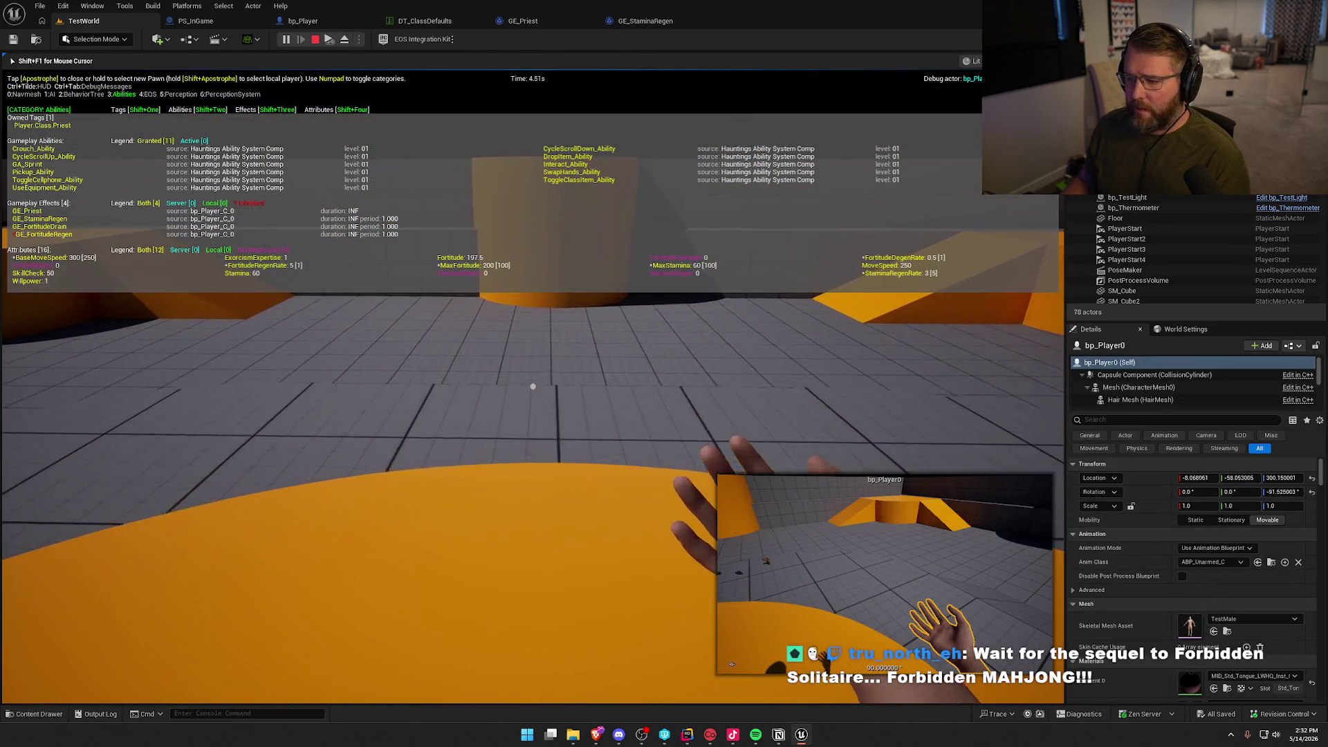
pyautogui.press('w')
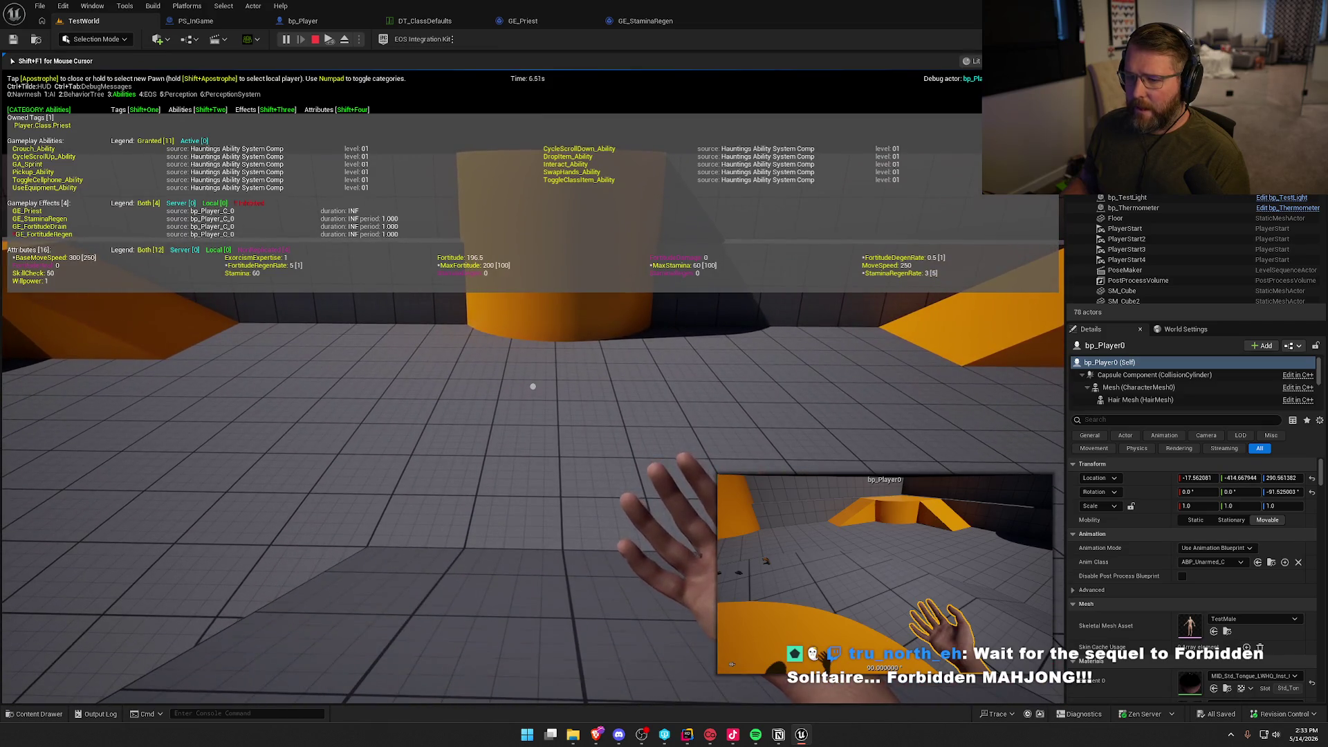
pyautogui.press('w')
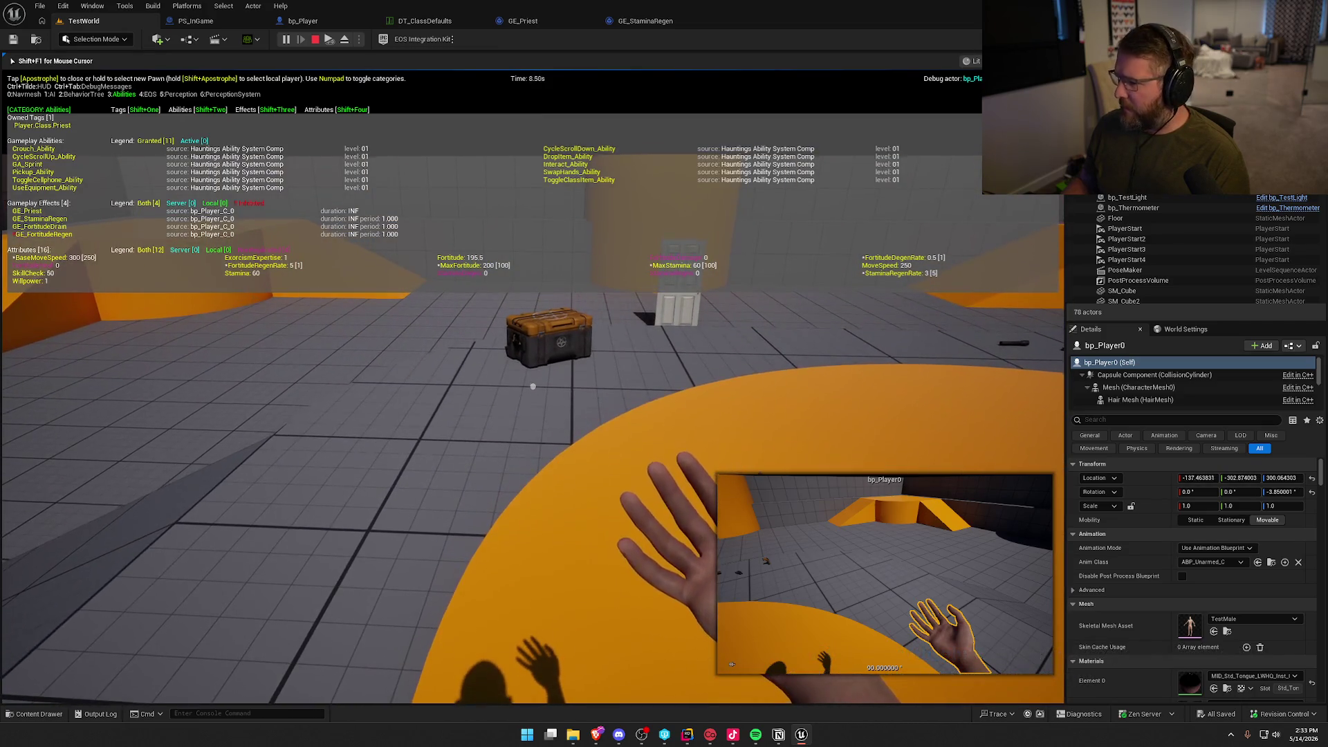
pyautogui.press('F8')
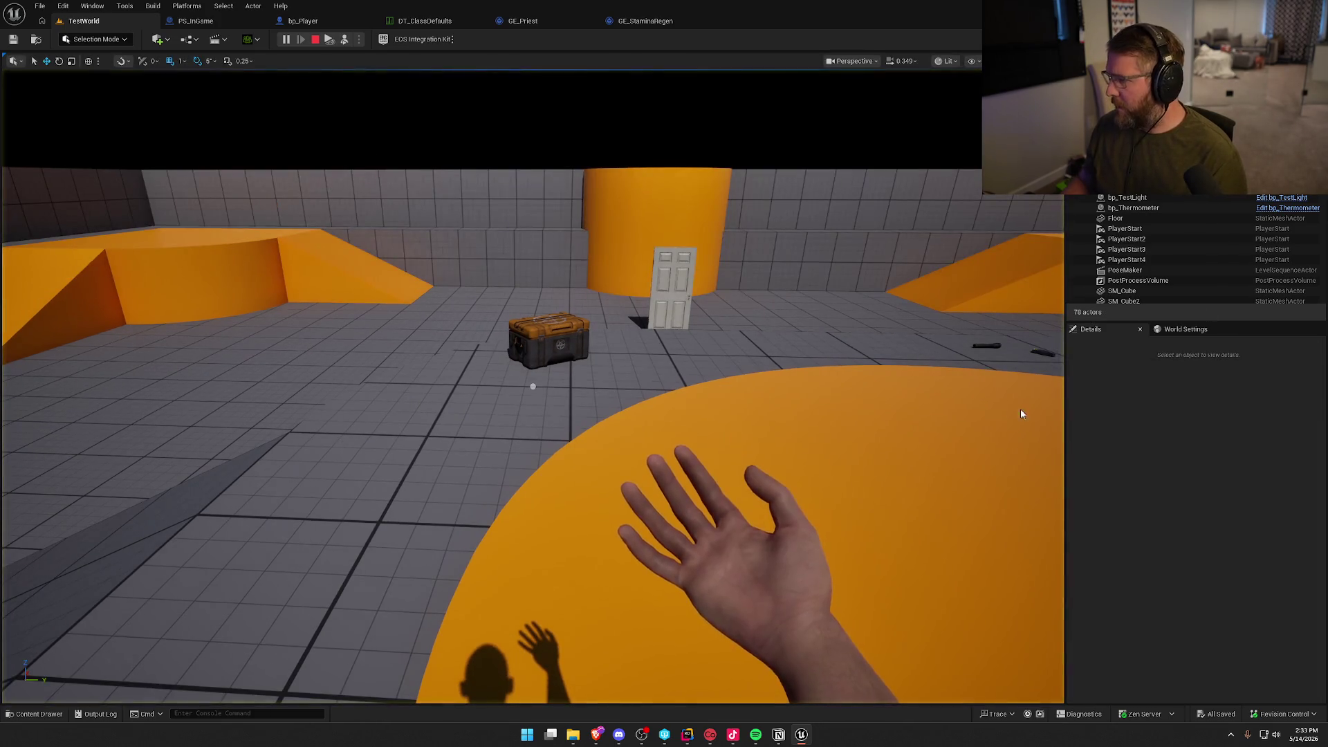
pyautogui.click(765, 578)
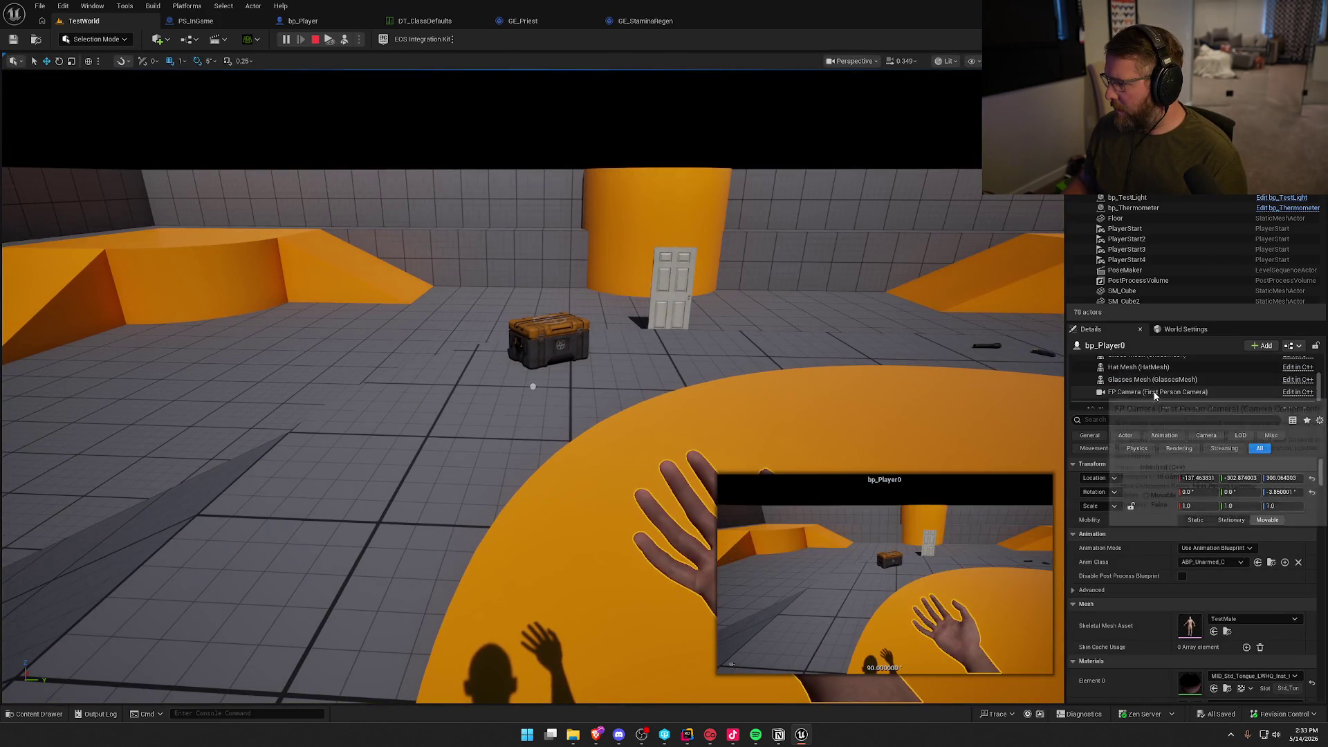
# Check bp_Player0's CharMoveComp walk speed (250 cm/s), then stop play and return to the code.
pyautogui.scroll(-2, 1154, 395)
pyautogui.click(1156, 378)
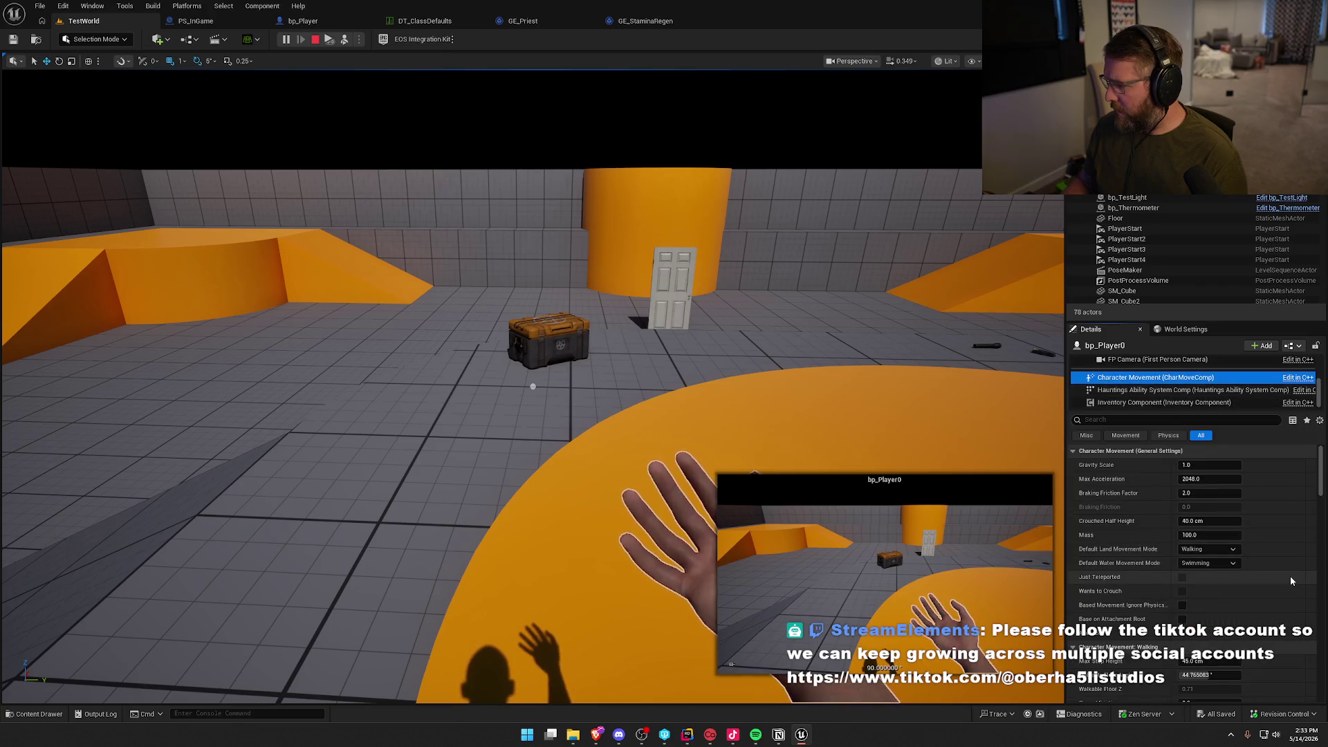
pyautogui.scroll(-10, 1287, 577)
pyautogui.scroll(-10, 1284, 577)
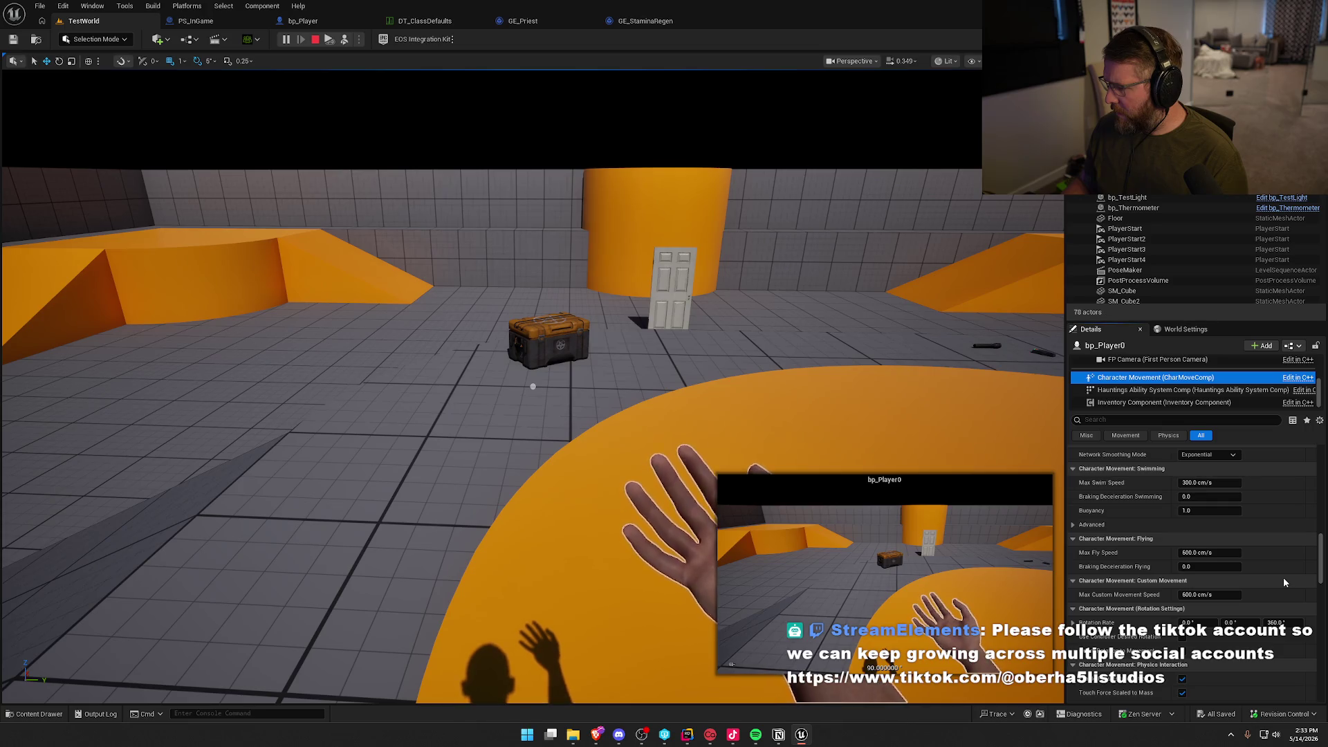
pyautogui.scroll(-3, 1284, 577)
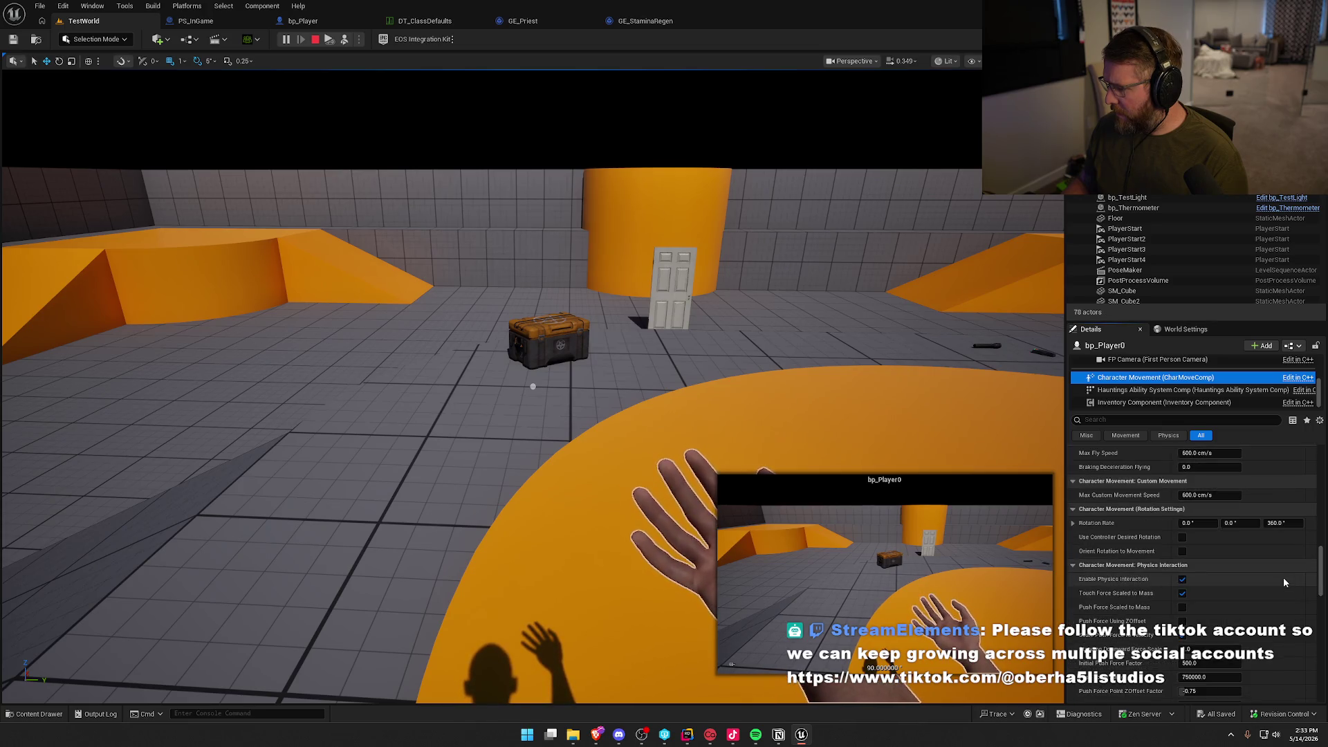
pyautogui.click(1160, 420)
pyautogui.write('walk')
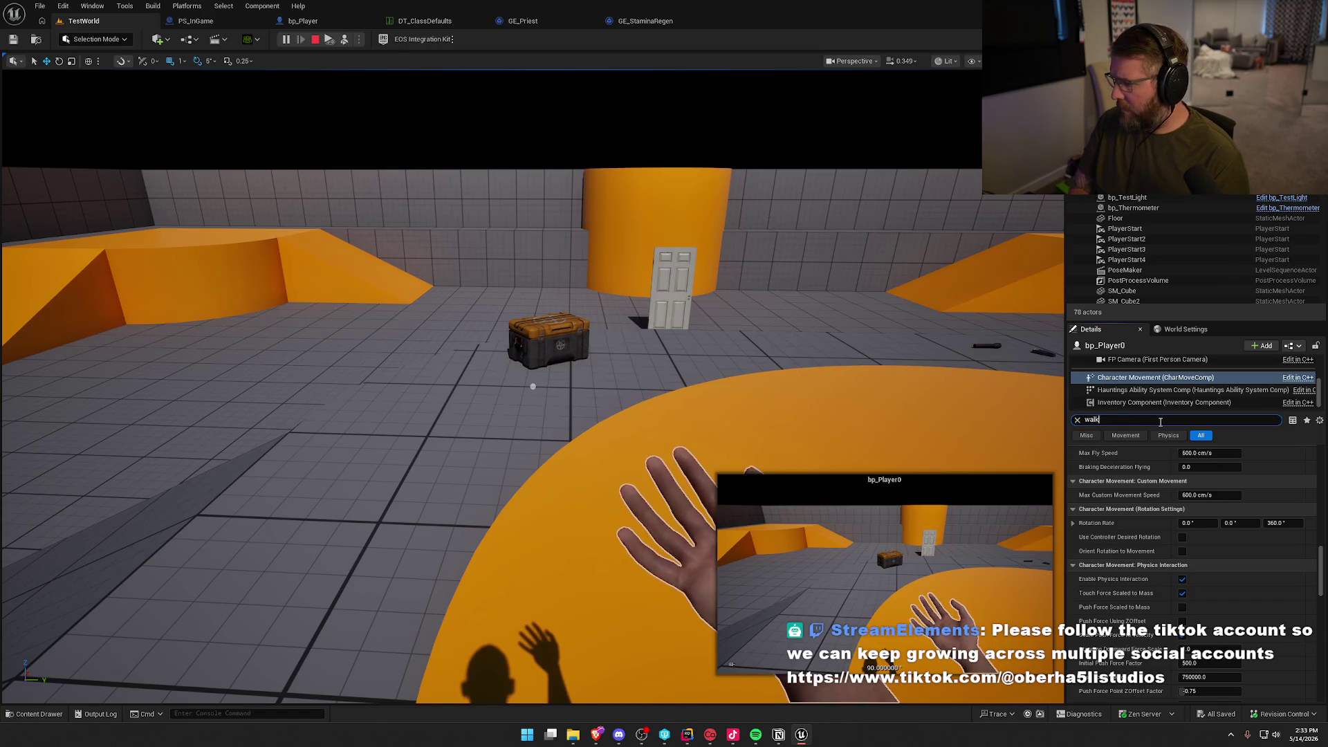
pyautogui.write(' speed')
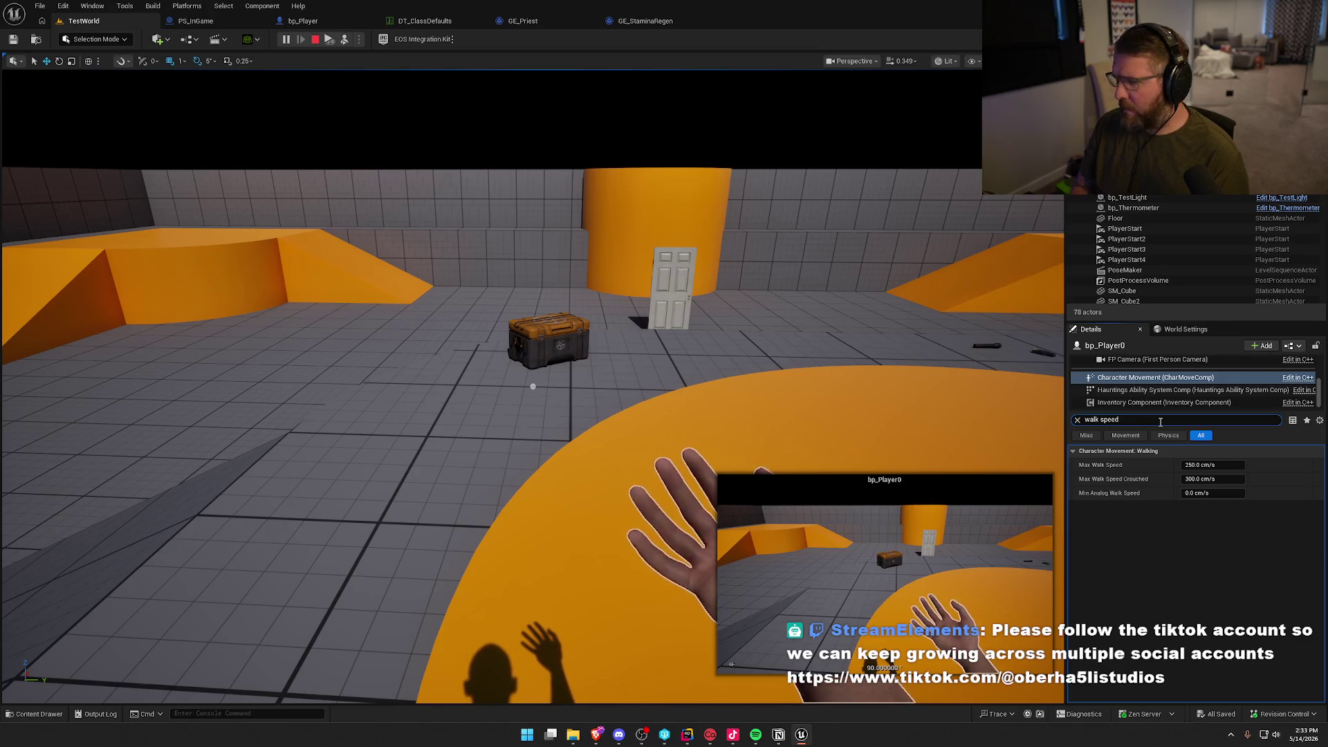
pyautogui.press('Escape')
pyautogui.press('Escape')
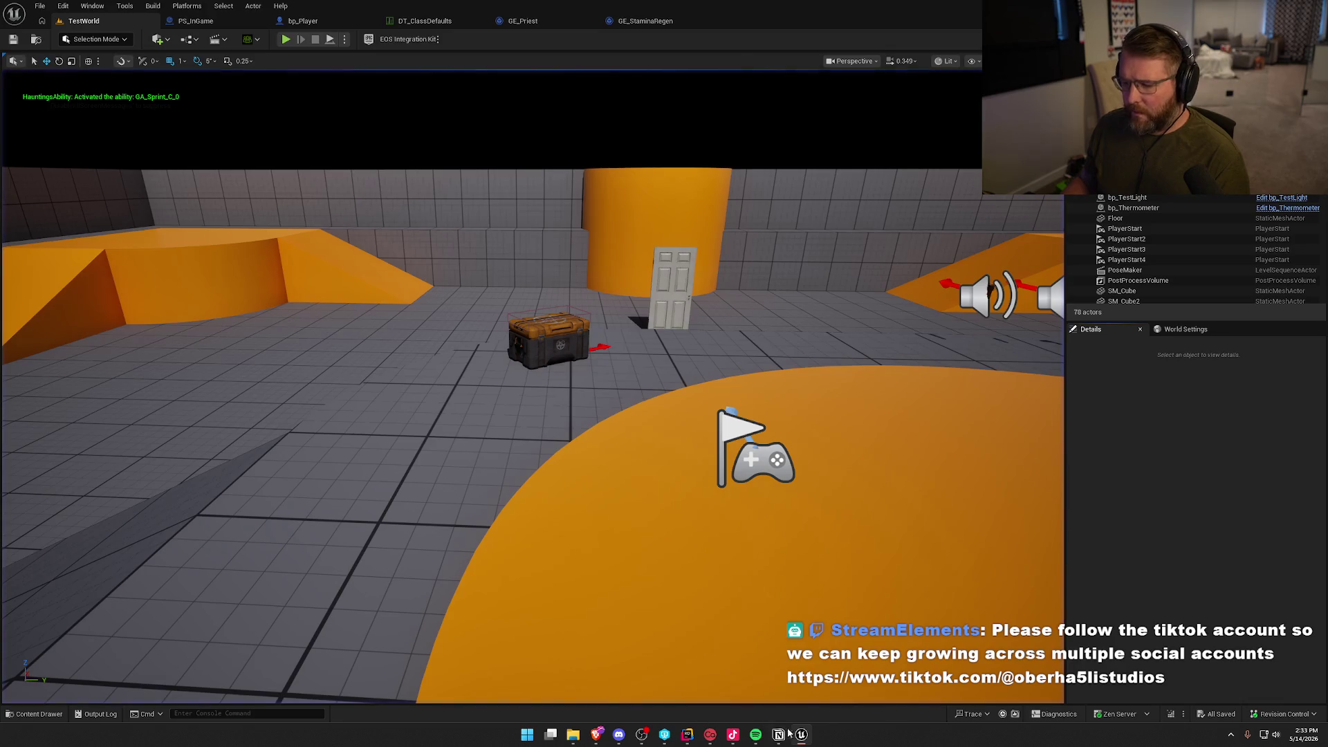
pyautogui.hotkey('alt', 'Tab')
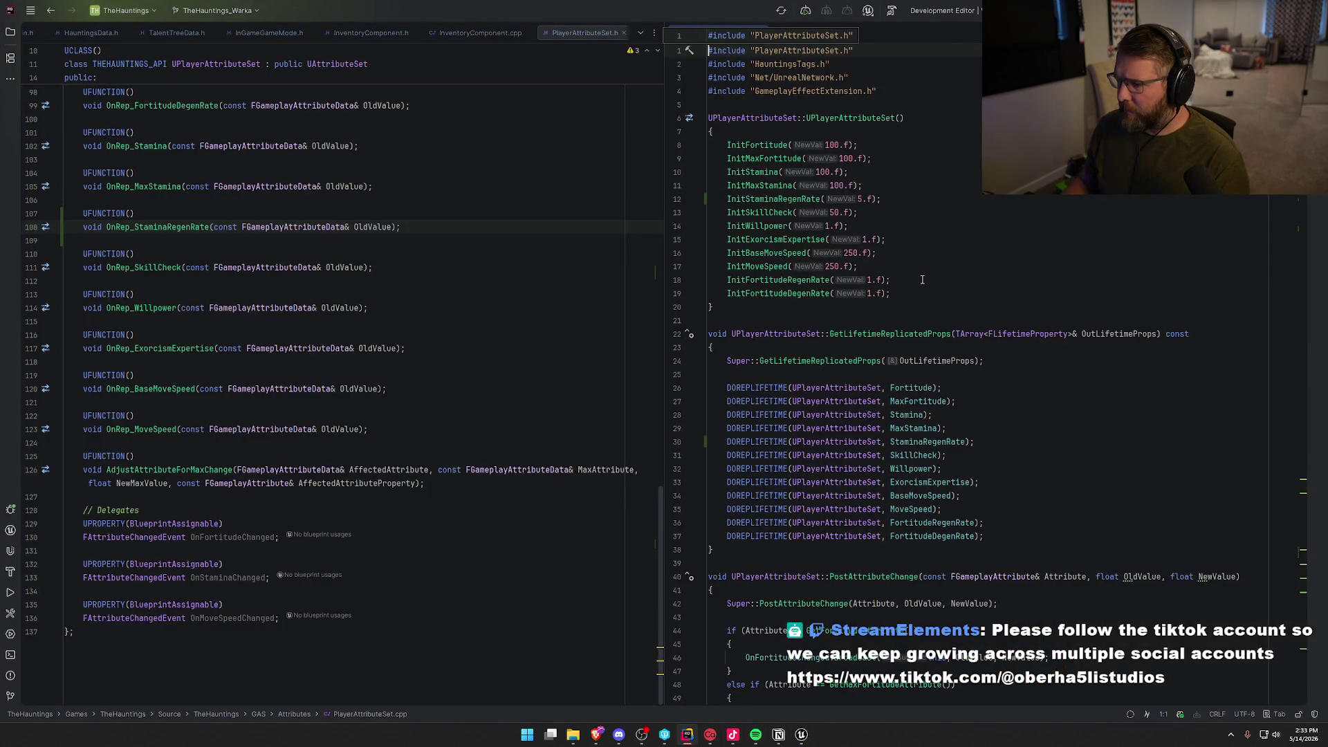
# Review the GetMoveSpeed handling in PostAttributeChange in PlayerAttributeSet.cpp.
pyautogui.scroll(-10, 1010, 399)
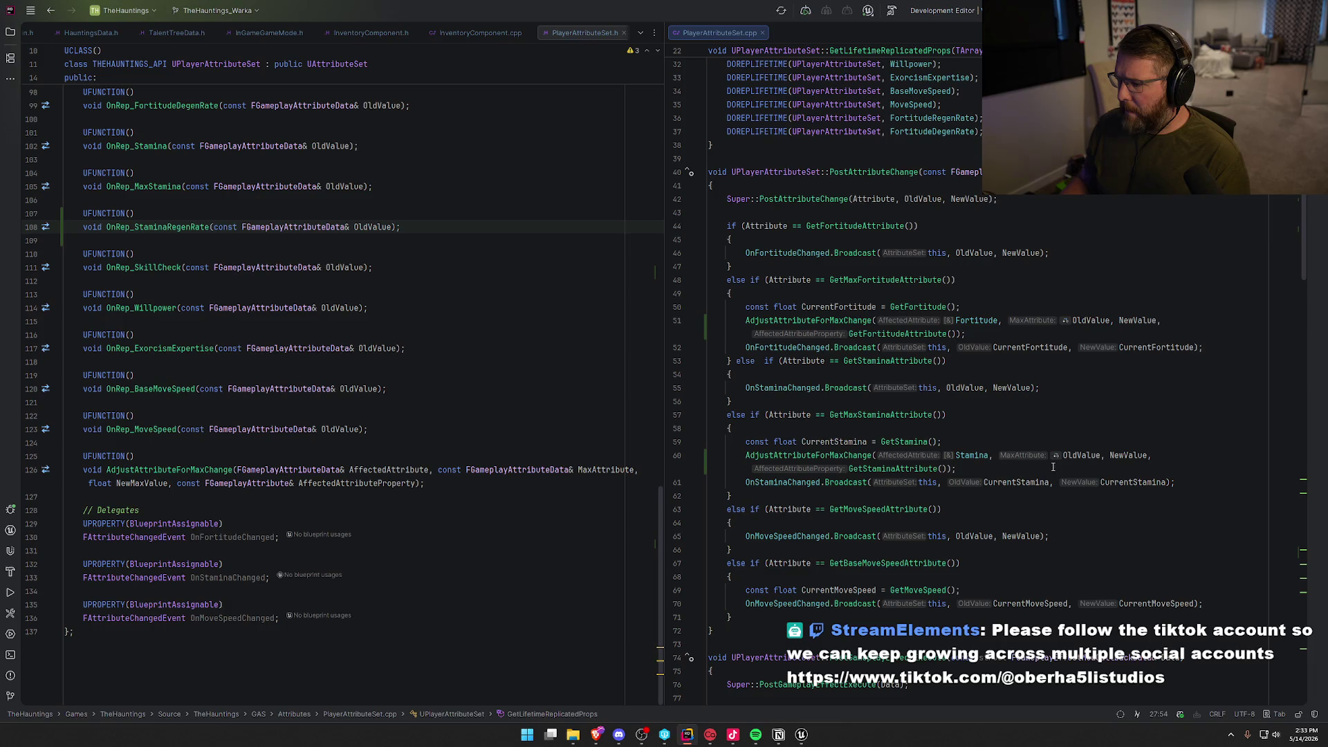
pyautogui.scroll(-1, 1053, 464)
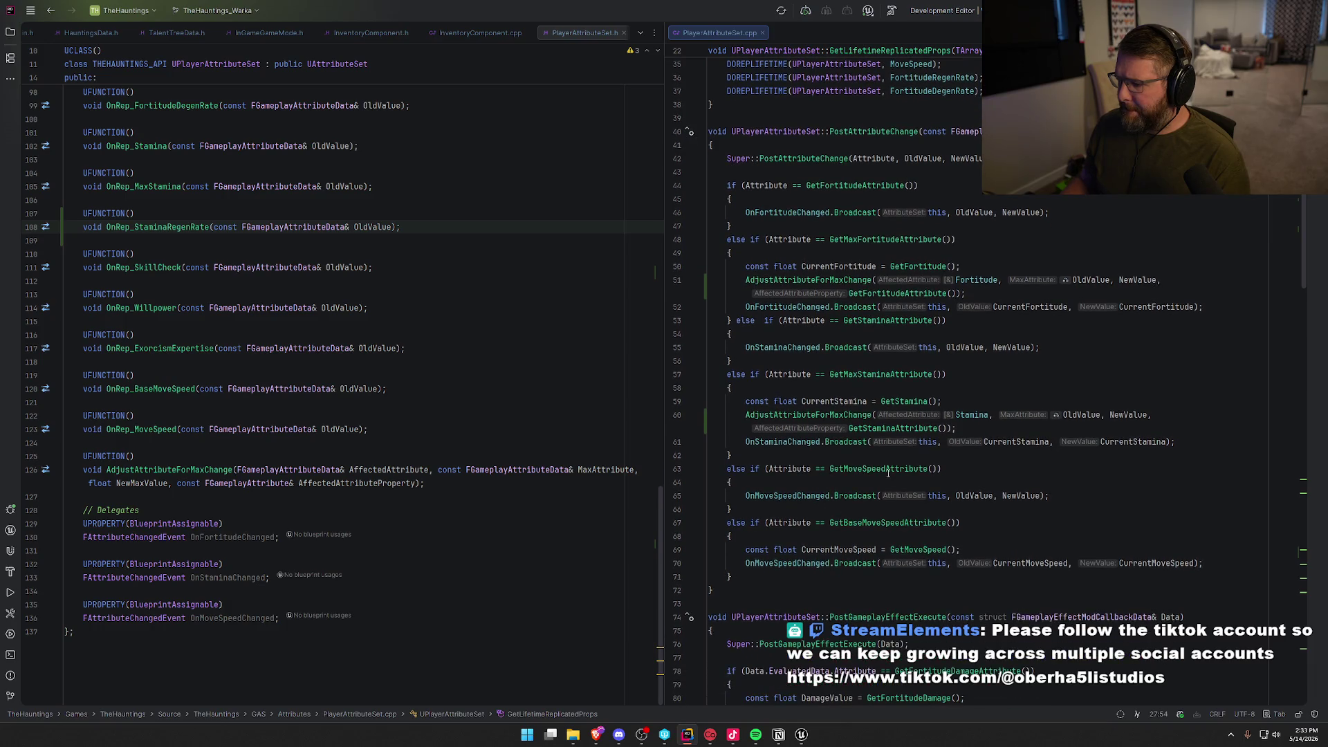
pyautogui.click(980, 550)
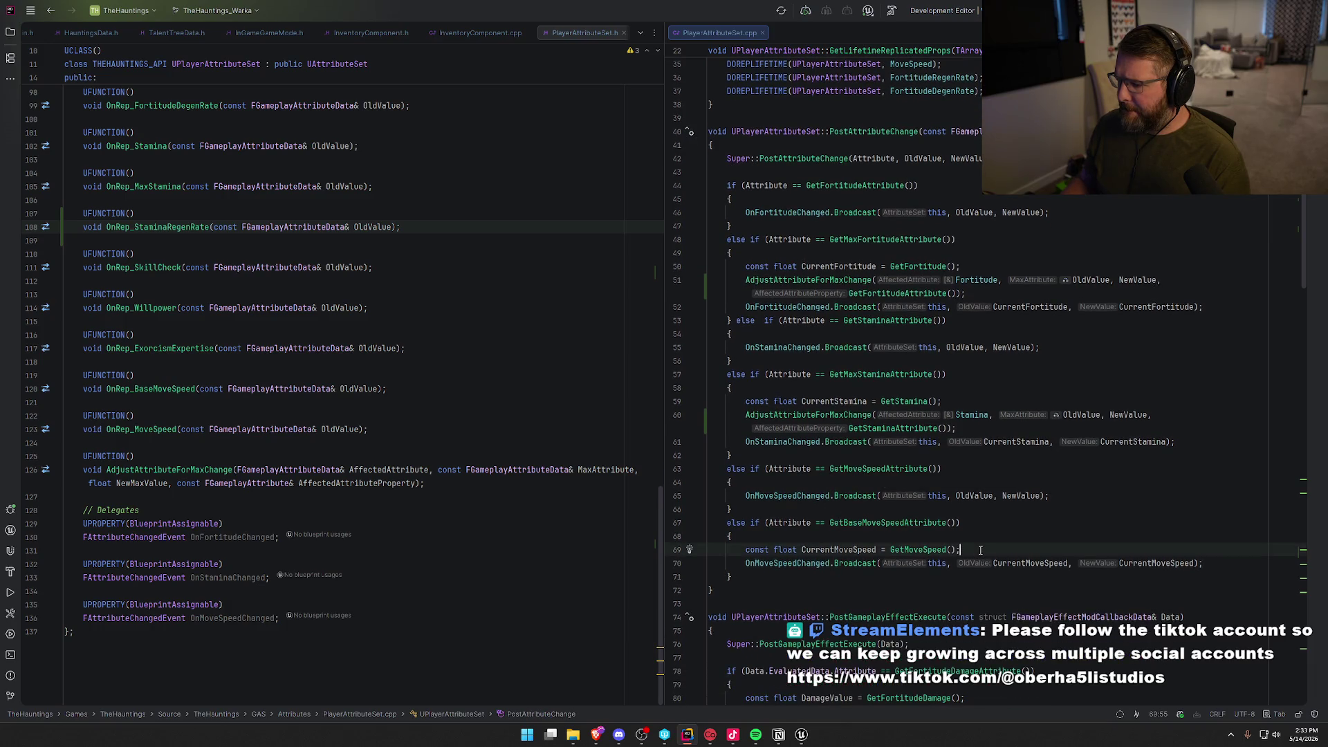
pyautogui.scroll(-3, 980, 550)
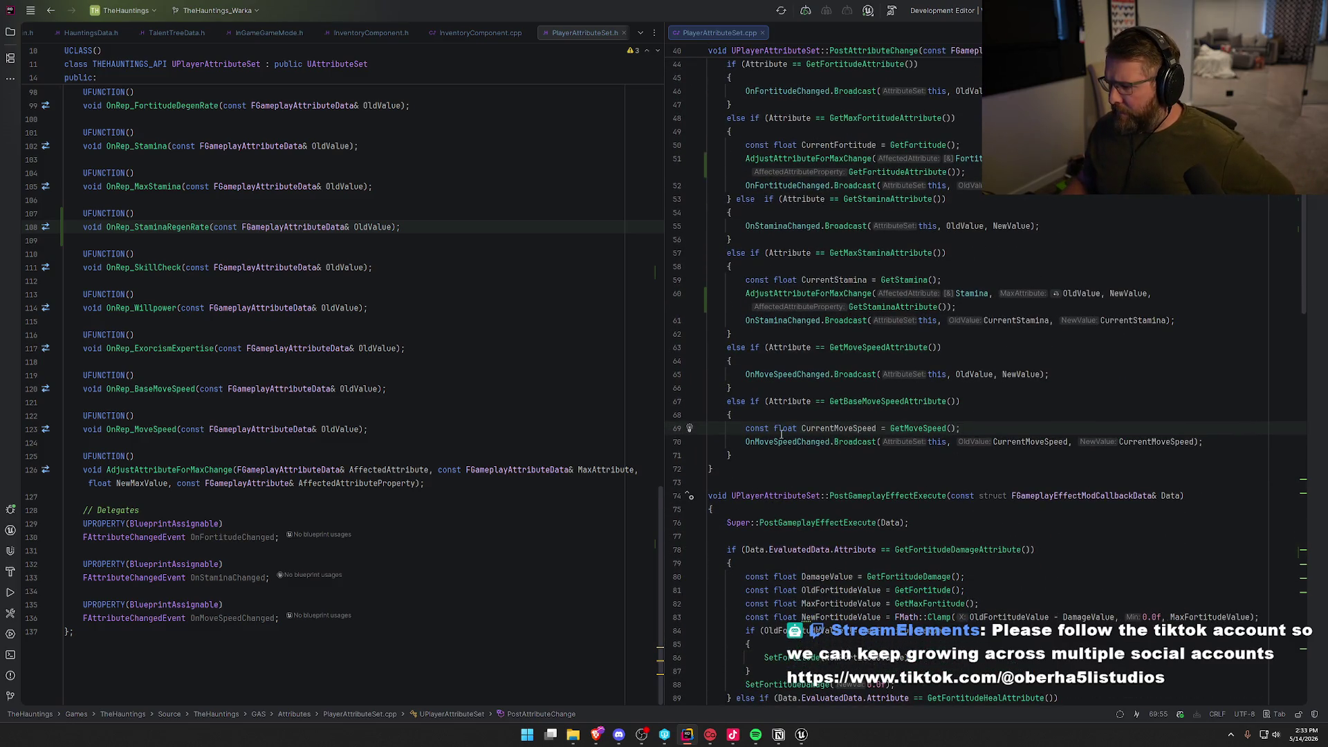
pyautogui.scroll(-8, 864, 415)
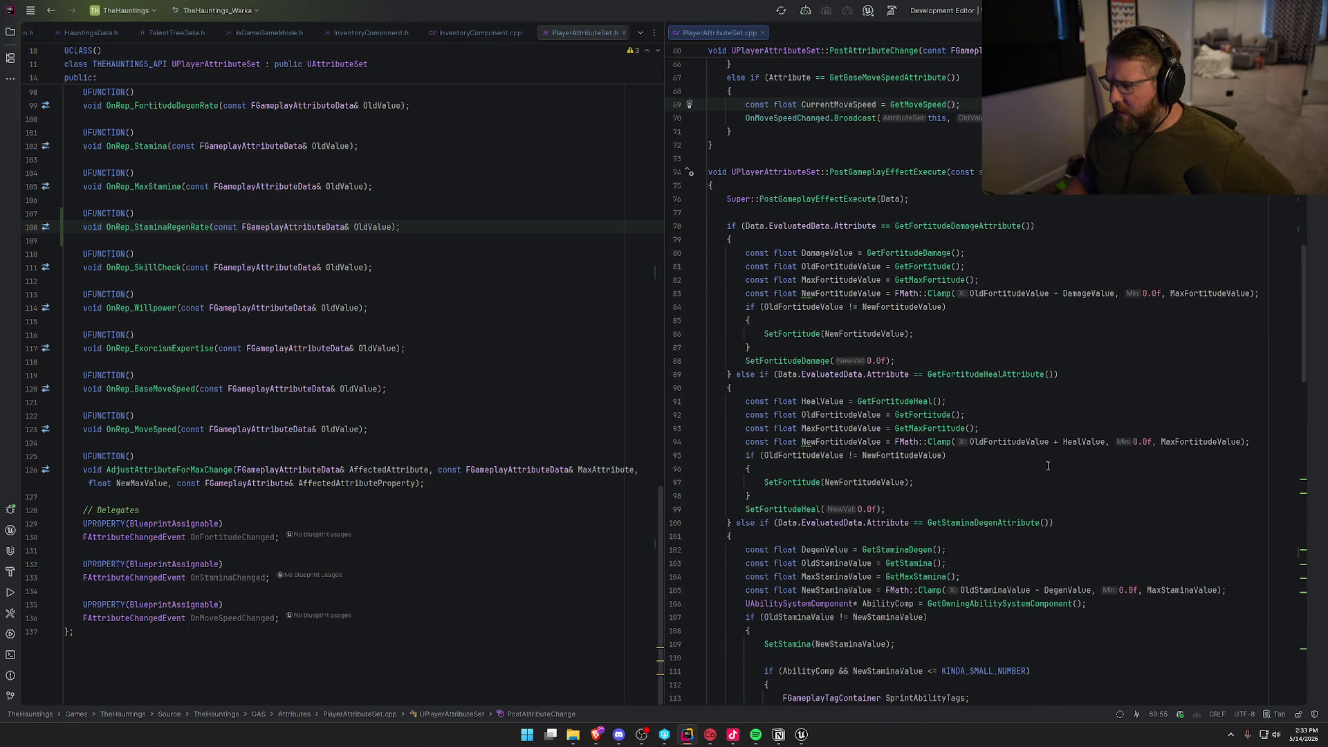
pyautogui.scroll(-5, 1048, 466)
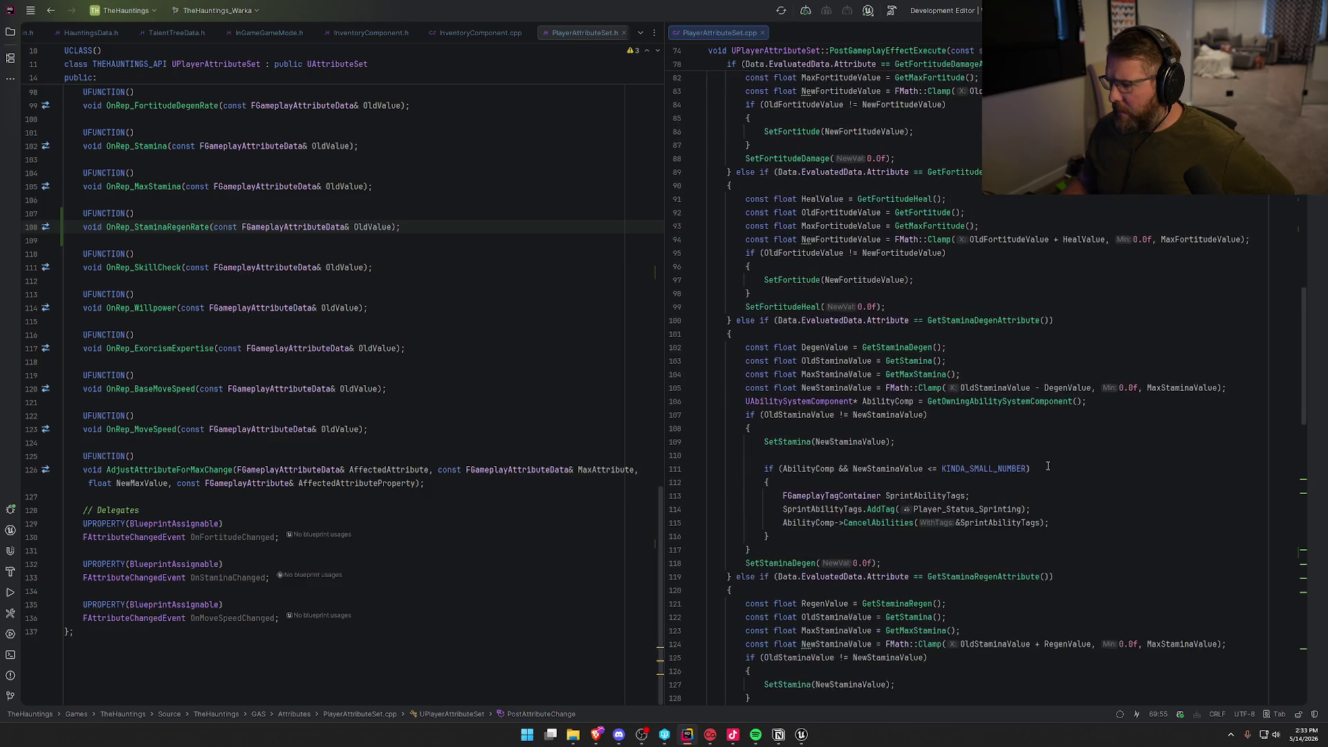
pyautogui.scroll(-14, 1049, 466)
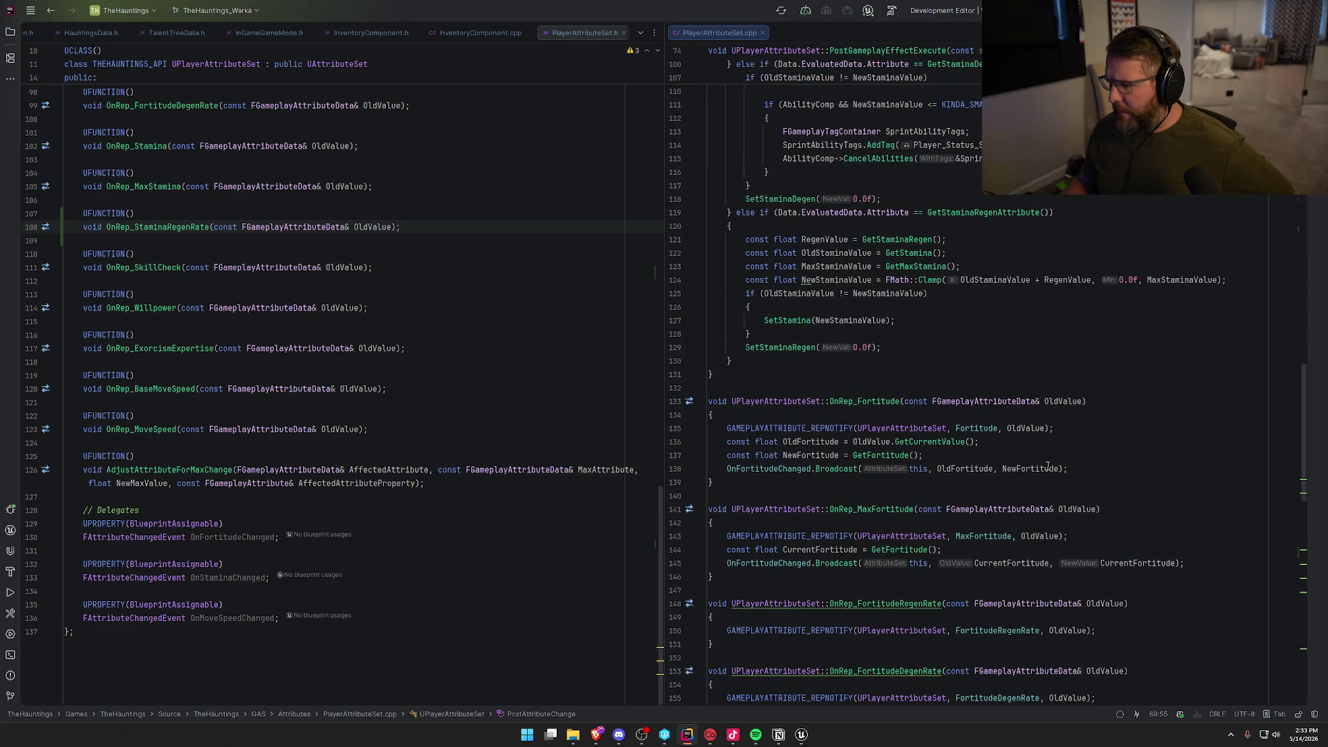
pyautogui.scroll(-6, 1048, 467)
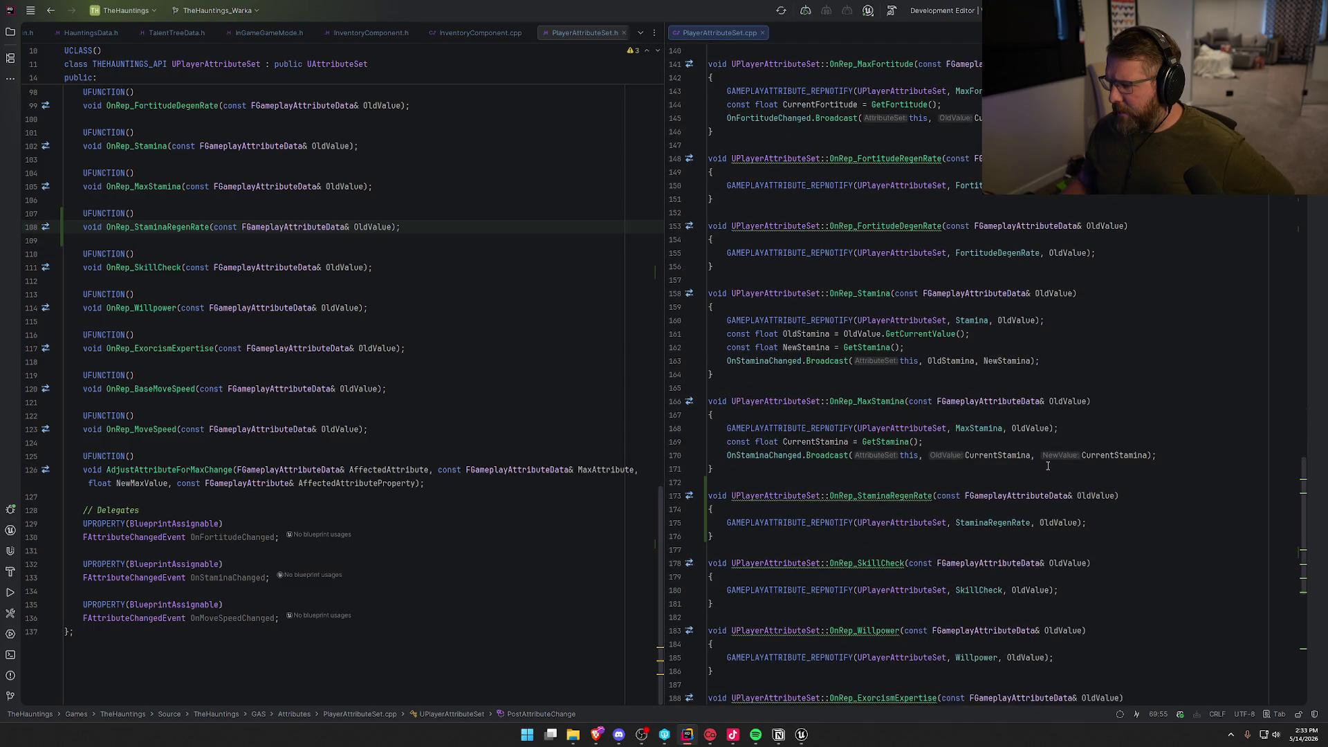
pyautogui.scroll(-3, 1048, 466)
pyautogui.scroll(-9, 1049, 467)
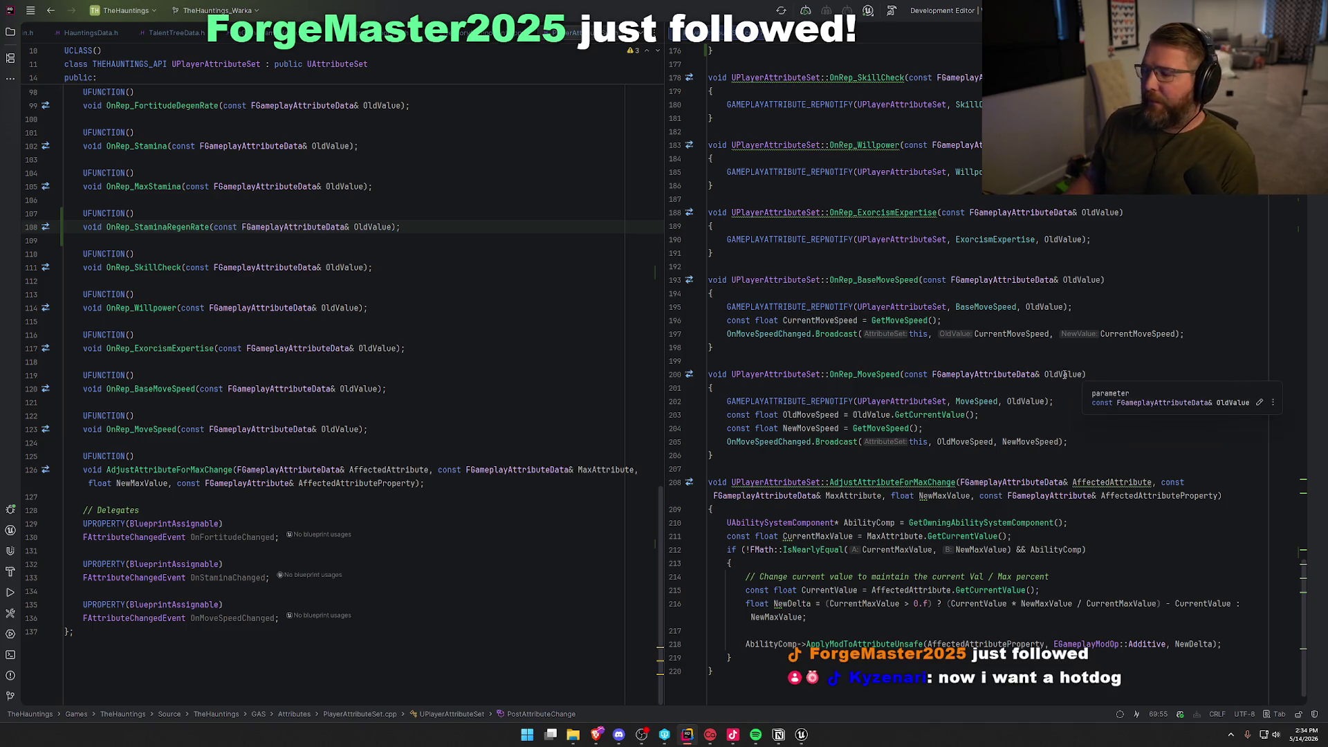
# Open GitHub Copilot Chat beside the MoveSpeed repnotify code in OnRep_MoveSpeed.
pyautogui.click(1121, 440)
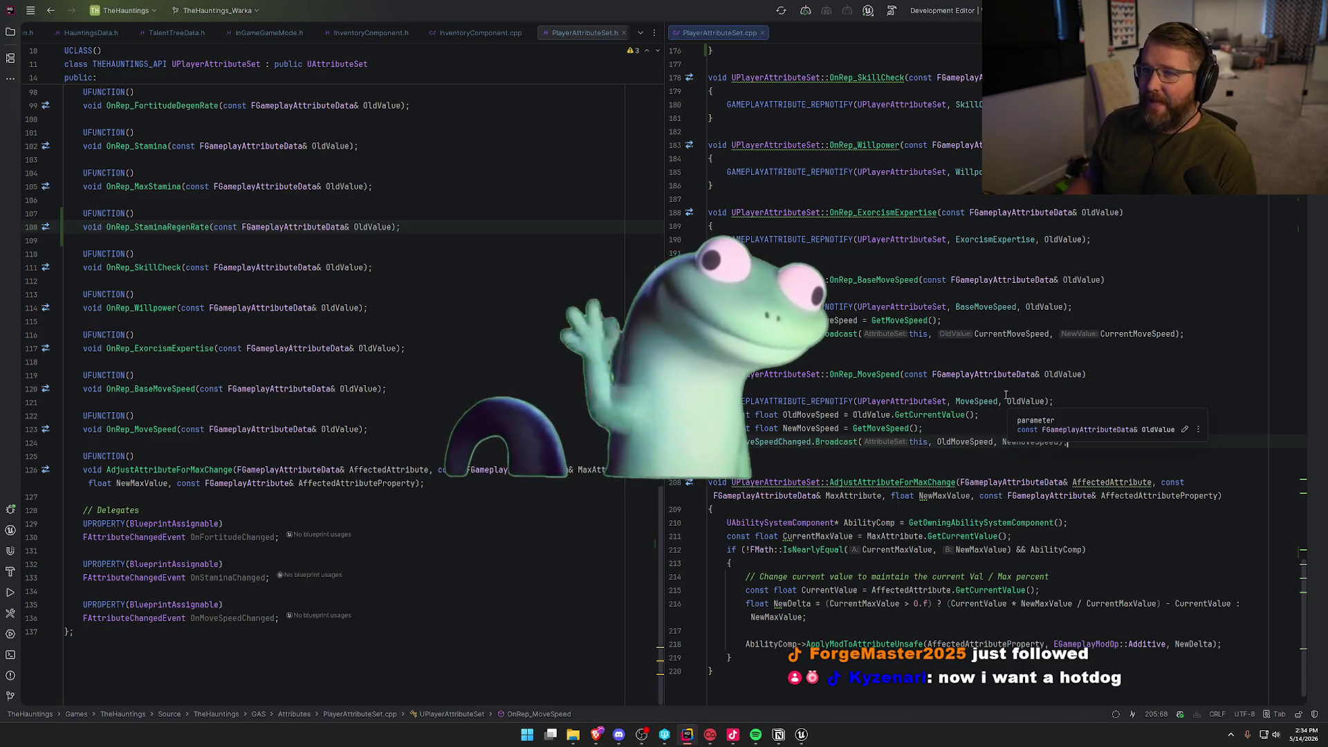
pyautogui.click(1076, 402)
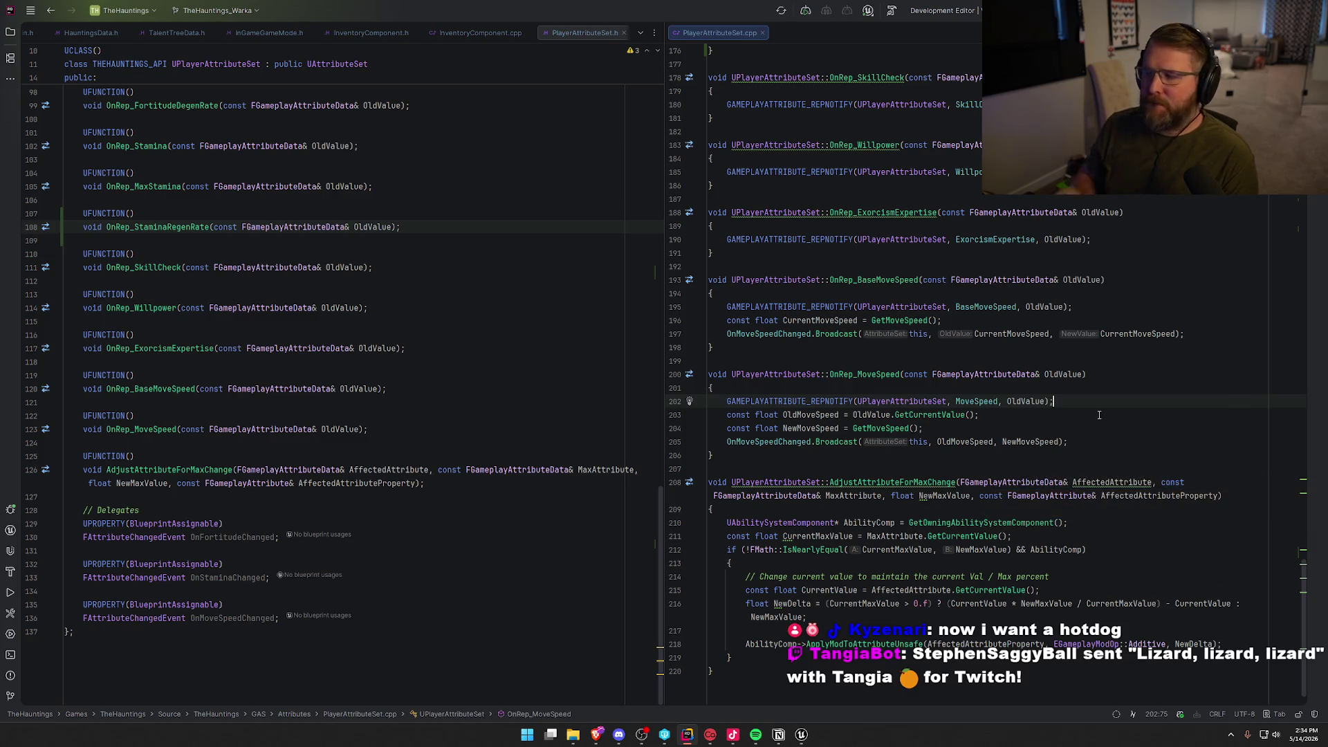
pyautogui.hotkey('ctrl', 'shift', 'a')
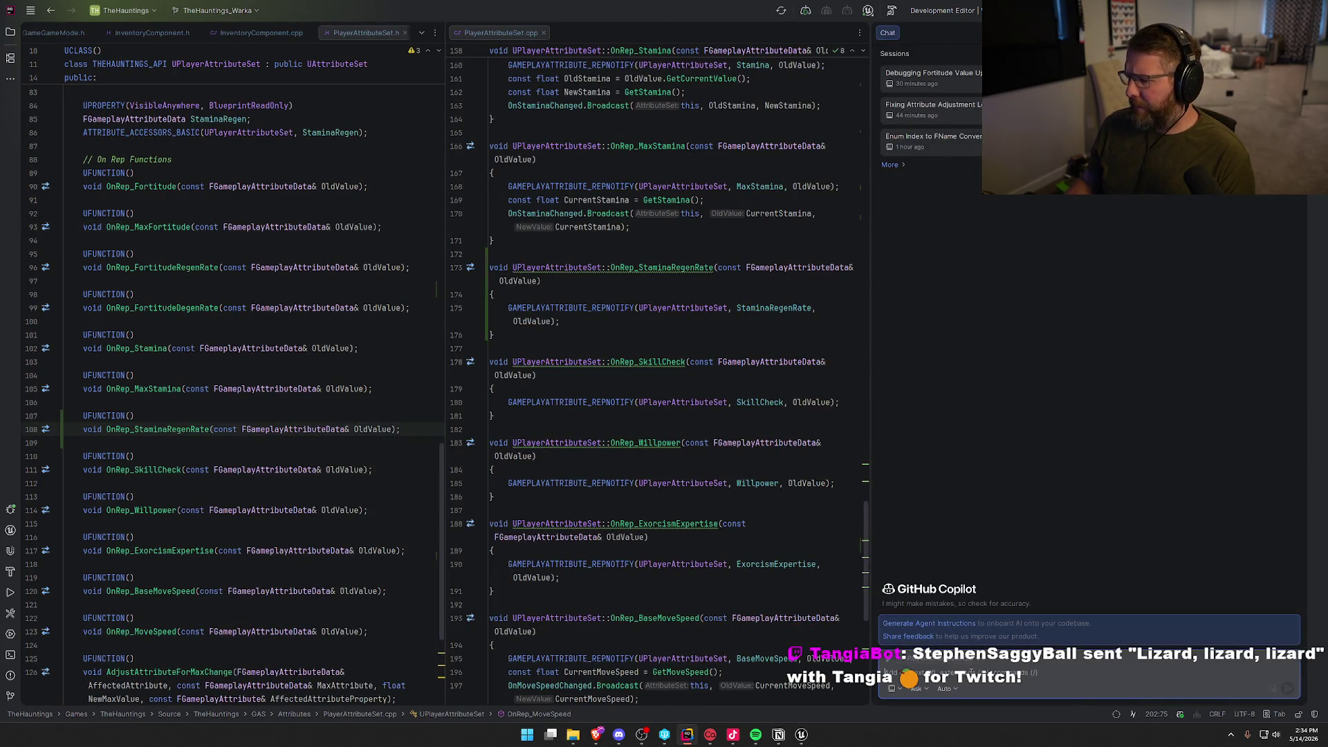
# Ask Copilot which attribute affects speed, then ask it to review the GAS setup.
pyautogui.write('whic')
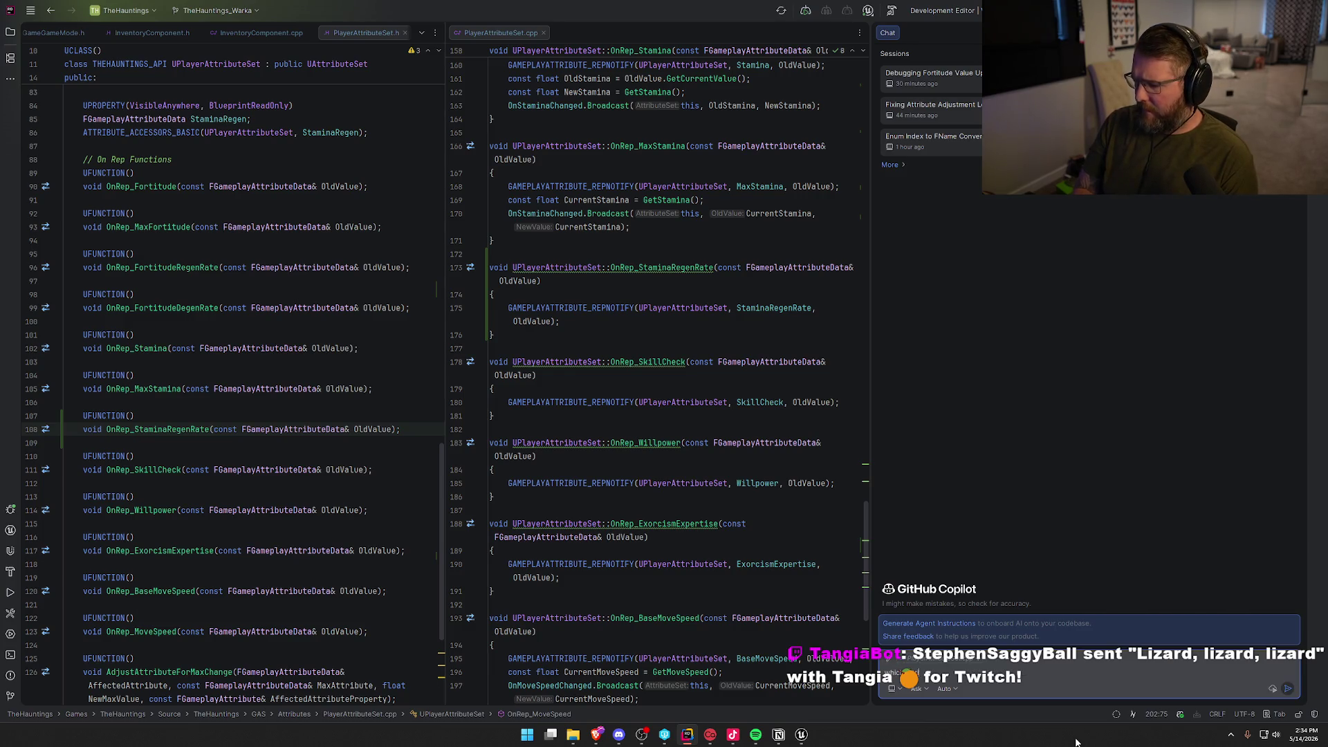
pyautogui.write('h attribute doe I want to change to')
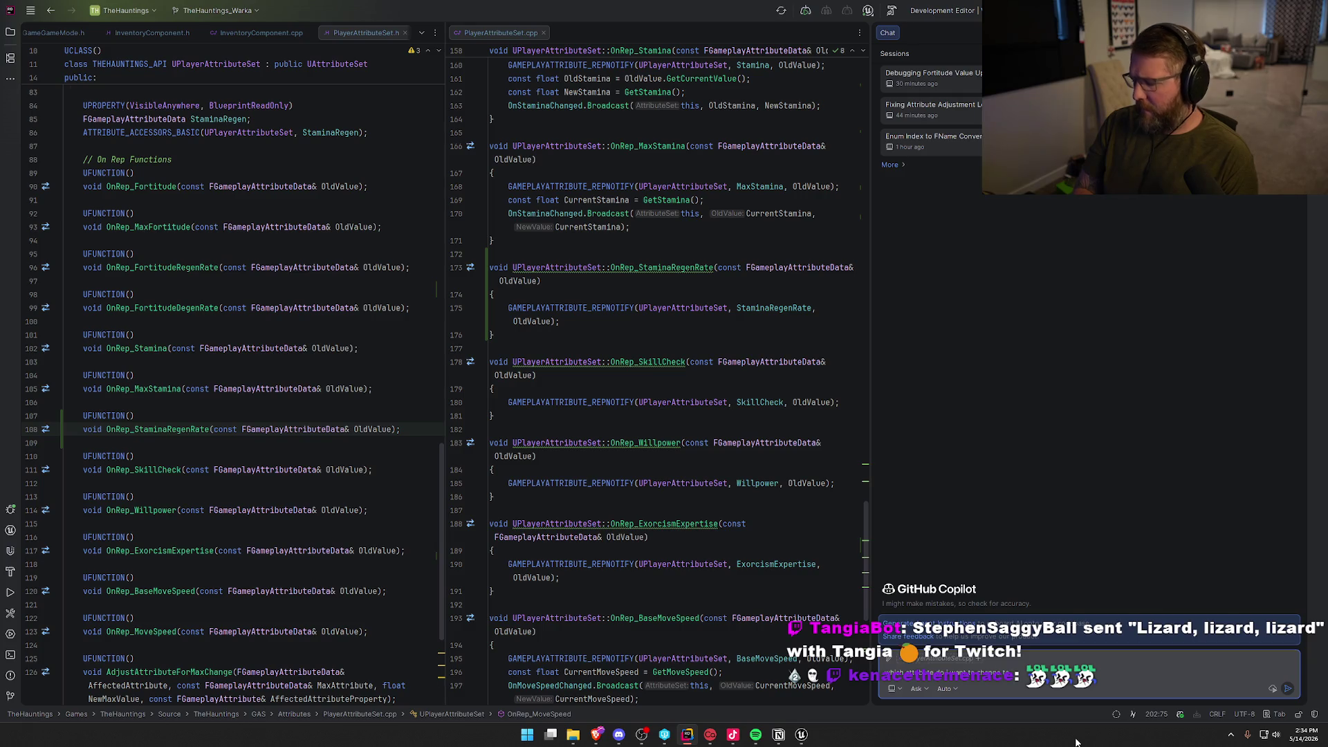
pyautogui.write(' effec')
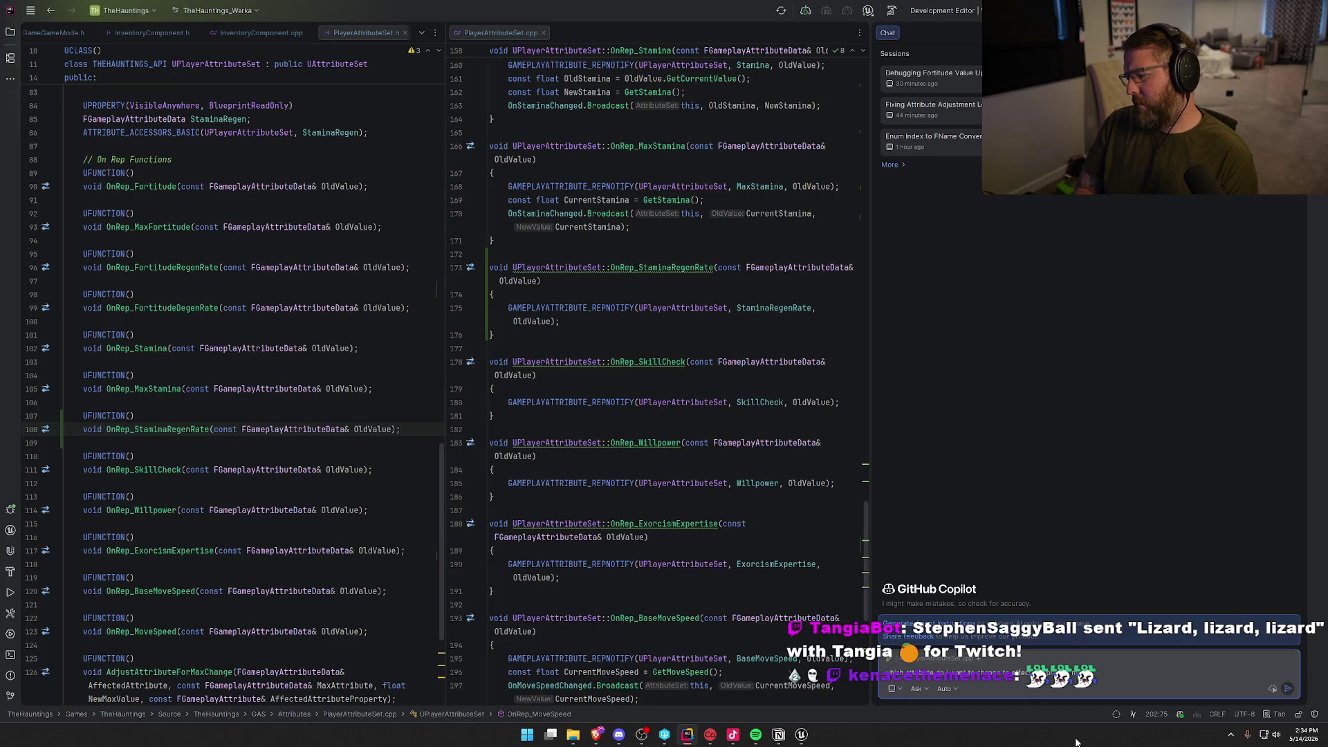
pyautogui.write('speed?')
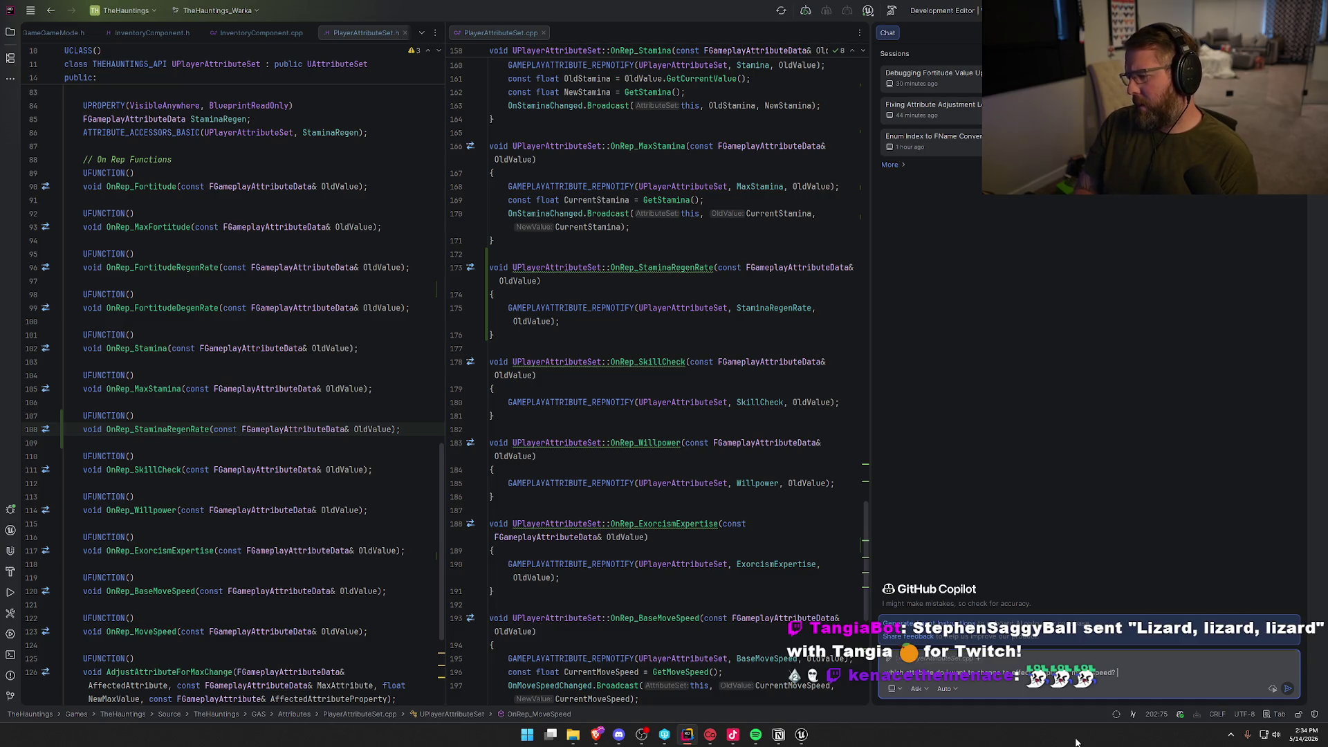
pyautogui.press('Return')
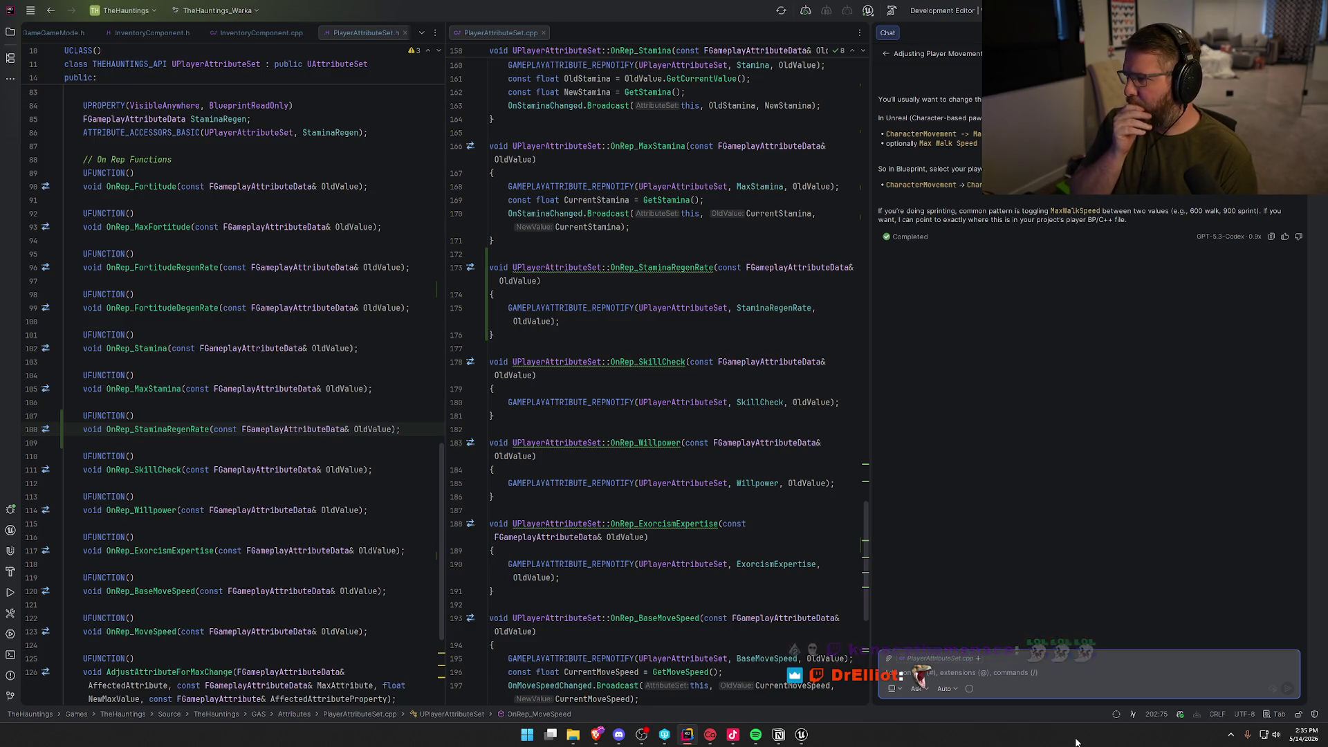
pyautogui.write('I')
pyautogui.write(' n')
pyautogui.write('y GAS setup and tell m')
pyautogui.write('e the answer..')
pyautogui.write('..I know the mo')
pyautogui.write('vement component nee')
pyautogui.write('dds to be ')
pyautogui.write('upda')
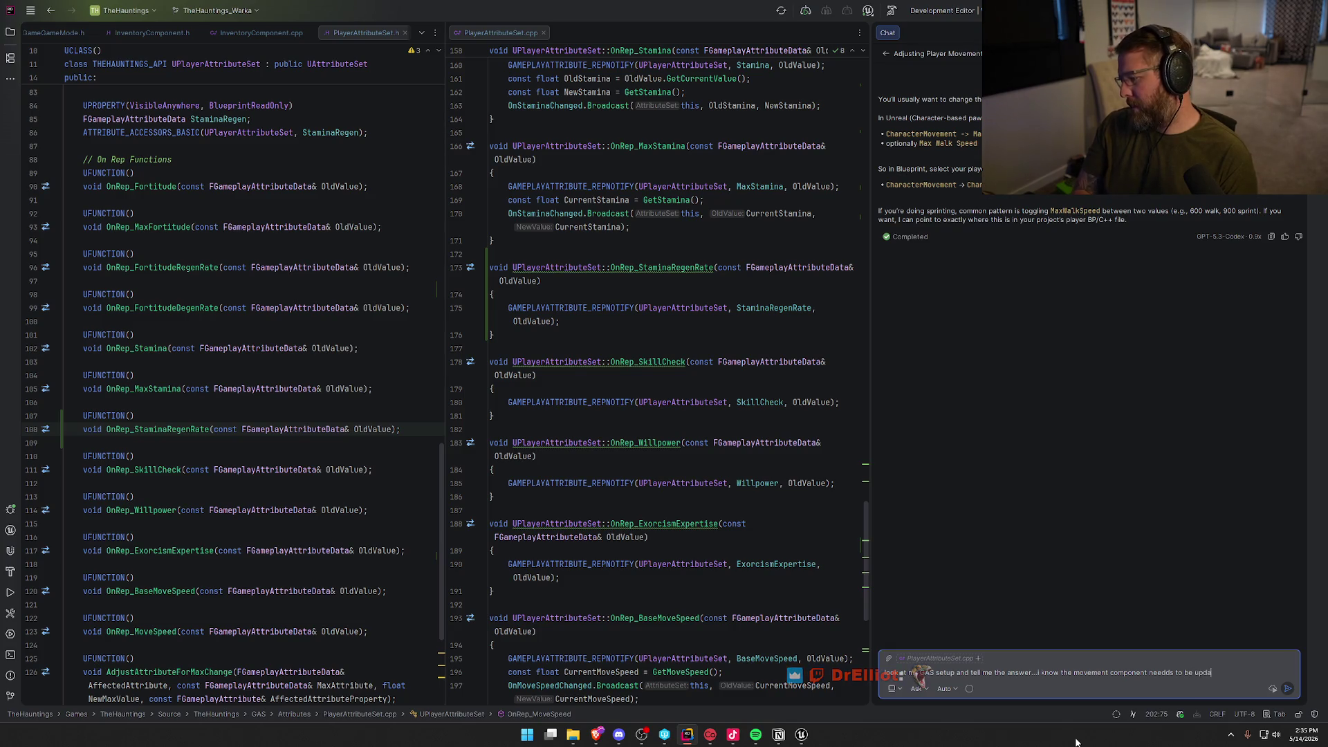
pyautogui.write('ted but i am using ')
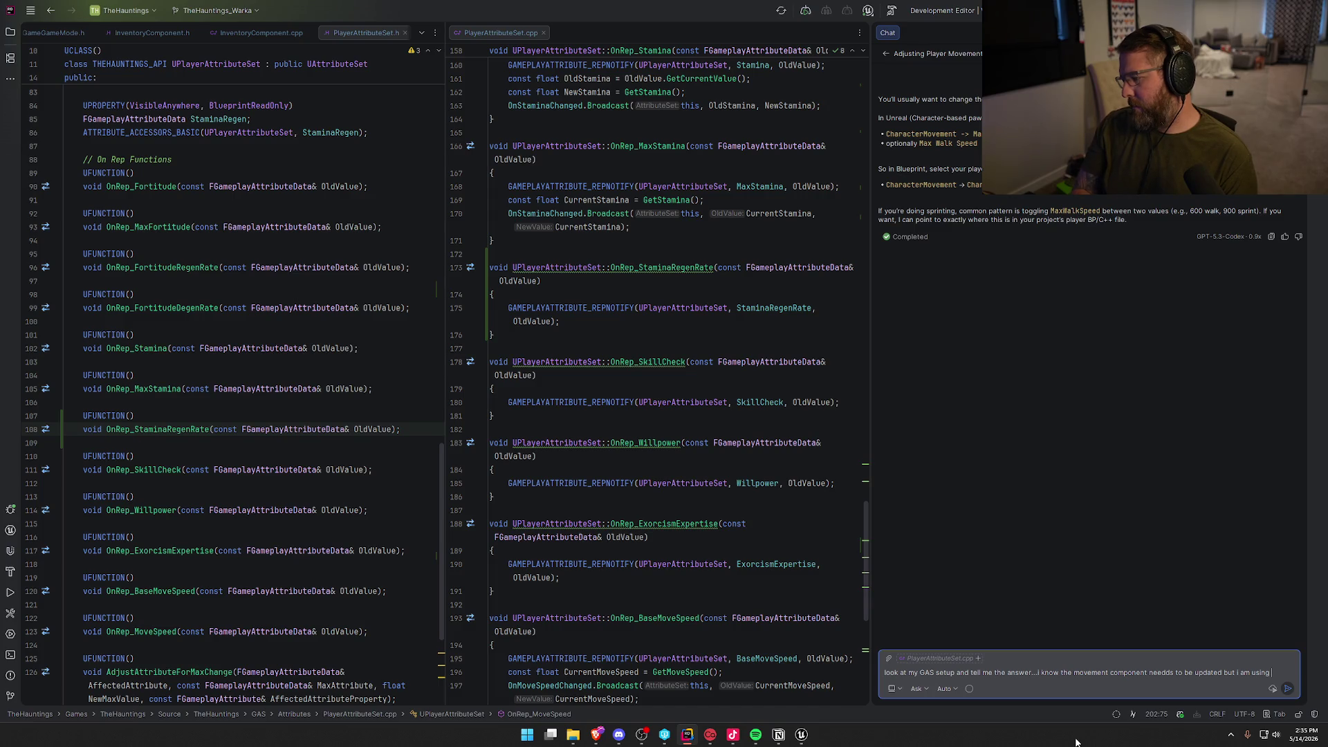
pyautogui.write('mo')
pyautogui.write('vespeed ')
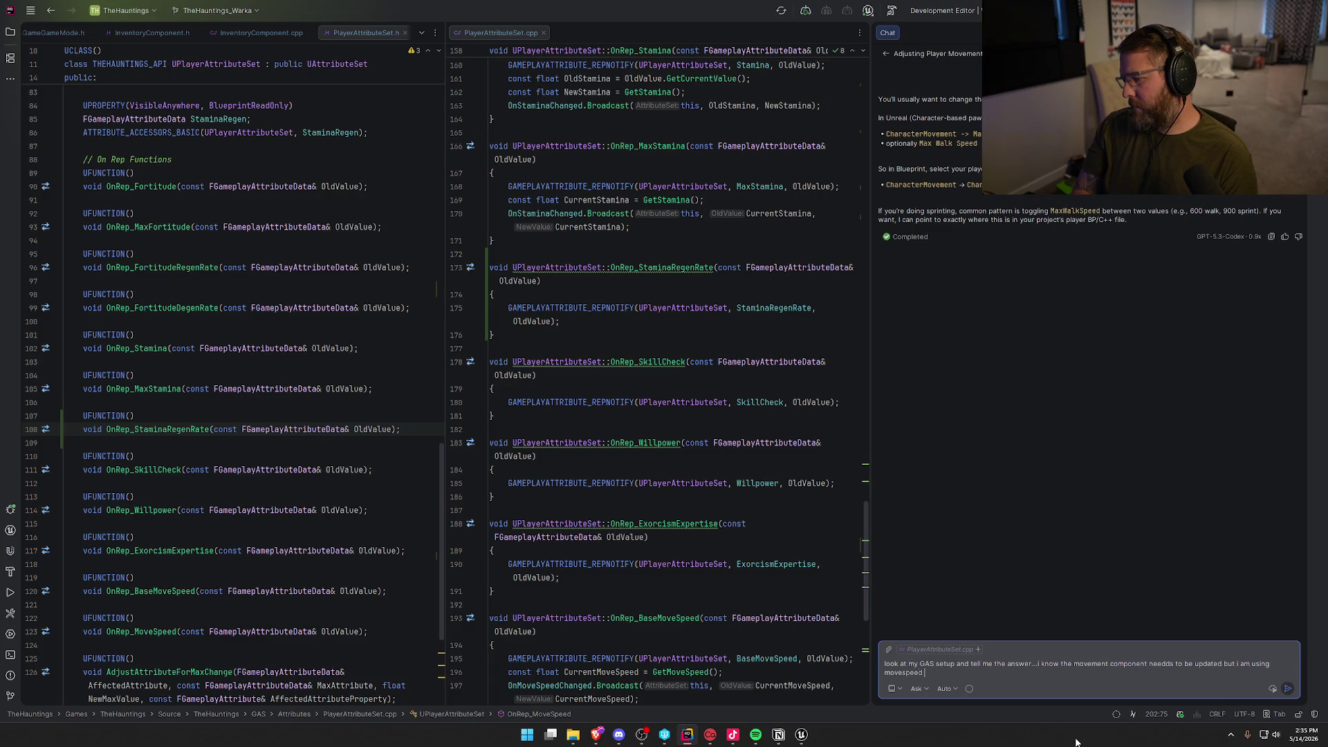
pyautogui.write('attributes')
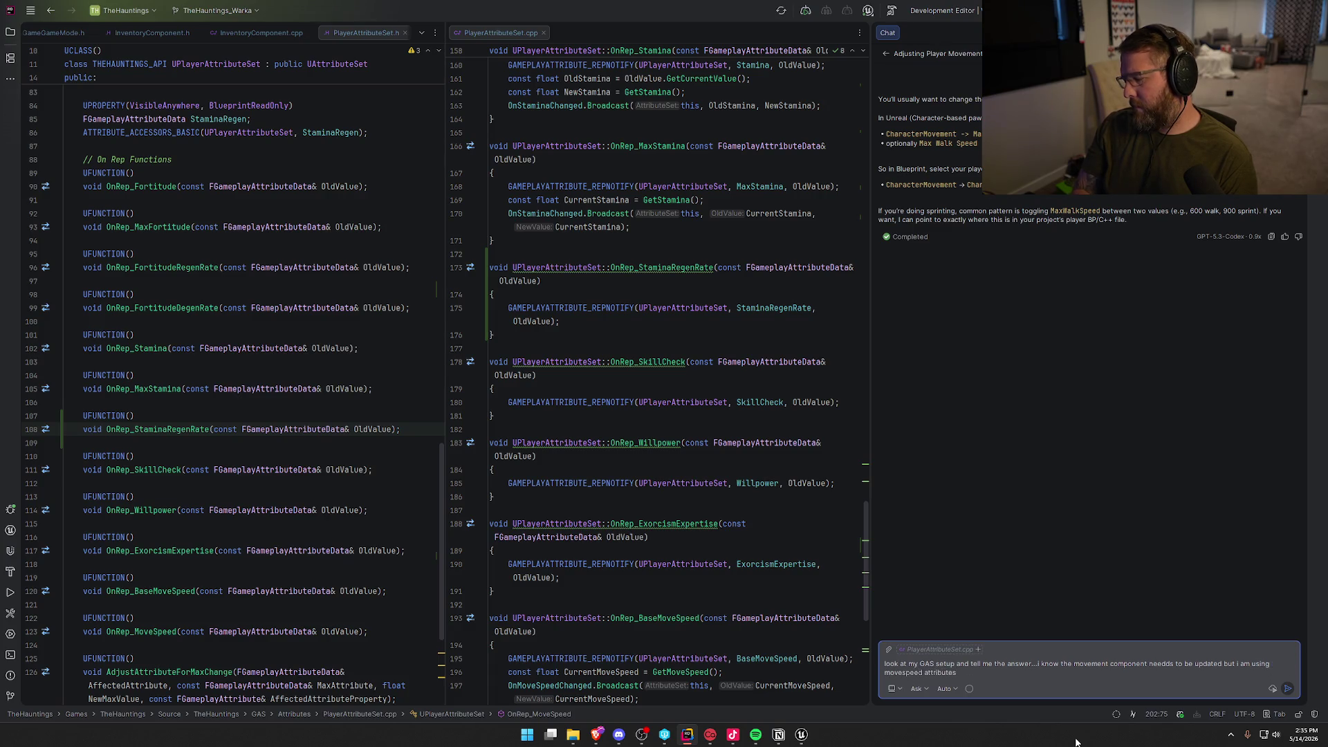
pyautogui.press('Return')
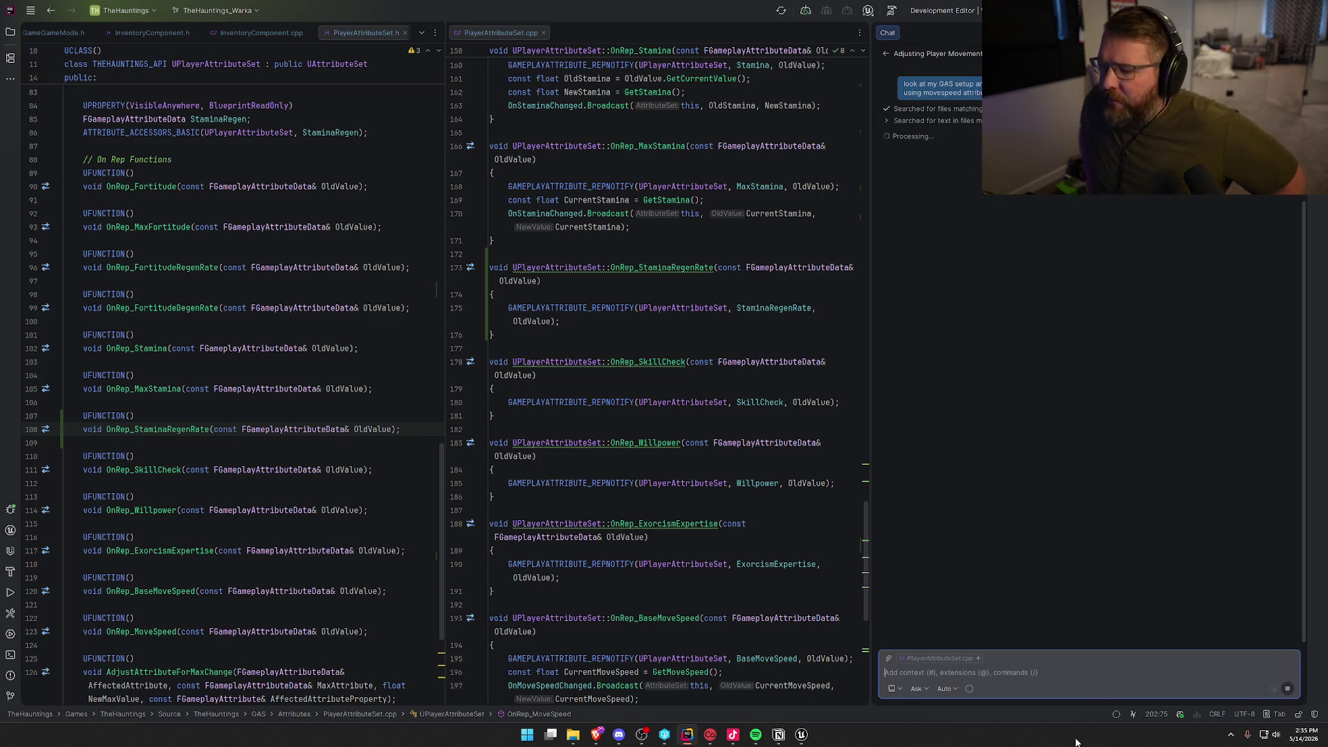
# Read Copilot's advice to target MoveSpeed, then draft a question about a BeginPlay default move speed.
pyautogui.scroll(-6, 646, 409)
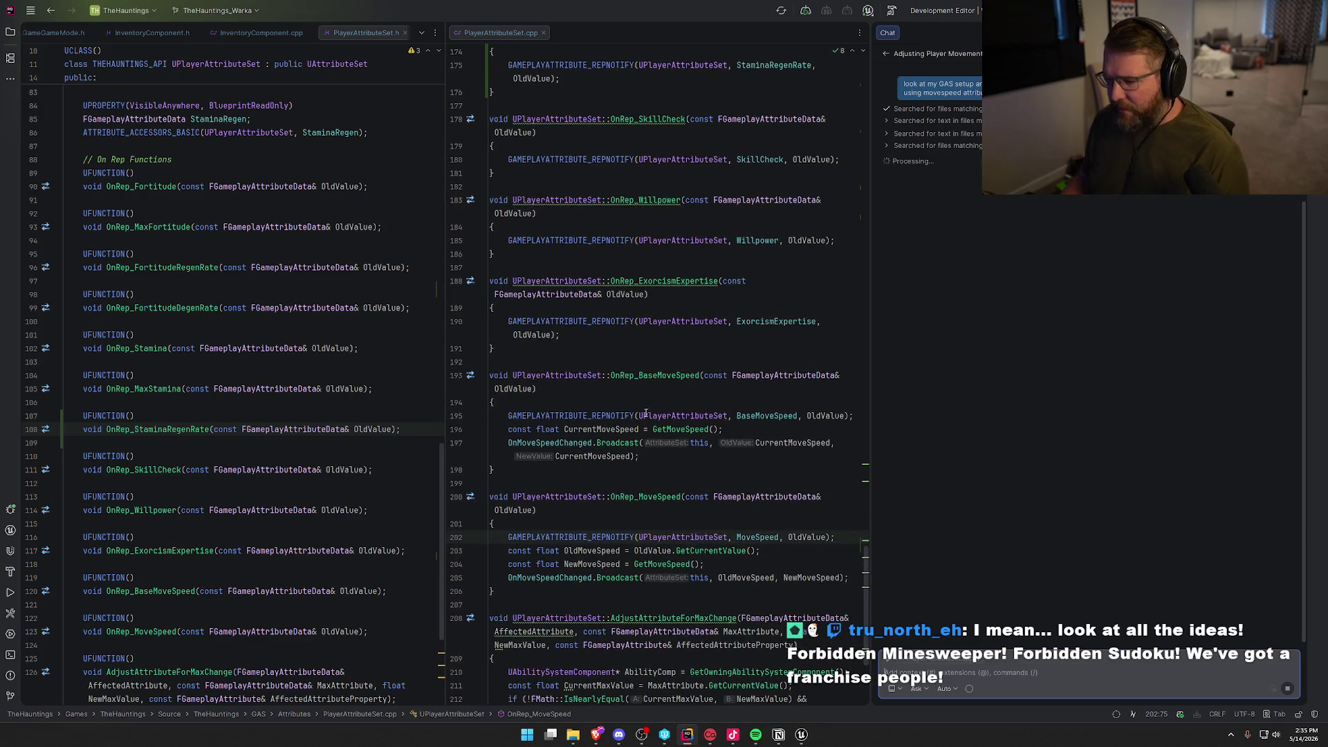
pyautogui.scroll(-2, 646, 408)
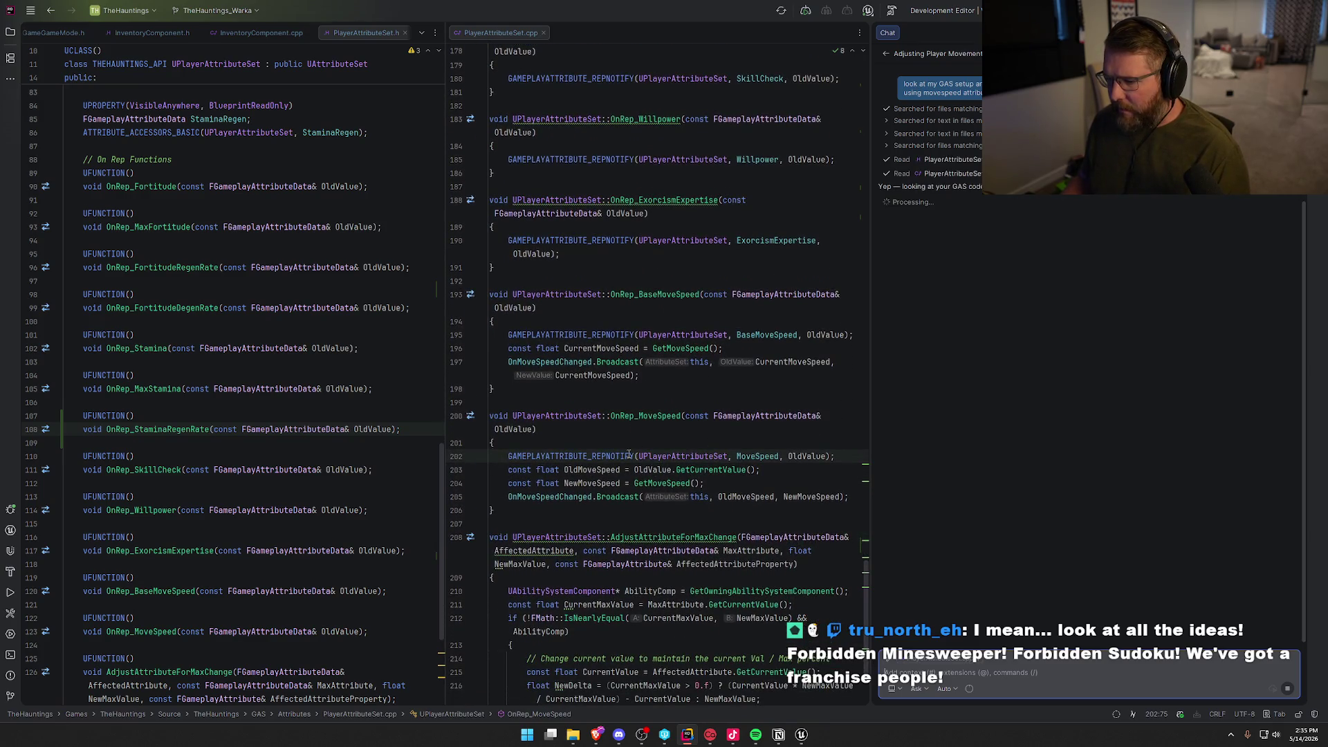
pyautogui.moveTo(678, 450)
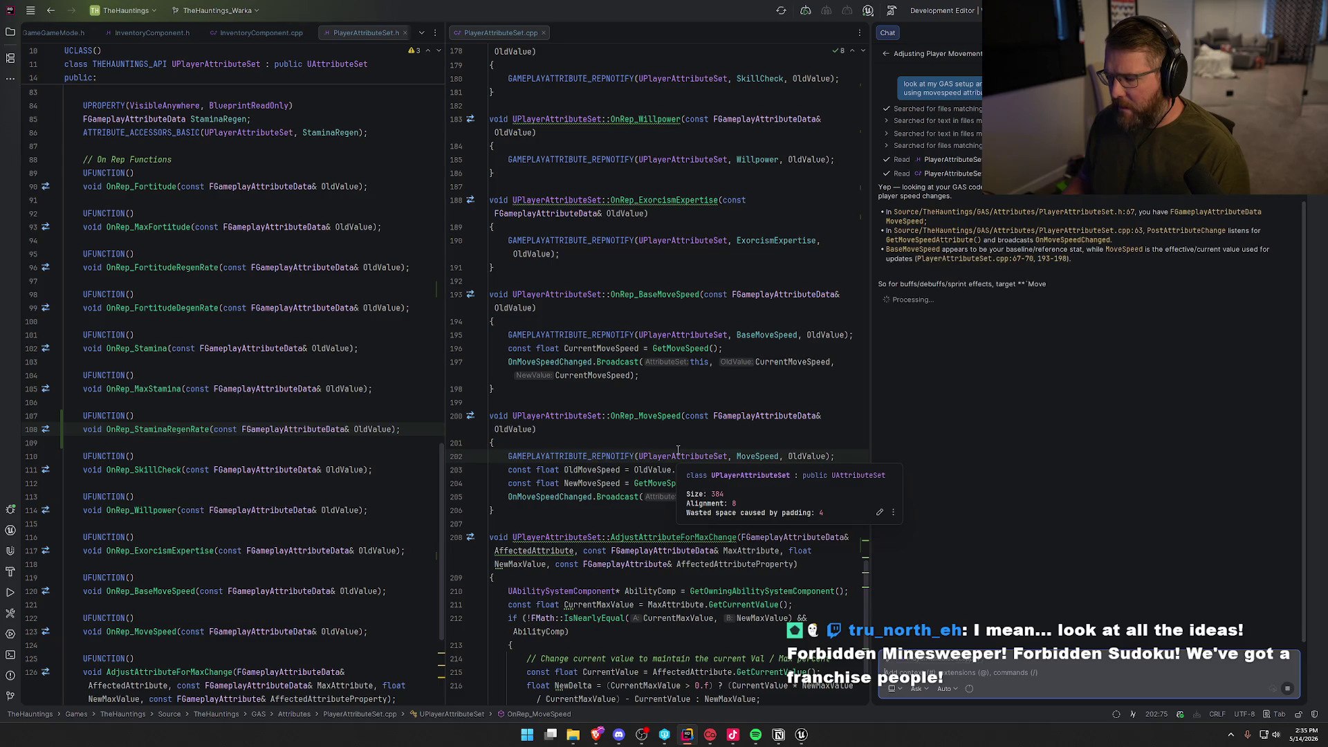
pyautogui.moveTo(669, 421)
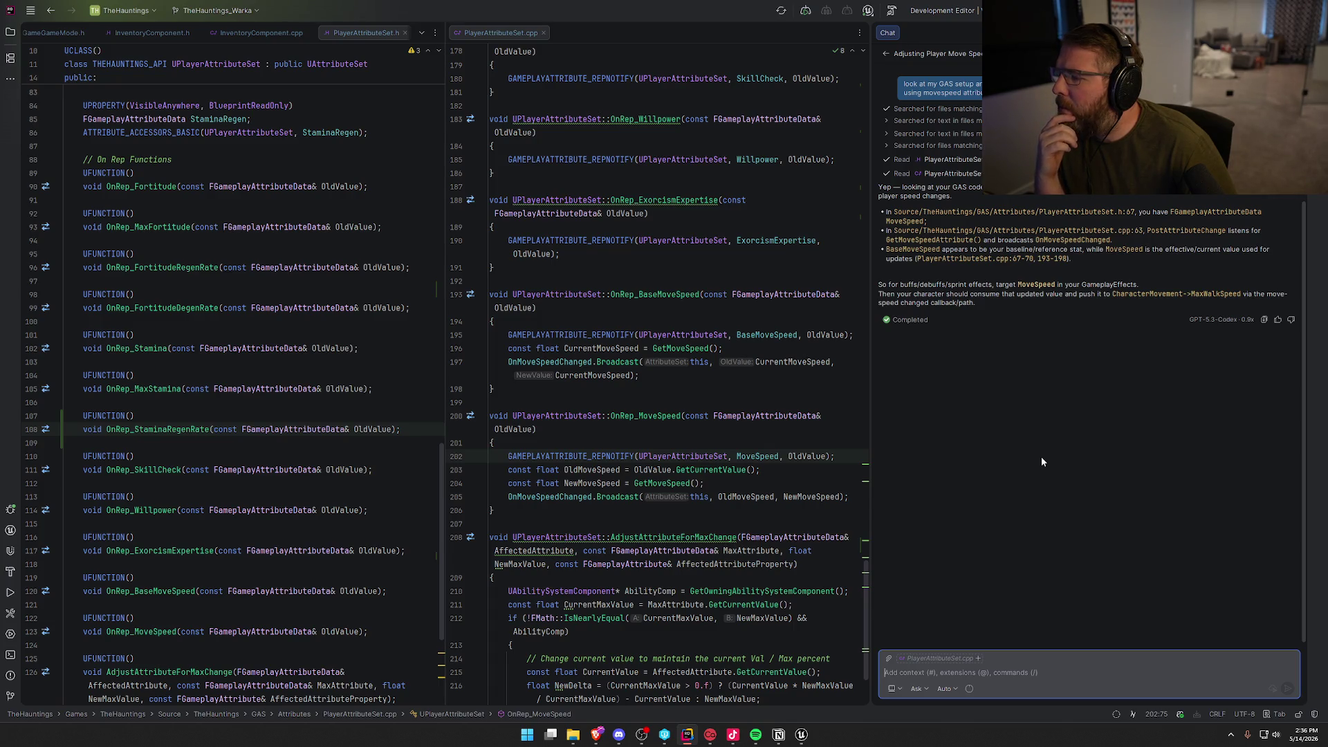
pyautogui.write('so if i want to')
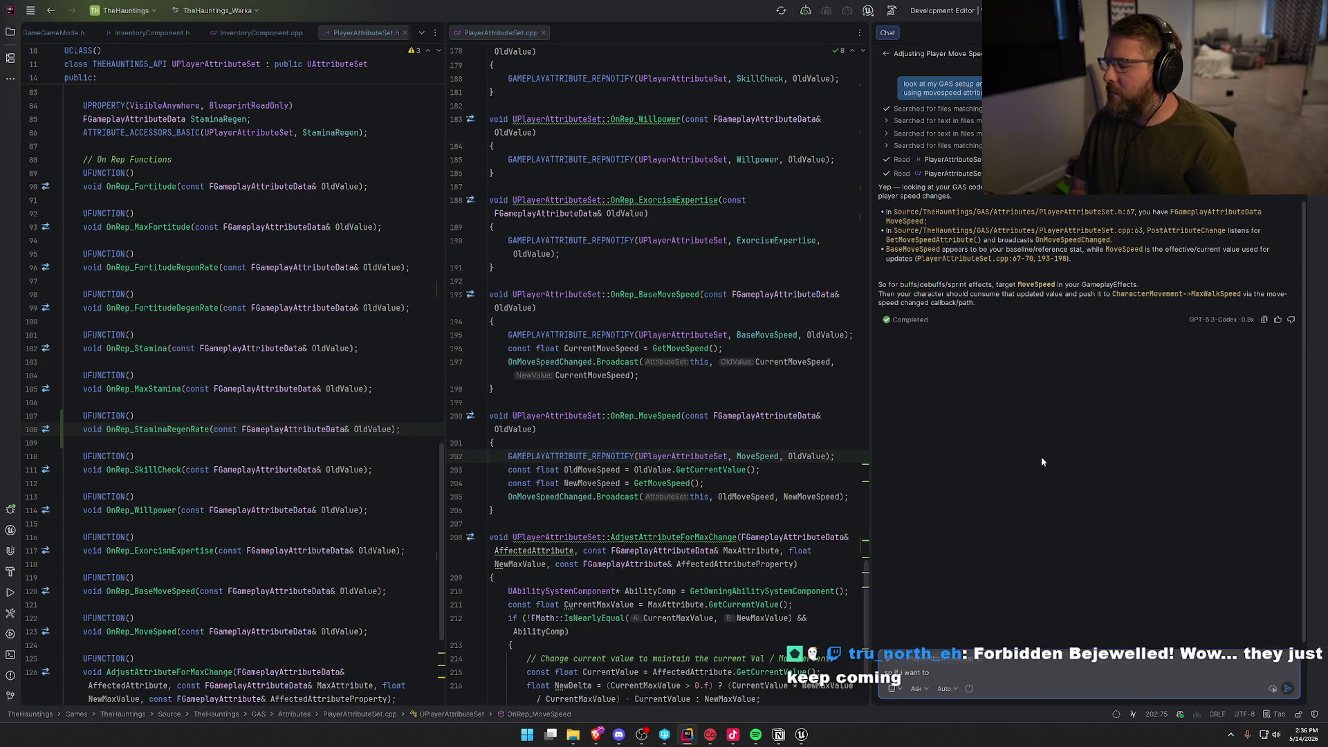
pyautogui.write(' apply a de')
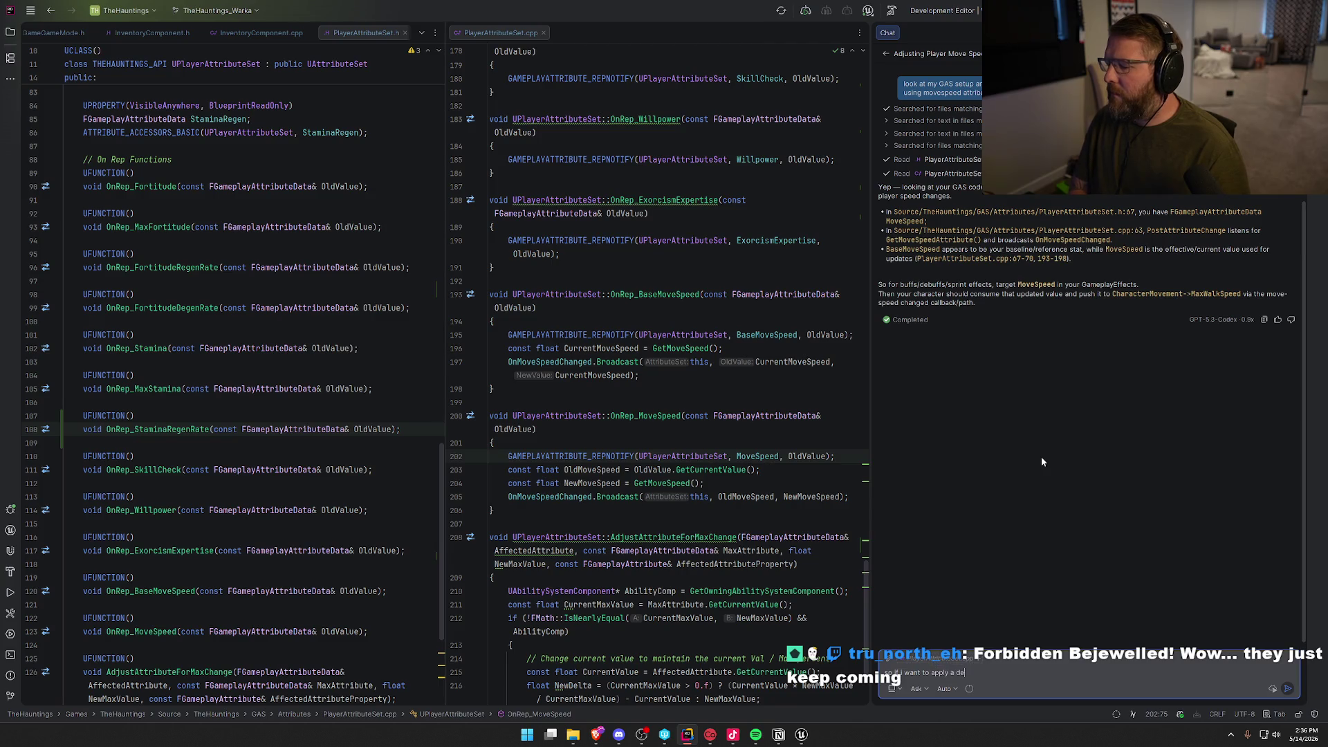
pyautogui.write('fault move speed')
pyautogui.write(' on be')
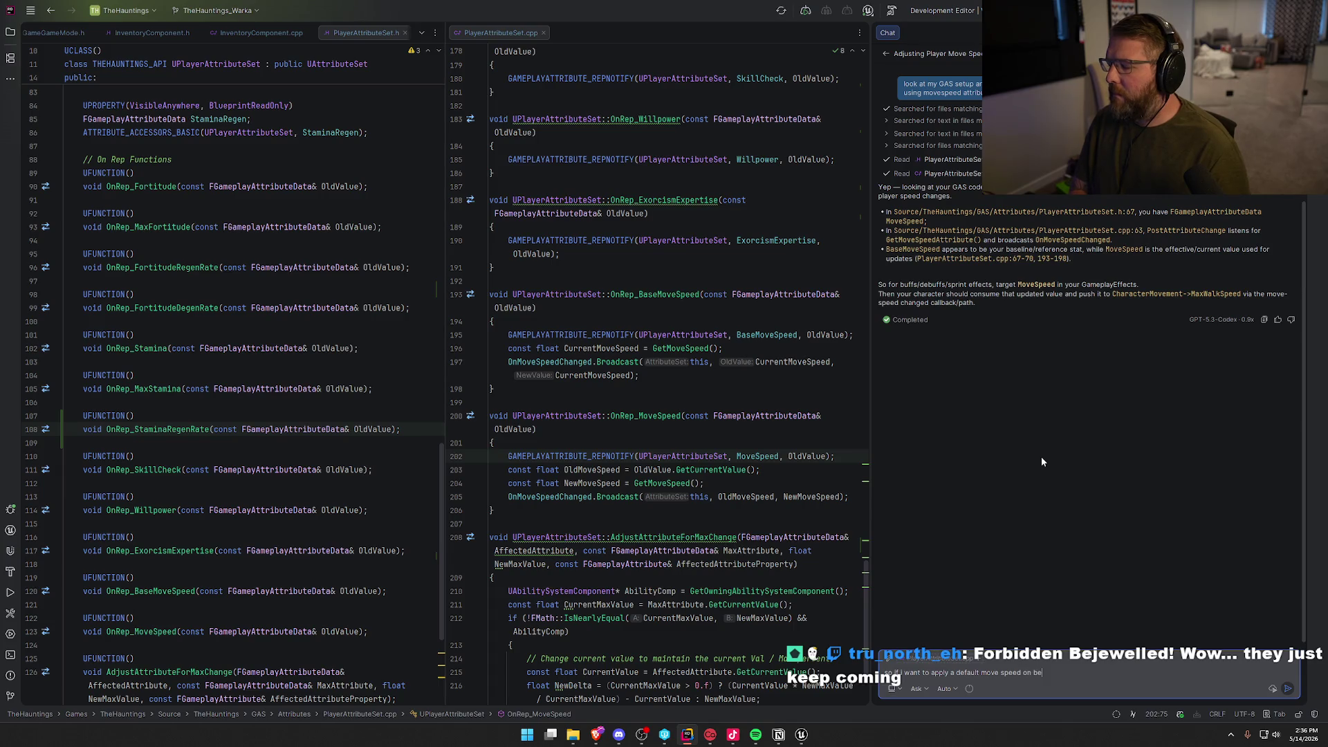
pyautogui.write('gin play...should i')
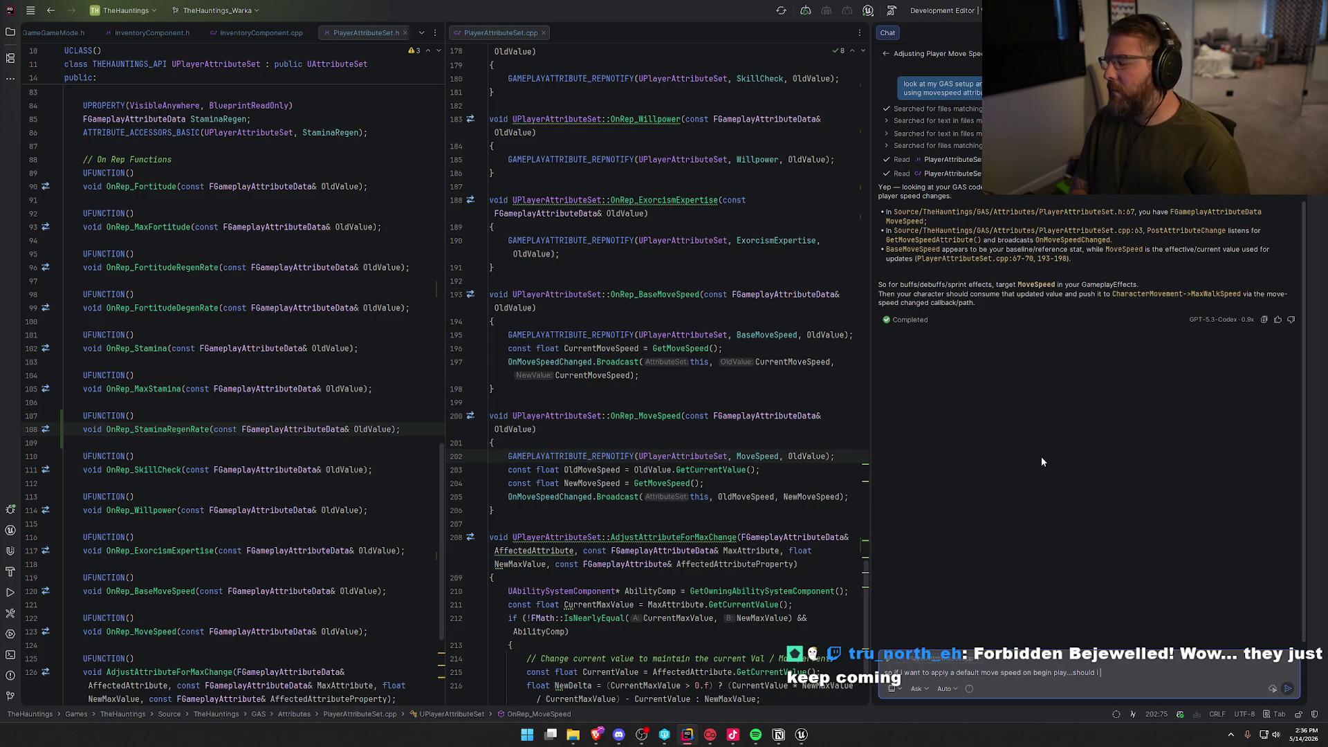
pyautogui.write('edit the basemovesp')
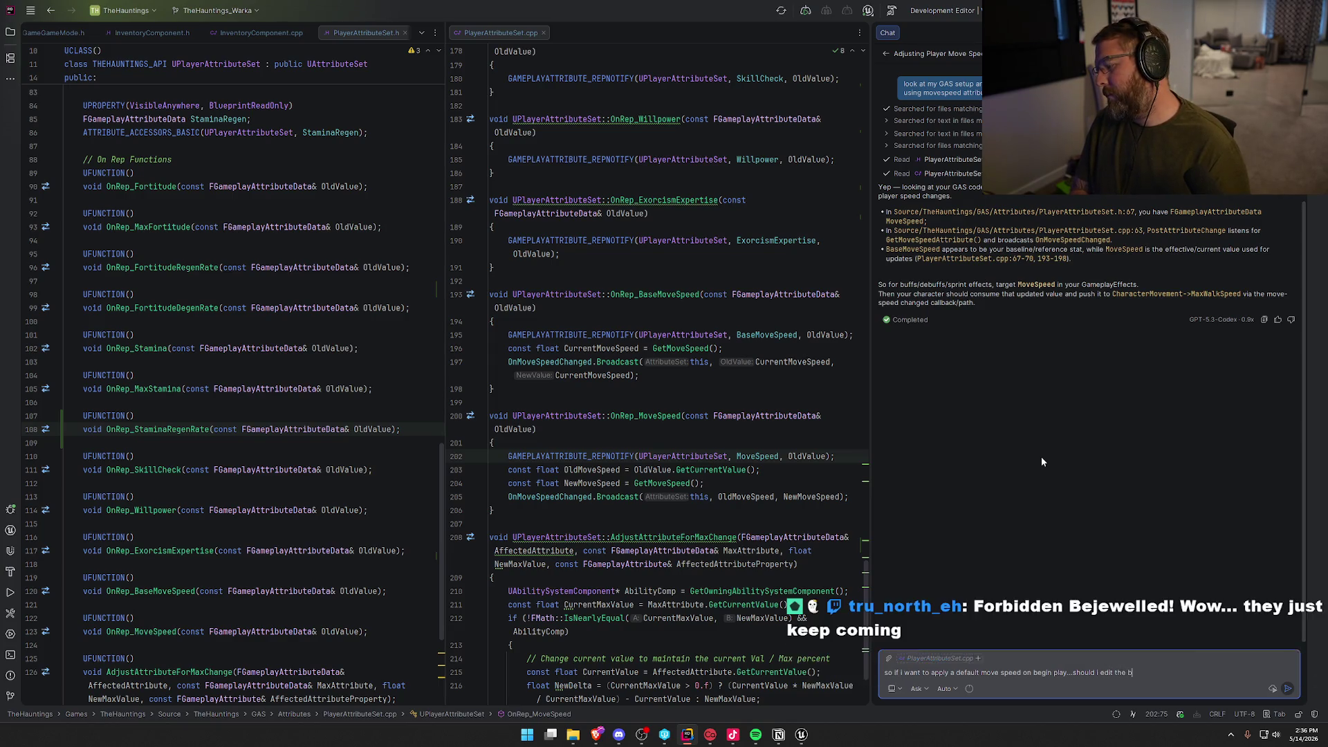
pyautogui.write('eed ')
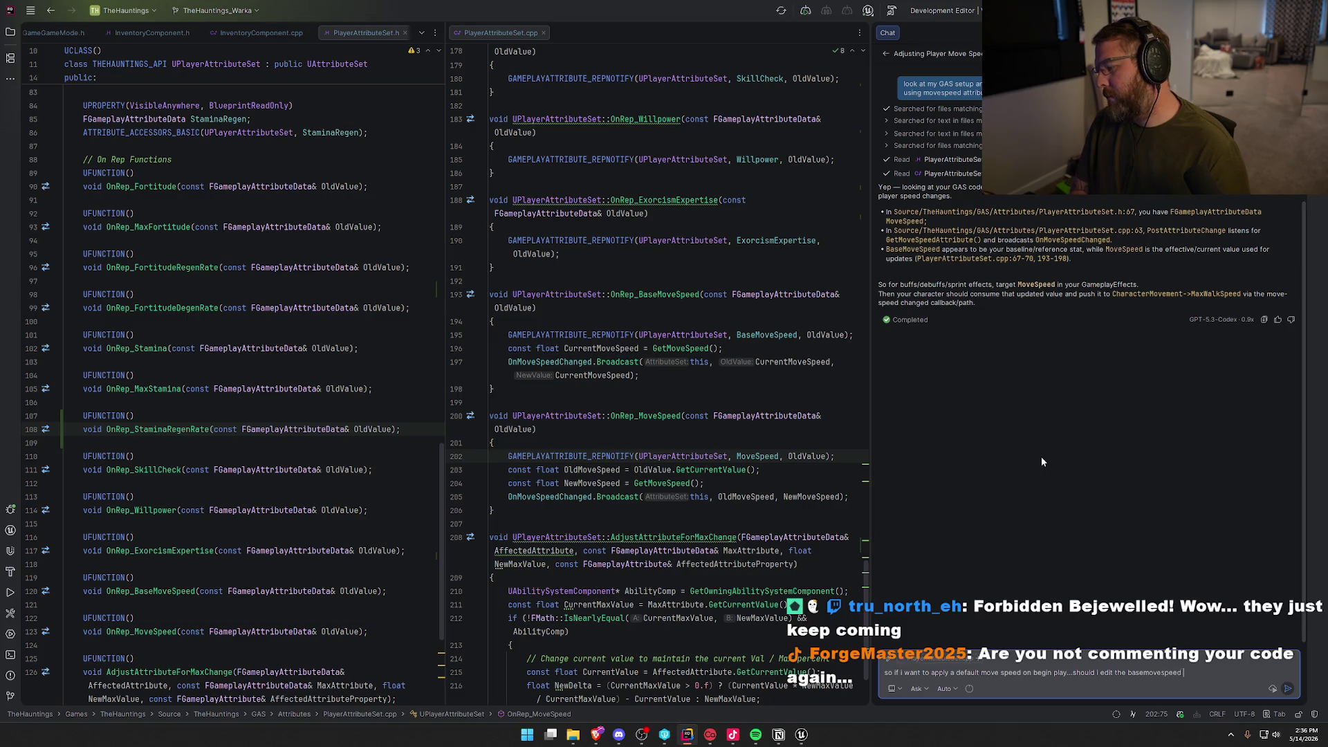
pyautogui.write('attribute and add')
pyautogui.write(' a func')
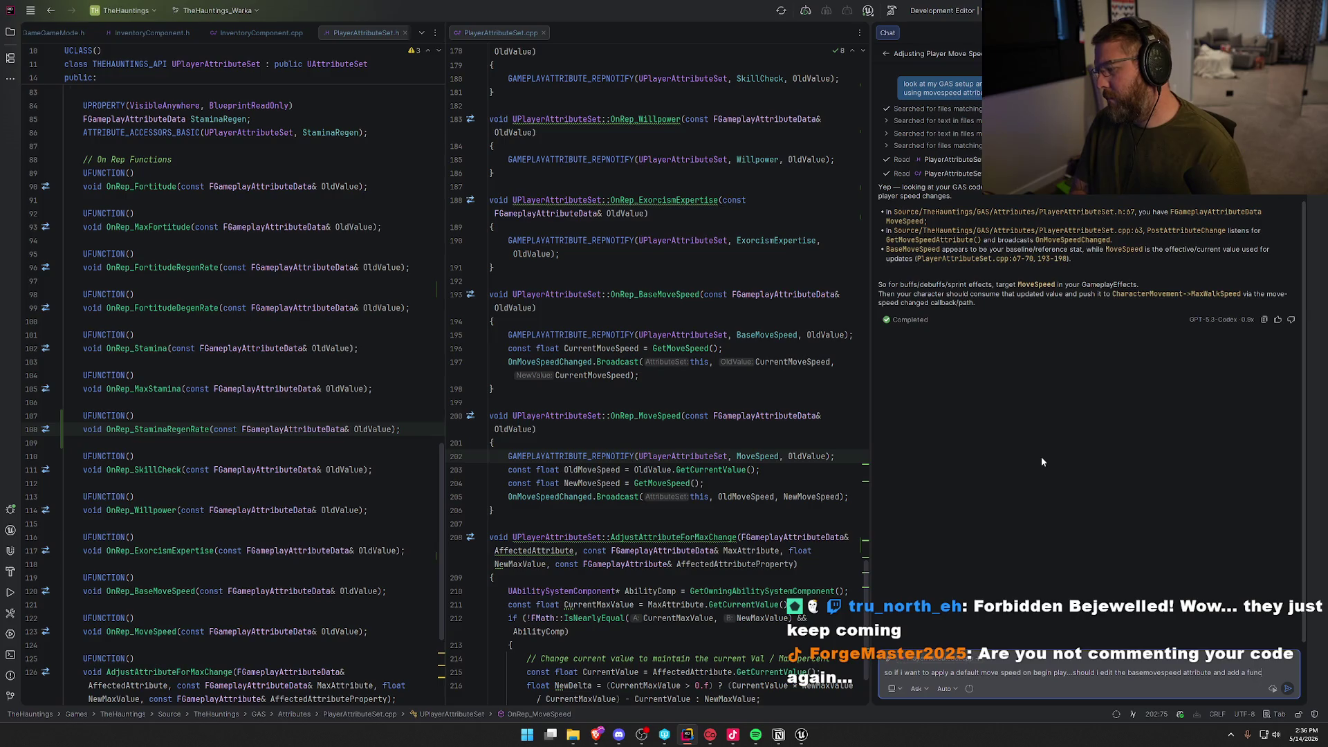
pyautogui.write('tion call to the adjust')
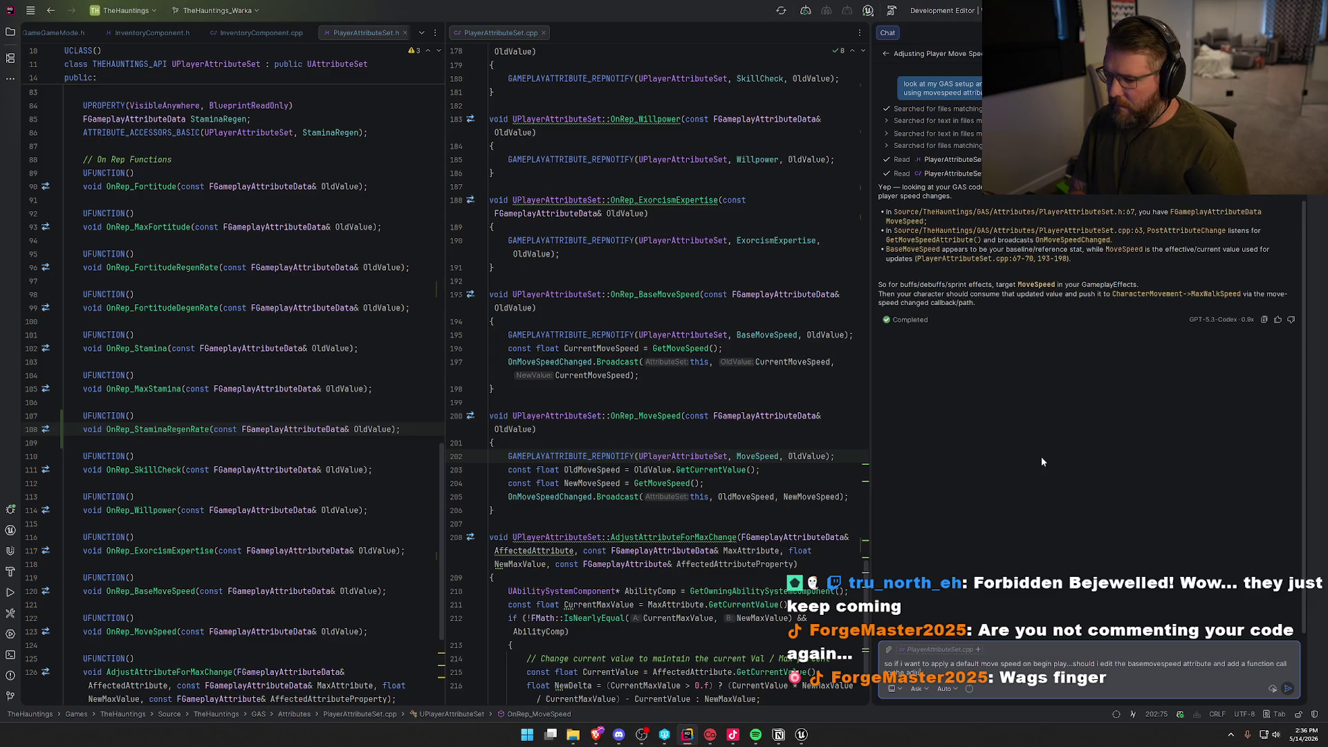
pyautogui.write('ribute')
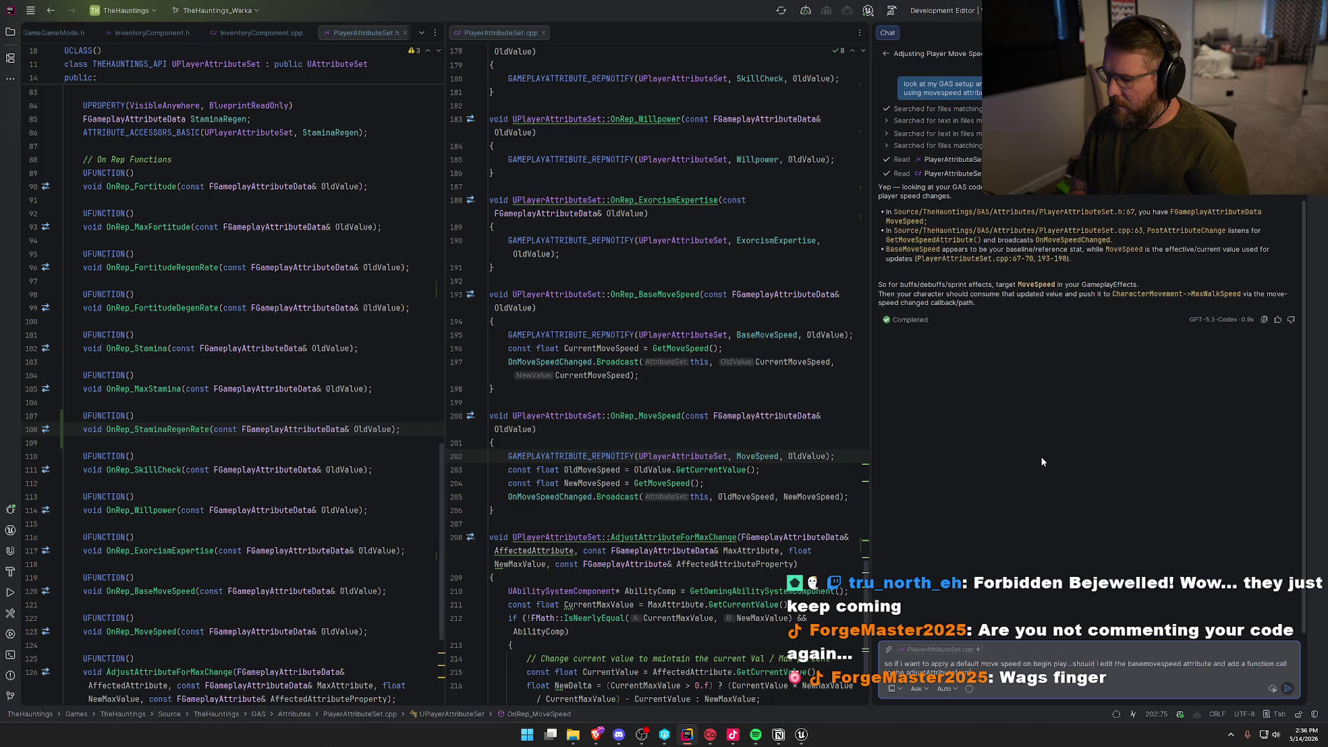
pyautogui.write('Chan')
pyautogui.write('ge function on the nor')
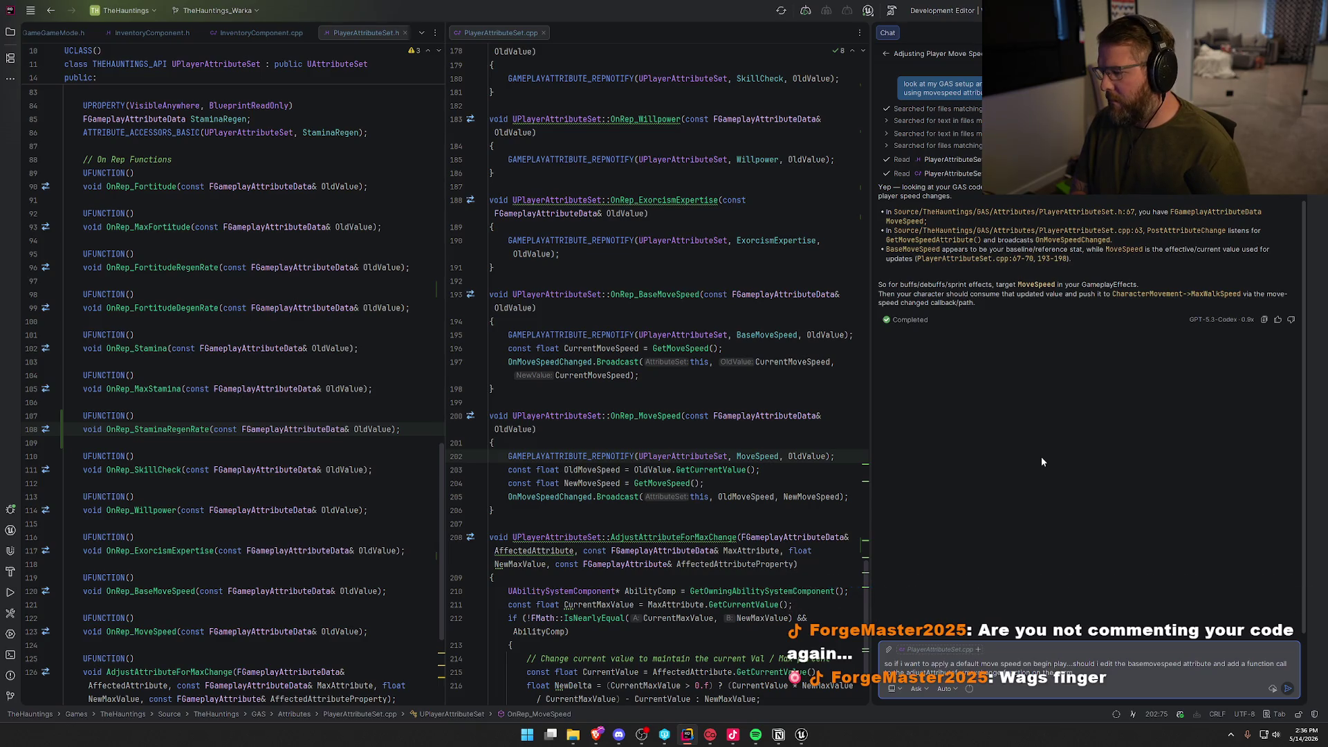
pyautogui.write('movespee')
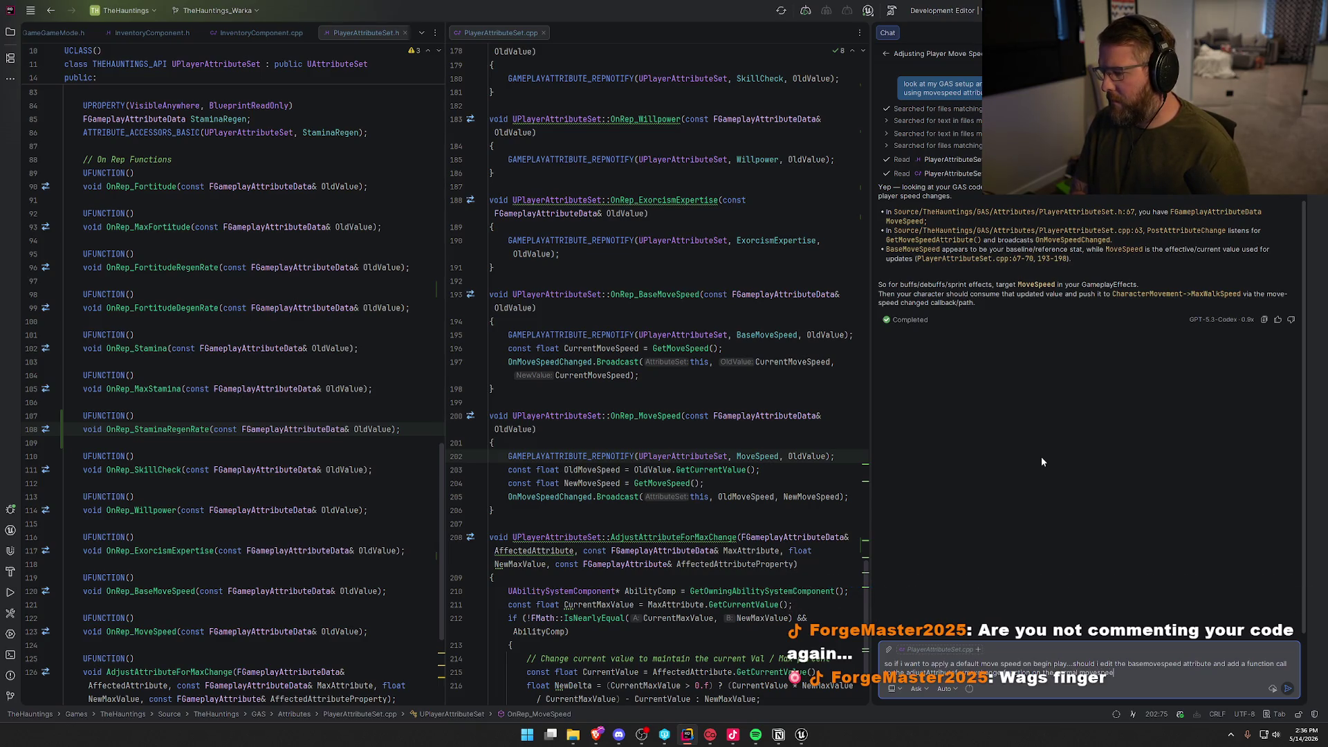
pyautogui.write('d attribute')
# Send the question about applying a default move speed at BeginPlay via BaseMoveSpeed.
pyautogui.press('Return')
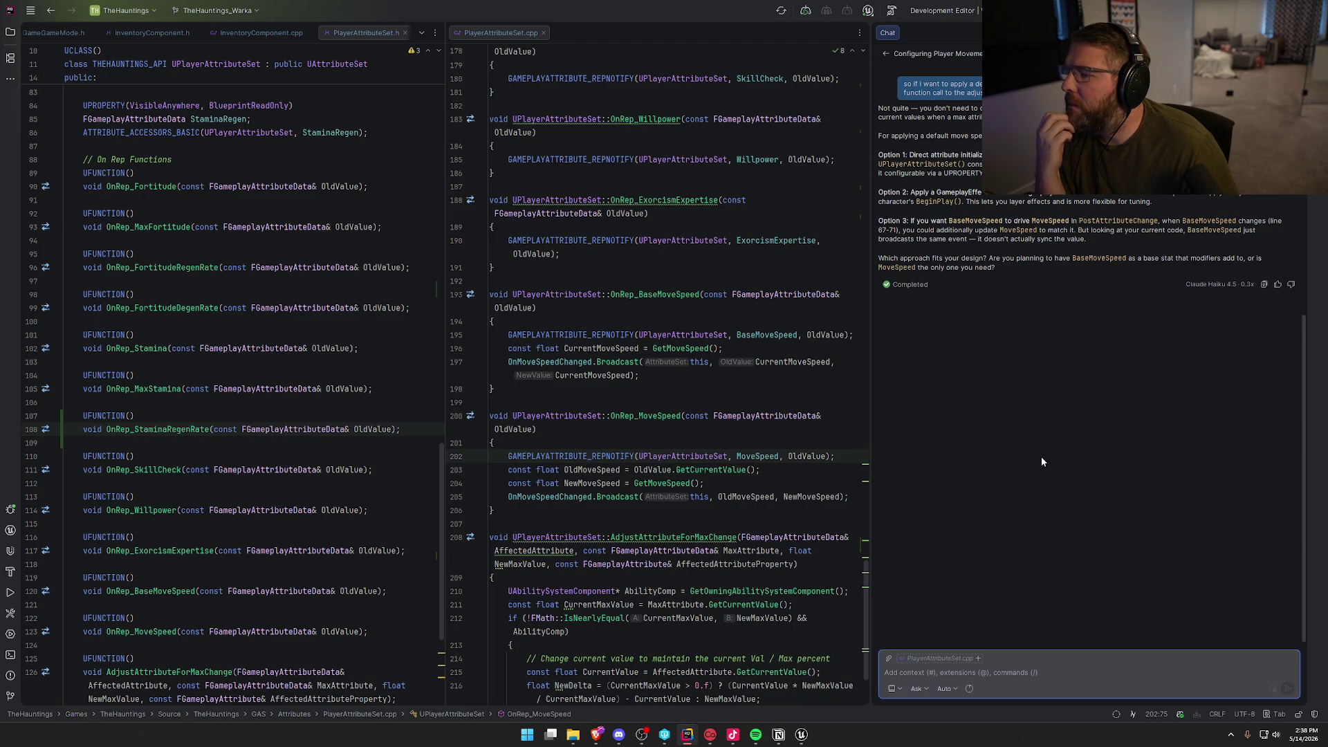
# Ask Copilot whether the BaseMoveSpeed attribute is still needed.
pyautogui.write('do i even need the basemovespeed attribute then? like what is it even')
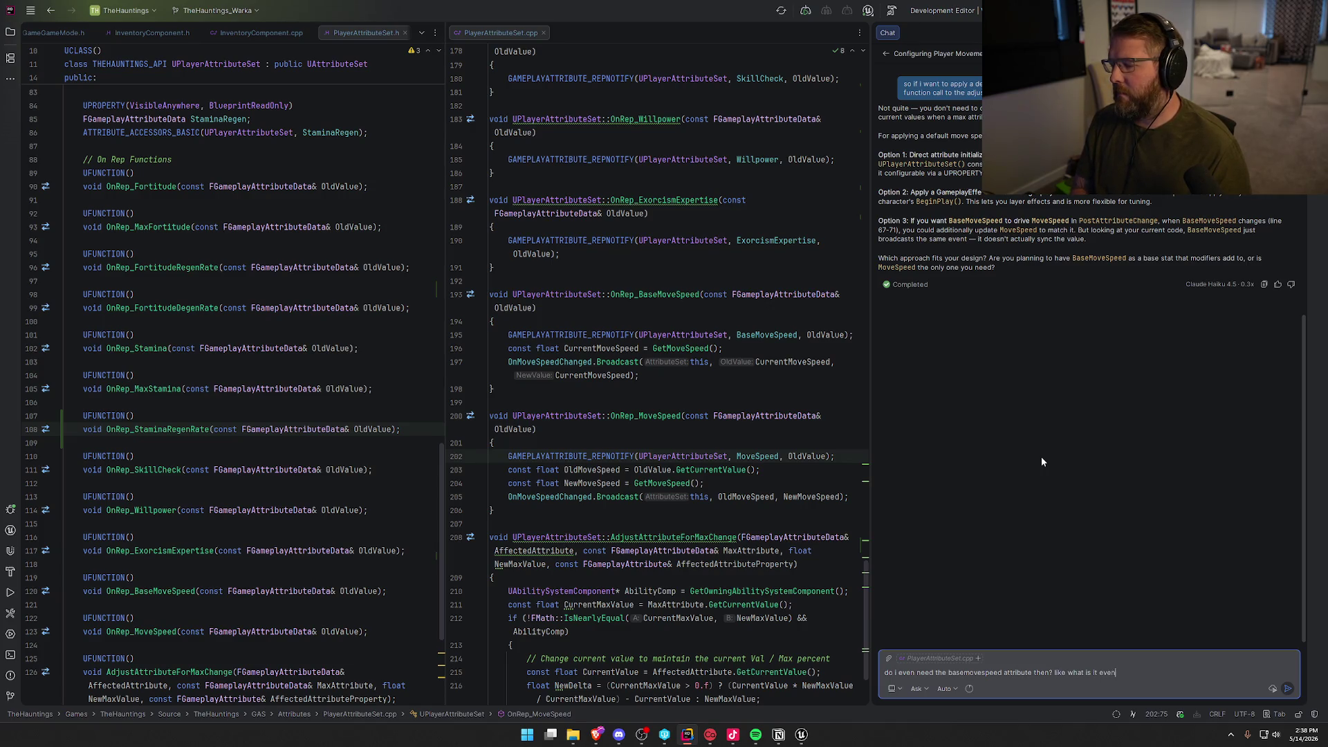
pyautogui.press('Return')
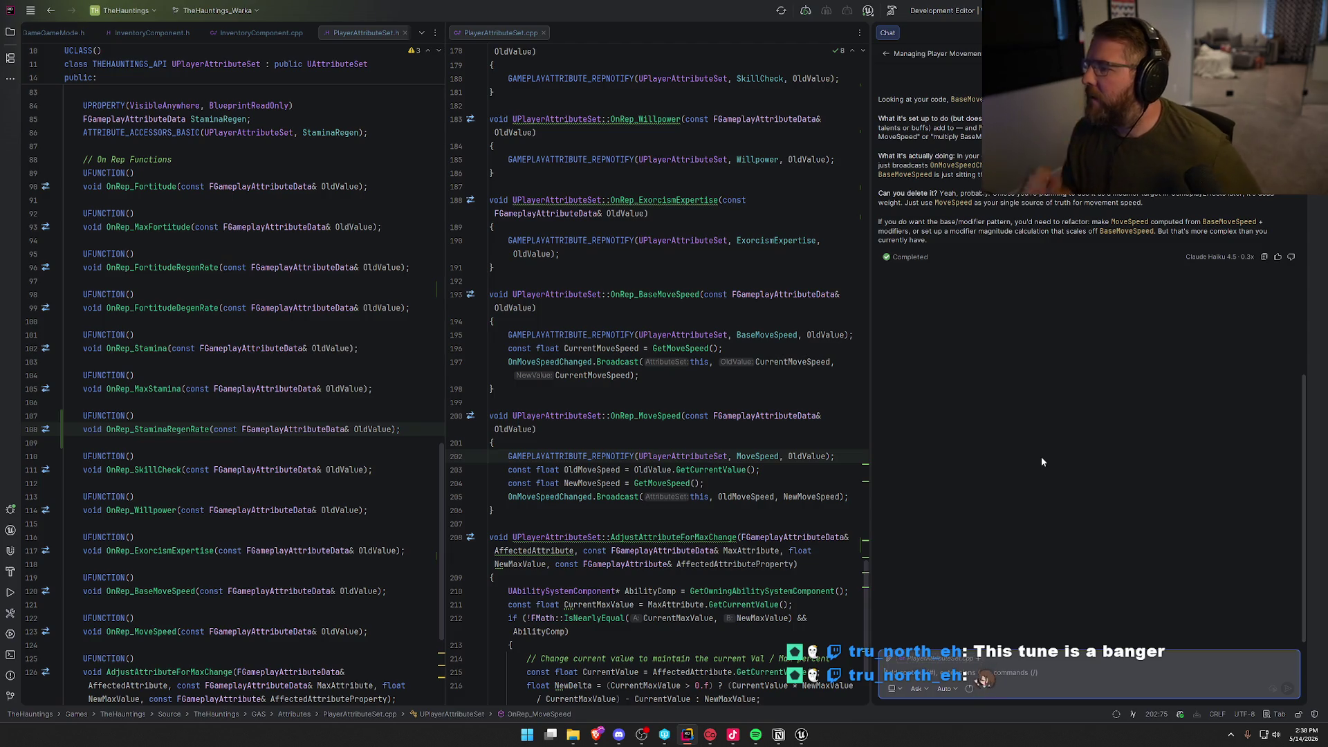
# Close the AI chat and delete the OnRep_BaseMoveSpeed function definition from the .cpp.
pyautogui.click(1311, 33)
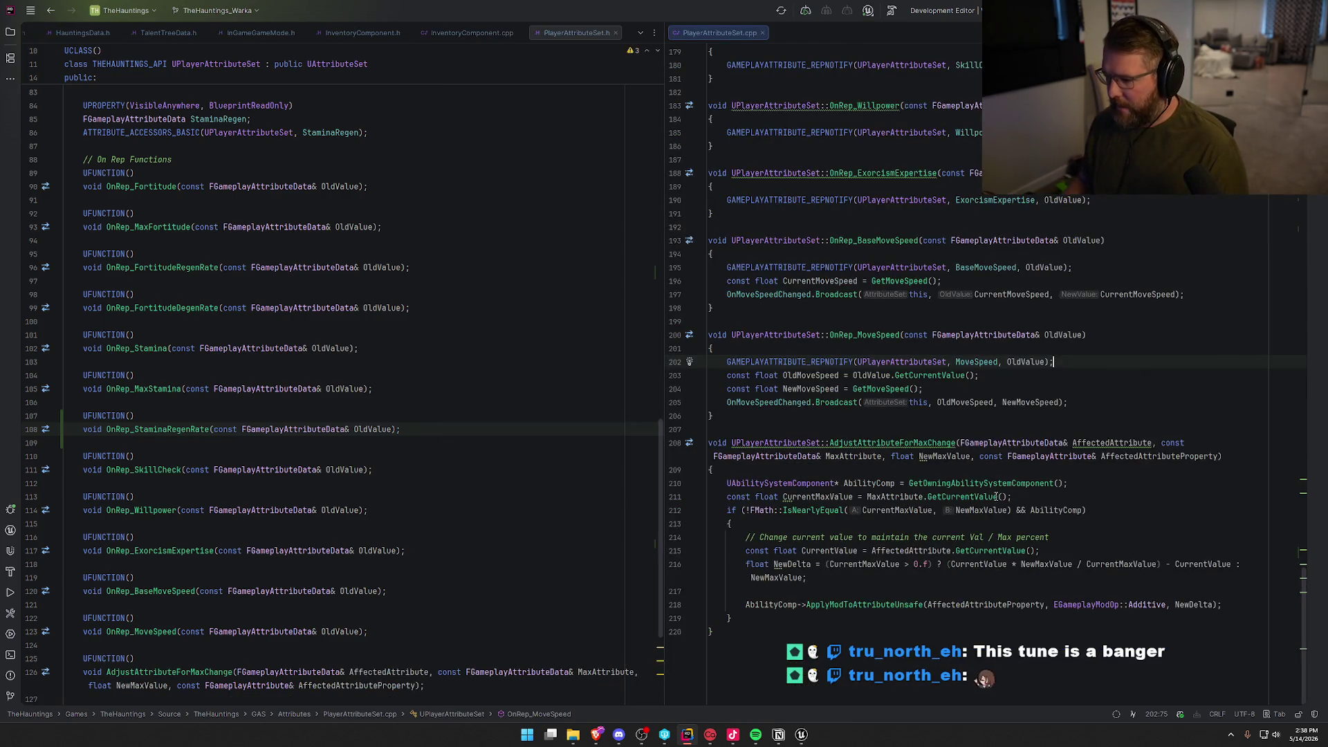
pyautogui.scroll(1, 830, 416)
pyautogui.moveTo(726, 348)
pyautogui.mouseDown()
pyautogui.moveTo(733, 335)
pyautogui.moveTo(697, 289)
pyautogui.mouseUp()
pyautogui.press('BackSpace')
pyautogui.press('BackSpace')
pyautogui.press('BackSpace')
# Search the .cpp for basemovespeed and delete the InitBaseMoveSpeed line and its replication line.
pyautogui.scroll(2, 1020, 386)
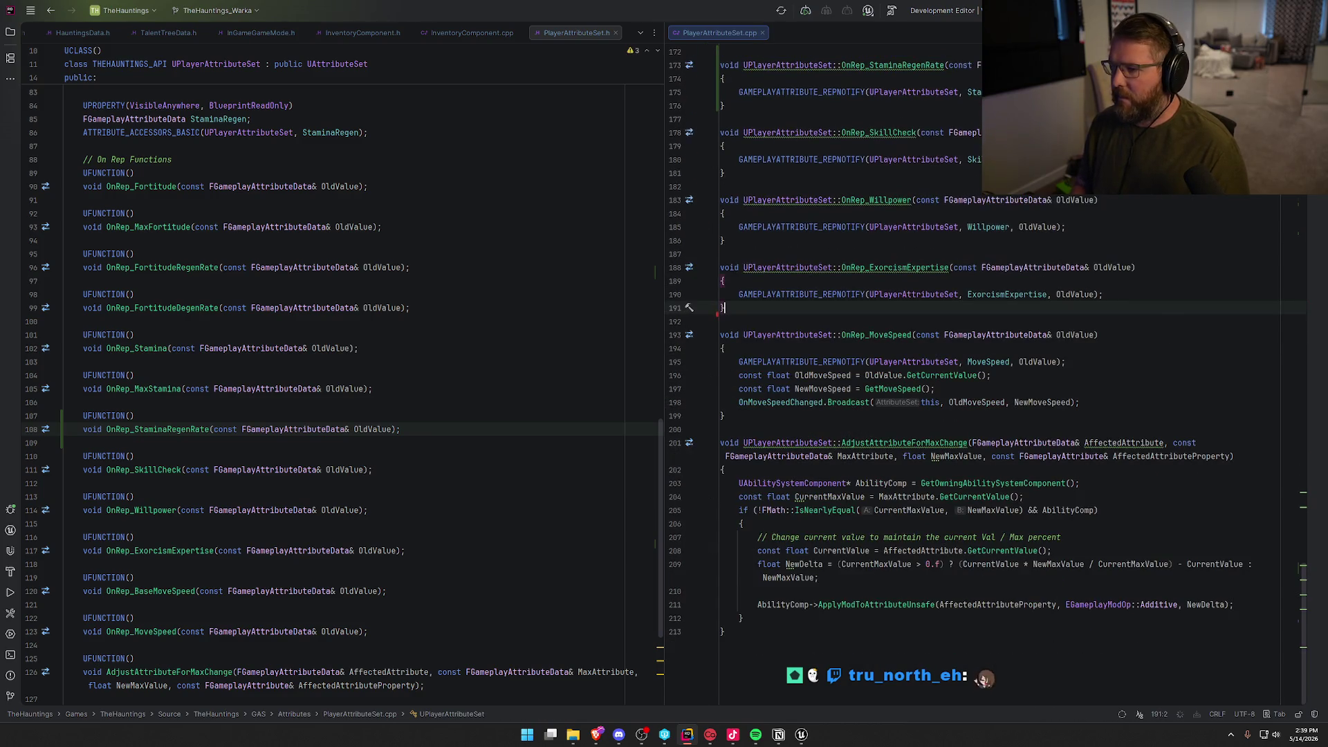
pyautogui.hotkey('ctrl', 'f')
pyautogui.write('basem')
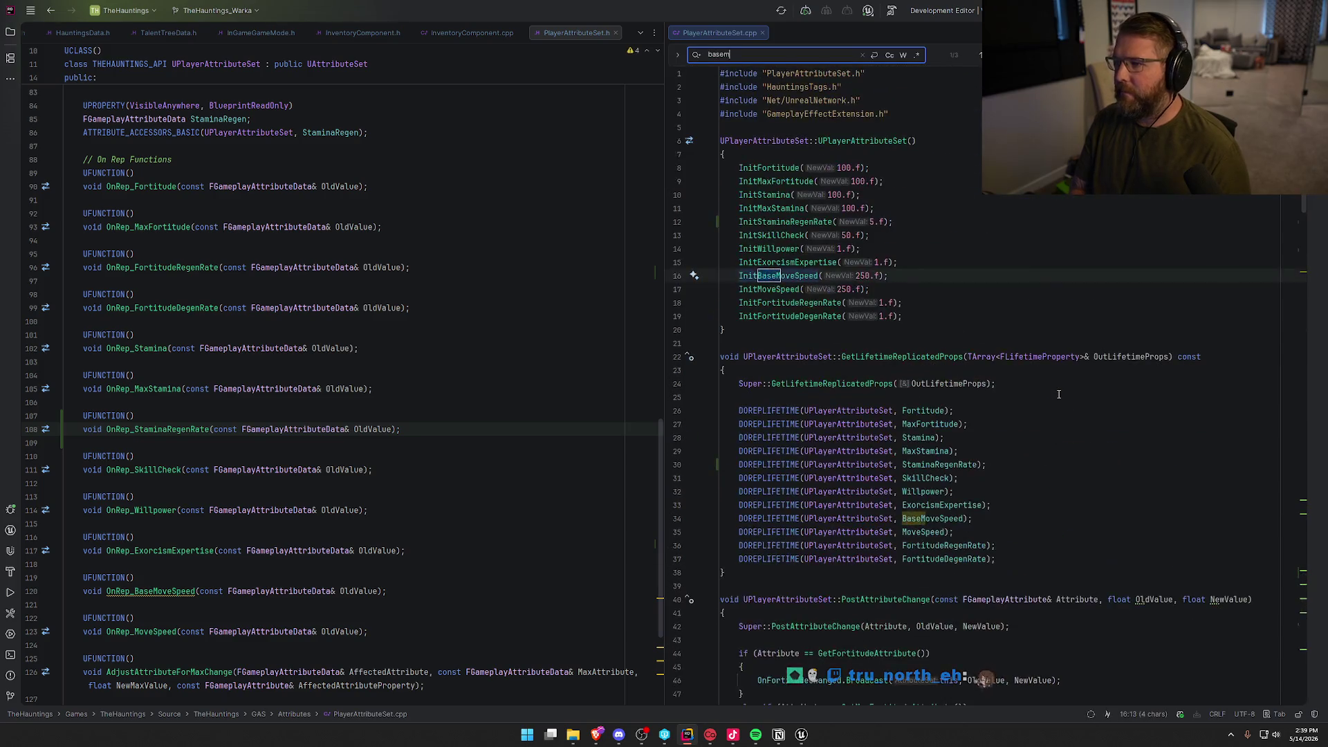
pyautogui.write('ovespeed')
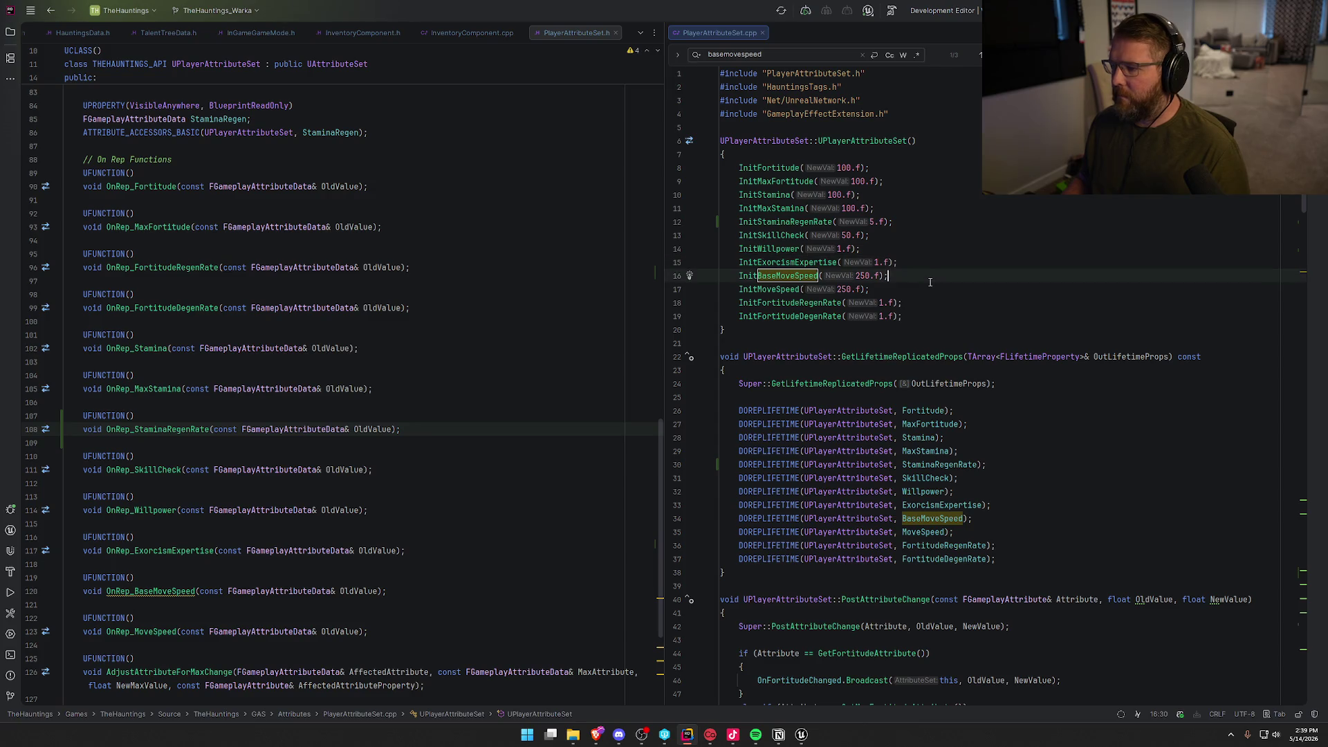
pyautogui.moveTo(893, 275); pyautogui.dragTo(721, 275)
pyautogui.press('BackSpace')
pyautogui.press('BackSpace')
pyautogui.click(997, 504)
pyautogui.moveTo(997, 504); pyautogui.dragTo(739, 505)
pyautogui.press('BackSpace')
pyautogui.press('BackSpace')
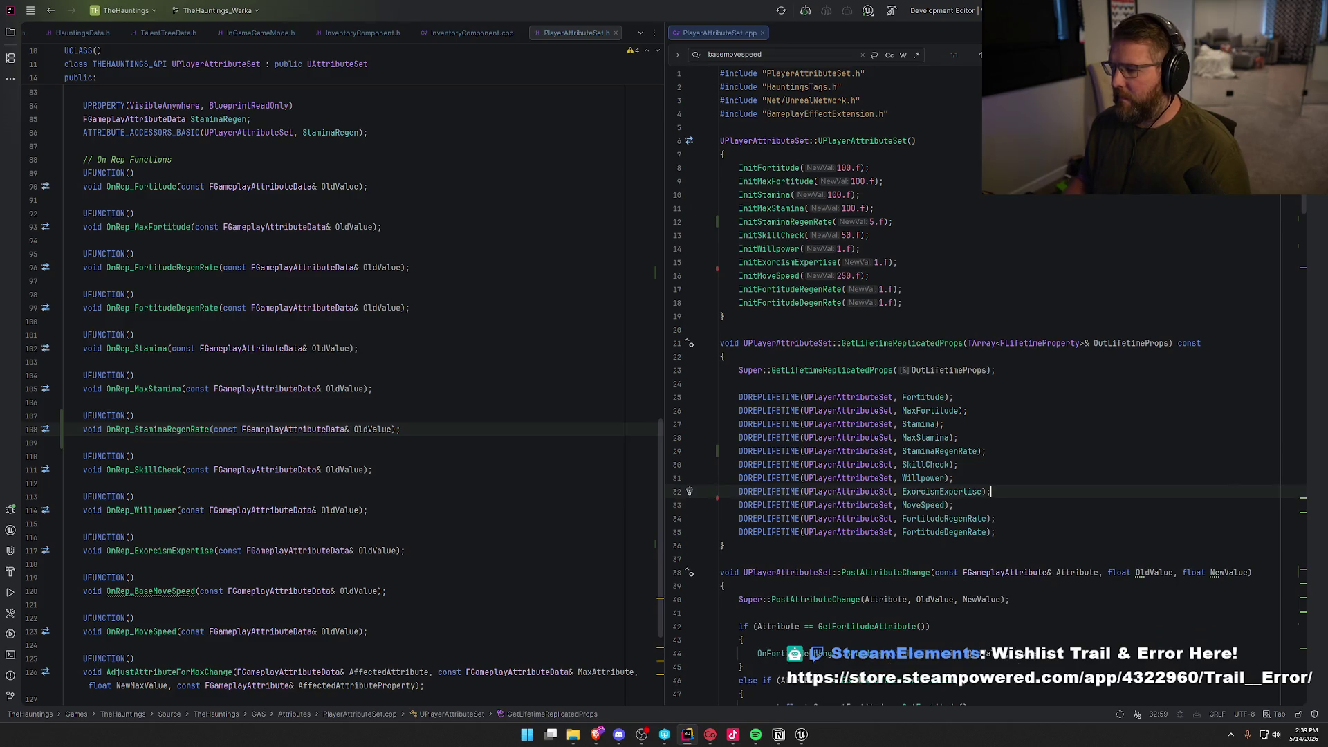
# Delete the BaseMoveSpeed branch from PostAttributeChange in the .cpp.
pyautogui.click(816, 57)
pyautogui.press('Return')
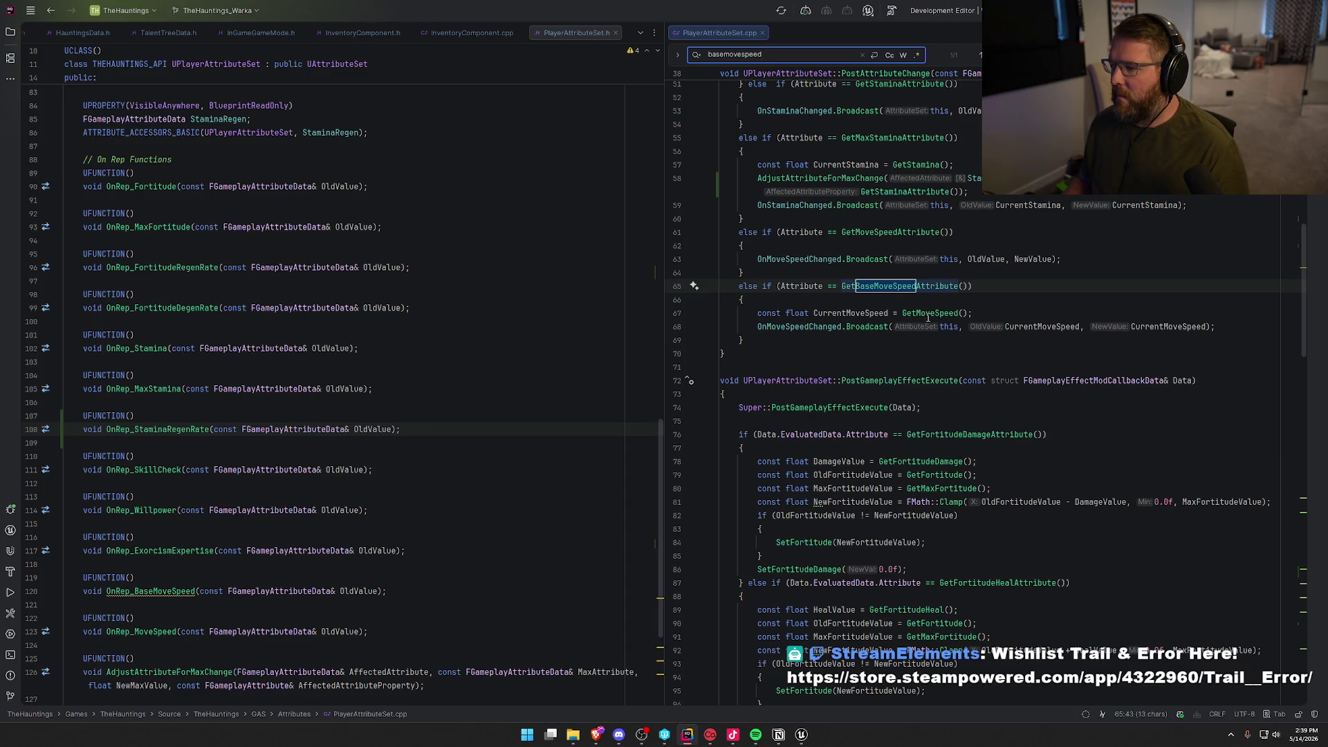
pyautogui.moveTo(746, 339); pyautogui.dragTo(682, 288)
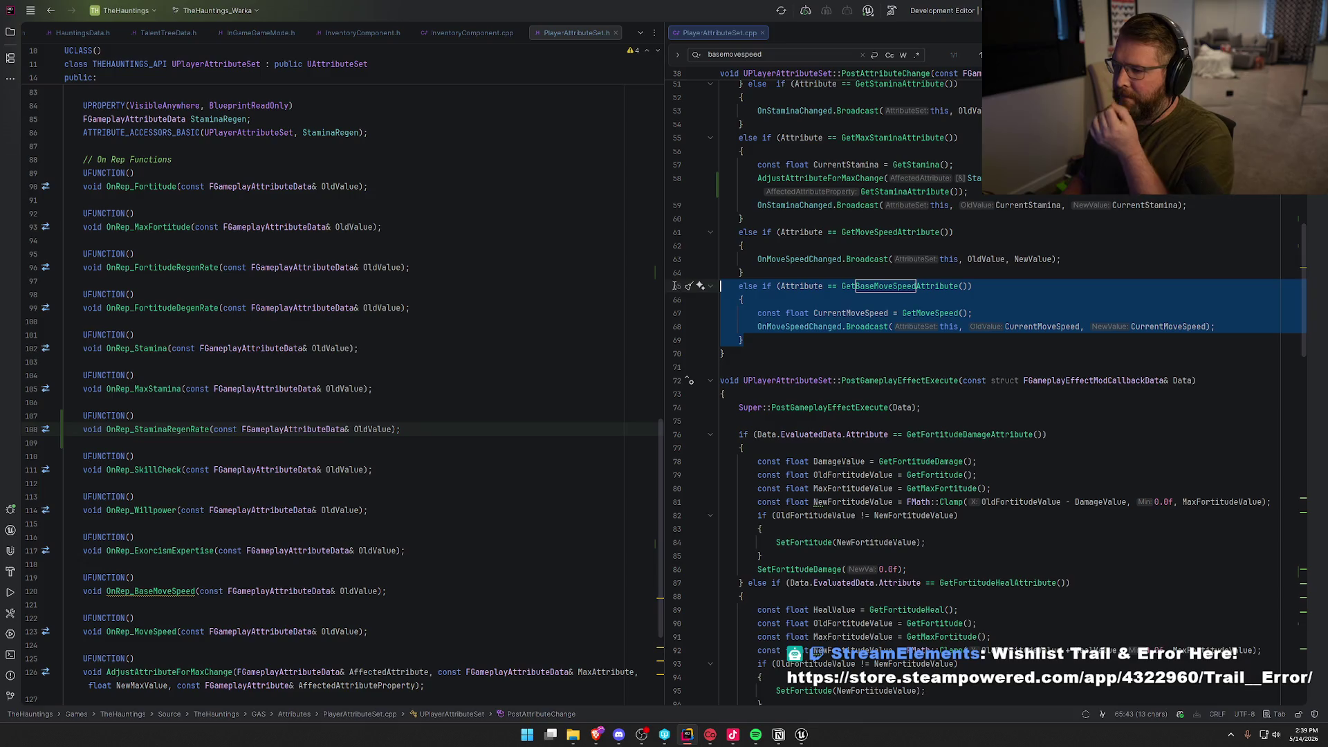
pyautogui.press('BackSpace')
pyautogui.press('BackSpace')
pyautogui.press('Escape')
# Remove the OnRep_BaseMoveSpeed declaration and BaseMoveSpeed attribute block from PlayerAttributeSet.h.
pyautogui.click(433, 207)
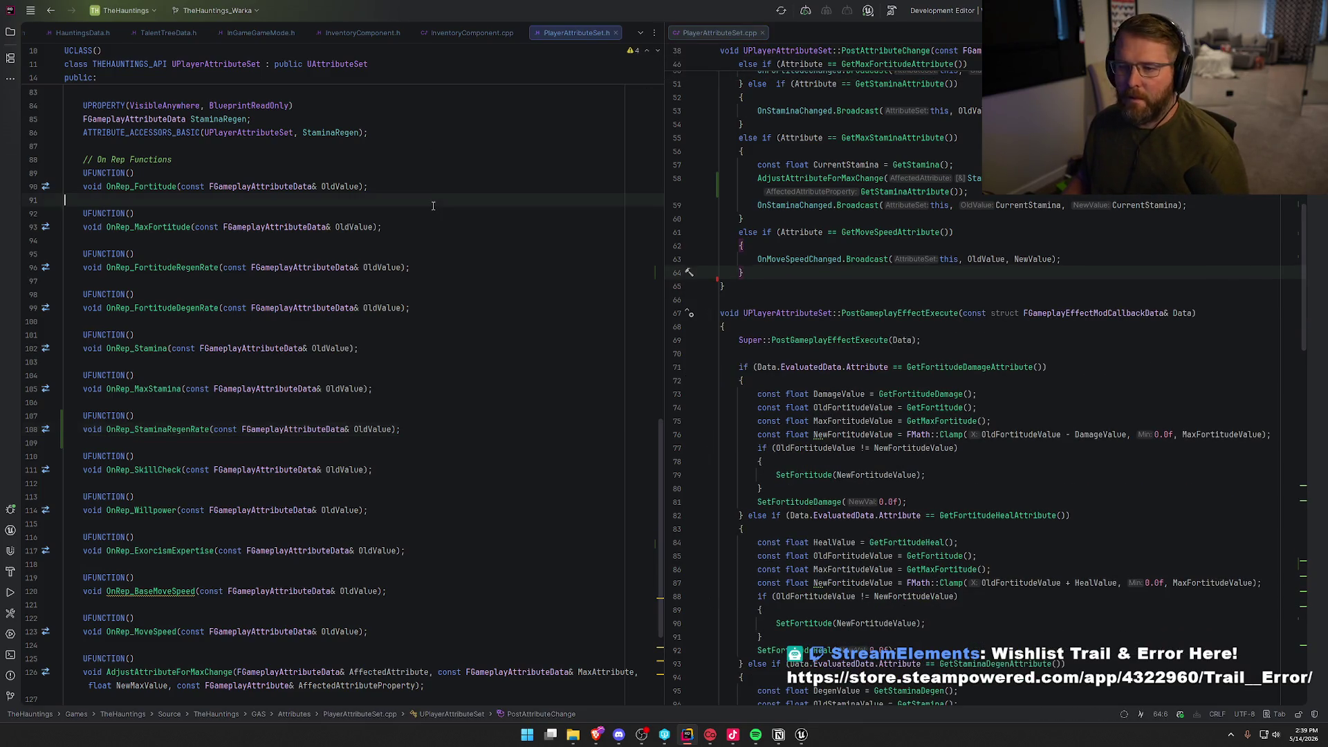
pyautogui.hotkey('ctrl', 'f')
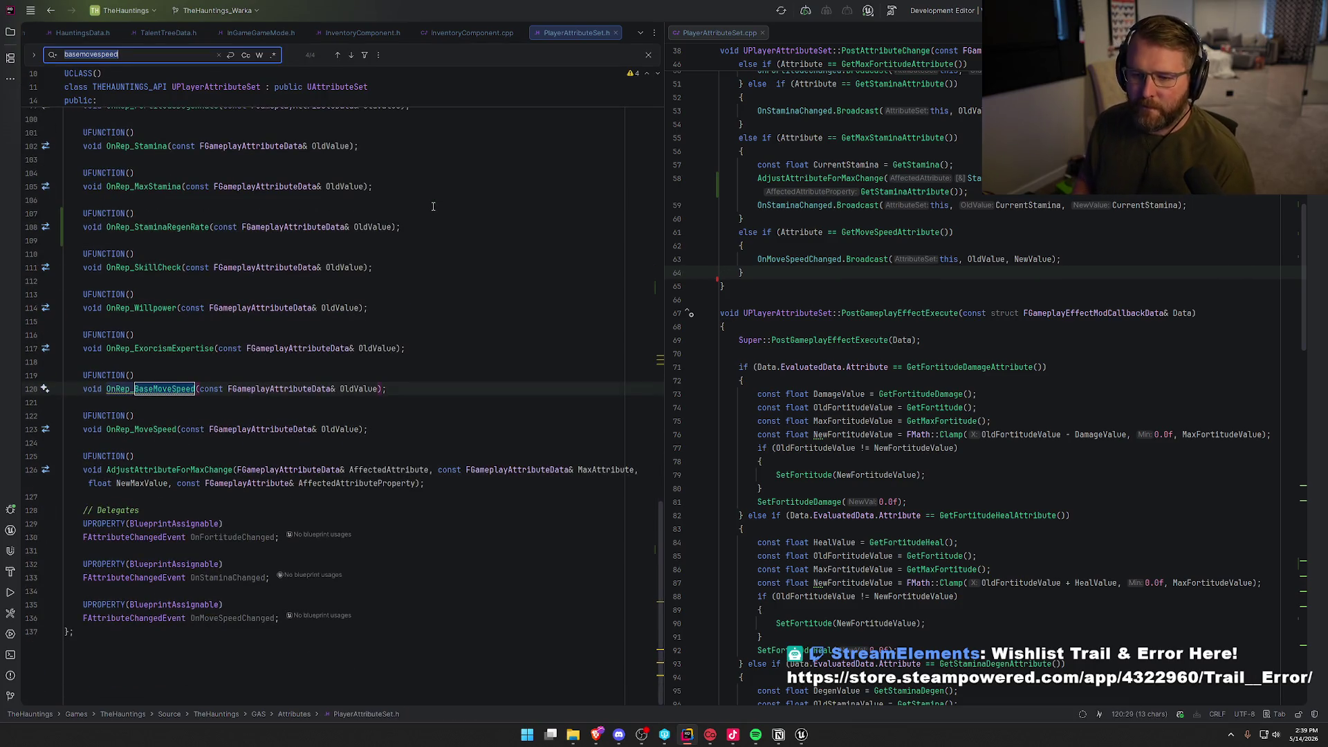
pyautogui.moveTo(387, 389); pyautogui.dragTo(34, 363)
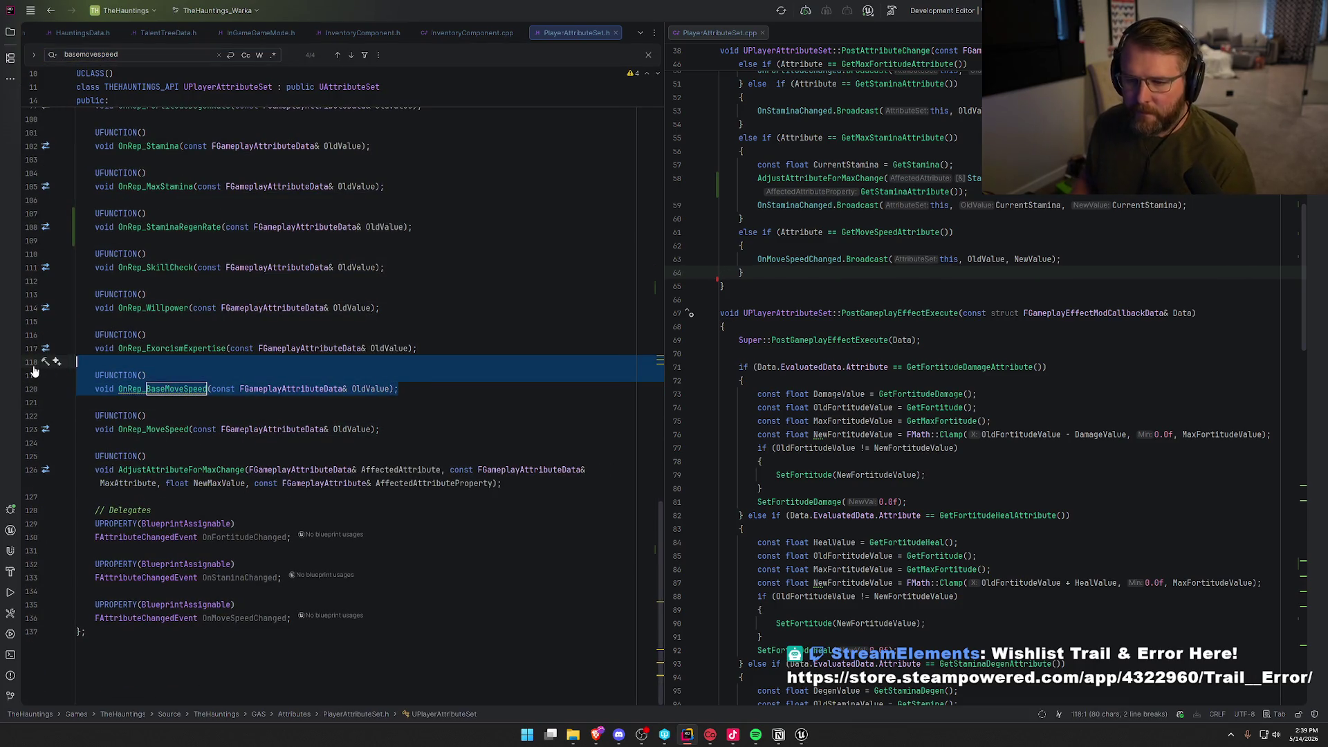
pyautogui.press('Delete')
pyautogui.click(130, 57)
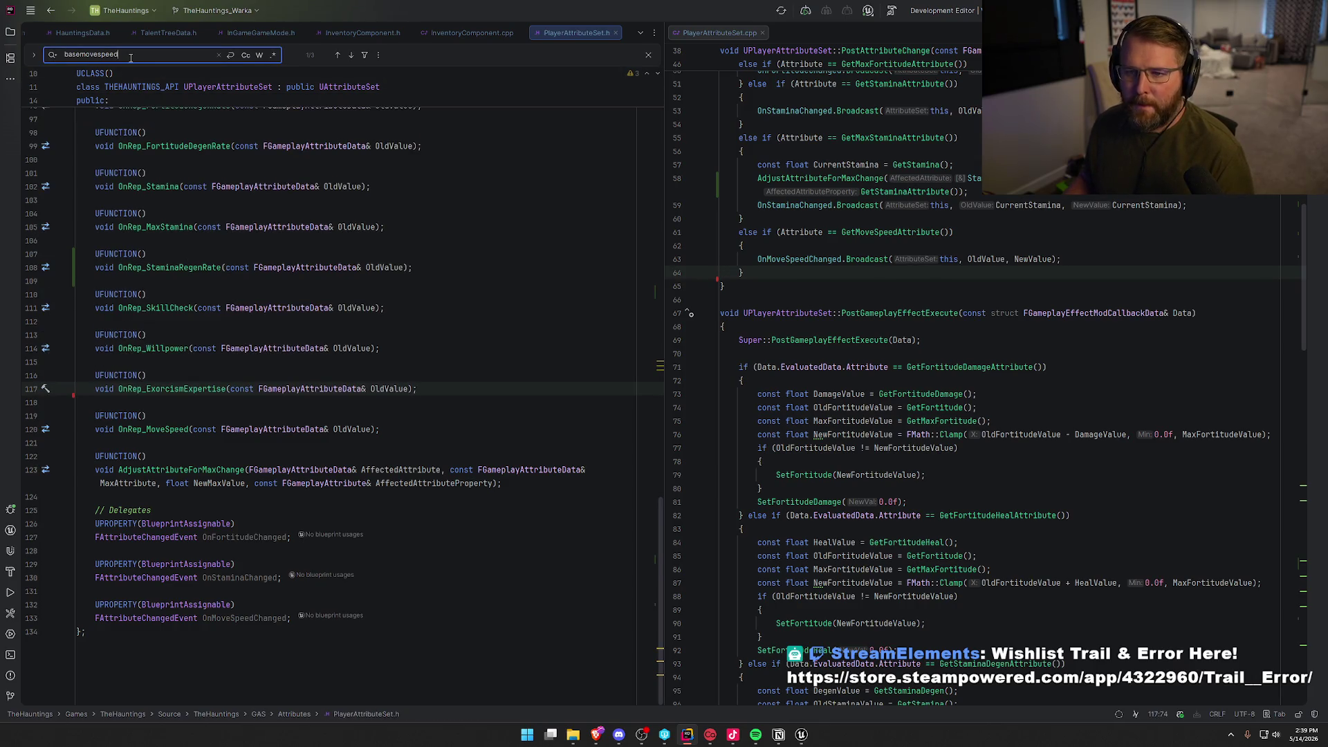
pyautogui.press('Return')
pyautogui.moveTo(398, 335); pyautogui.dragTo(49, 313)
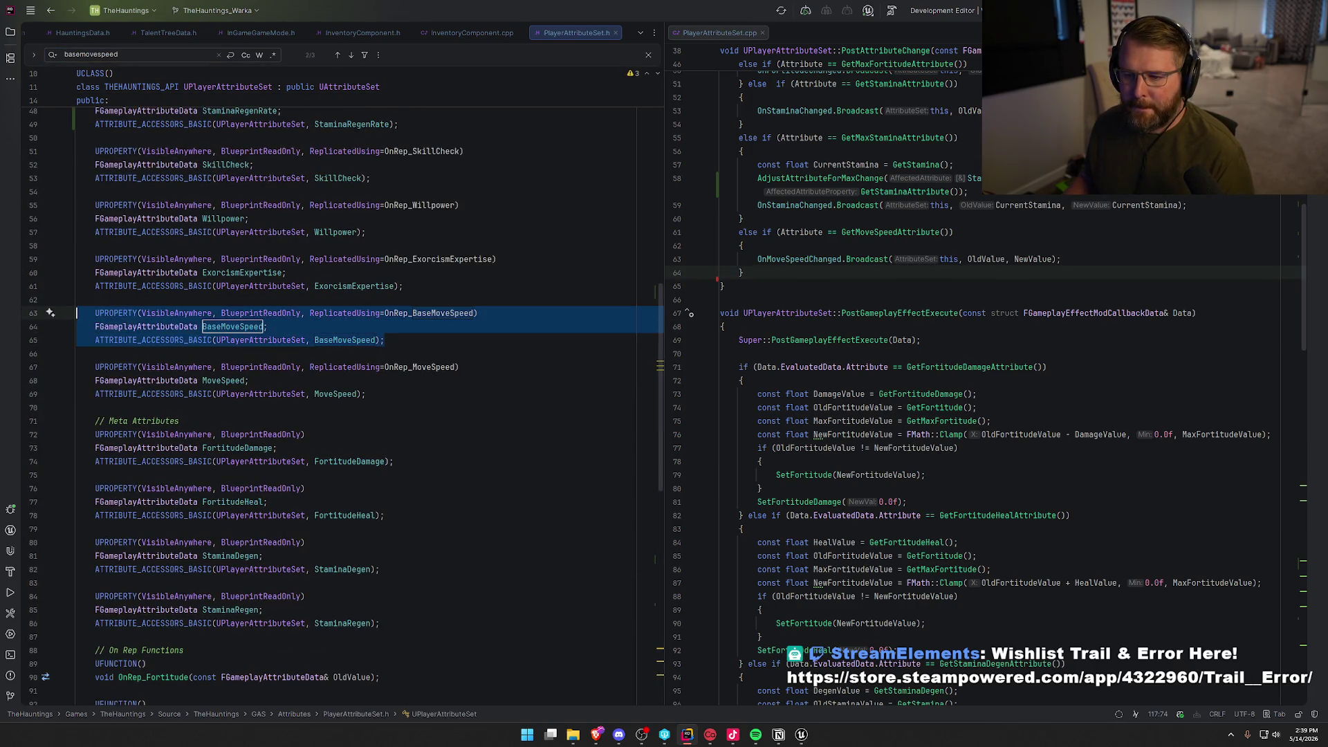
pyautogui.press('Delete')
pyautogui.press('BackSpace')
pyautogui.press('BackSpace')
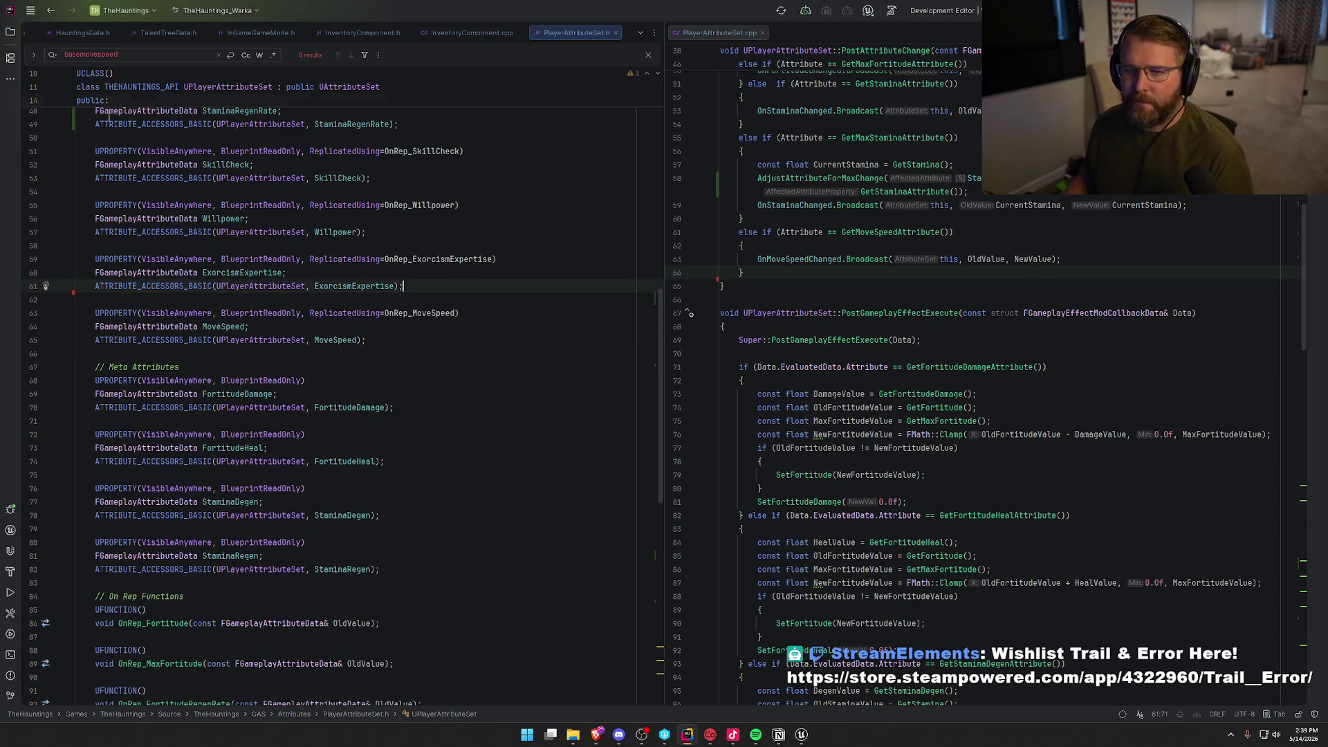
pyautogui.press('Escape')
pyautogui.click(235, 138)
# Switch GE_Priest's Index [5] modifier attribute to PlayerAttributeSet.MoveSpeed, then return to TestWorld.
pyautogui.click(805, 735)
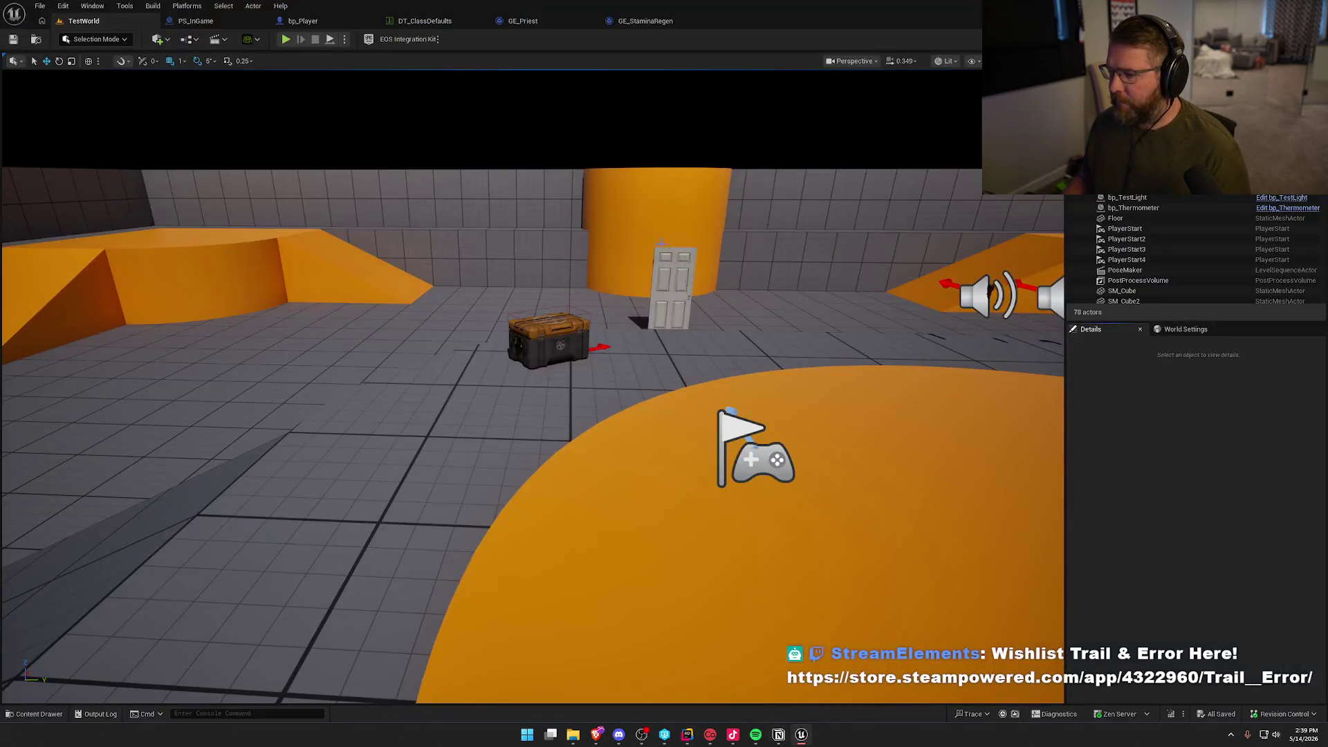
pyautogui.click(508, 28)
pyautogui.click(510, 29)
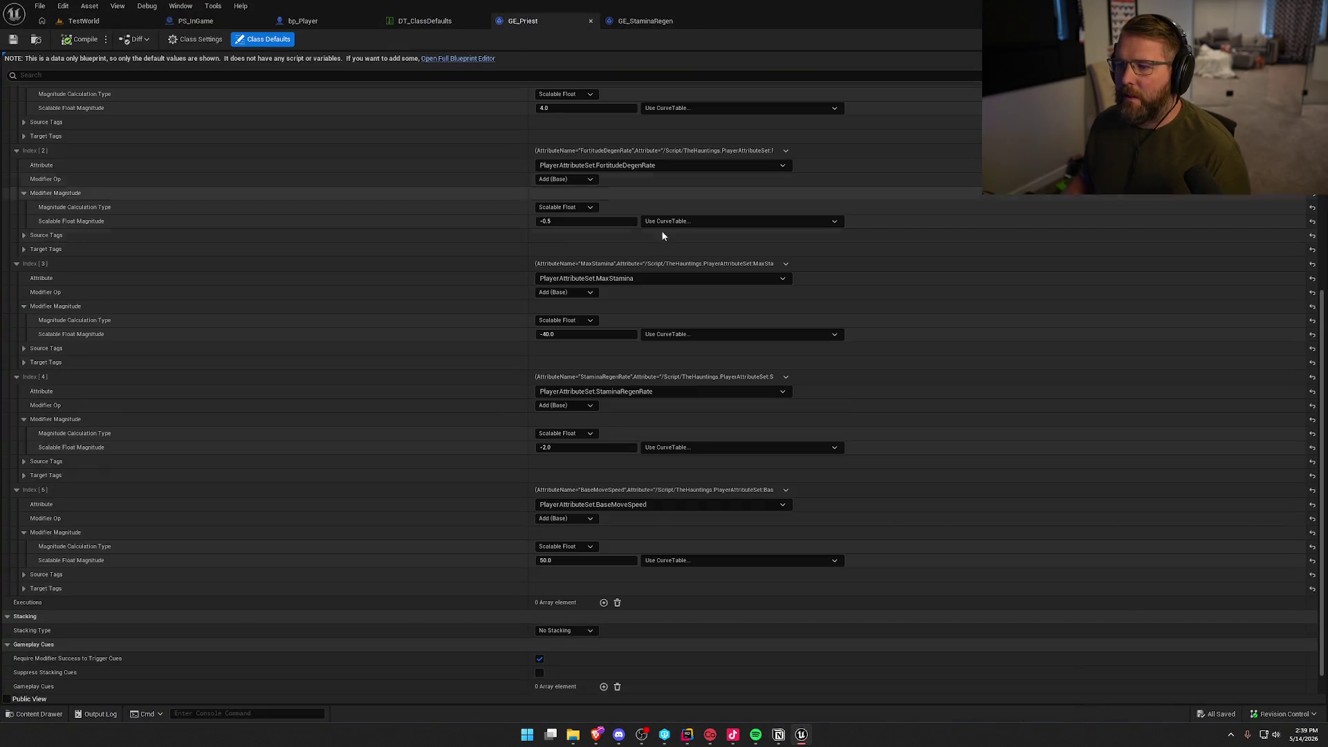
pyautogui.click(632, 506)
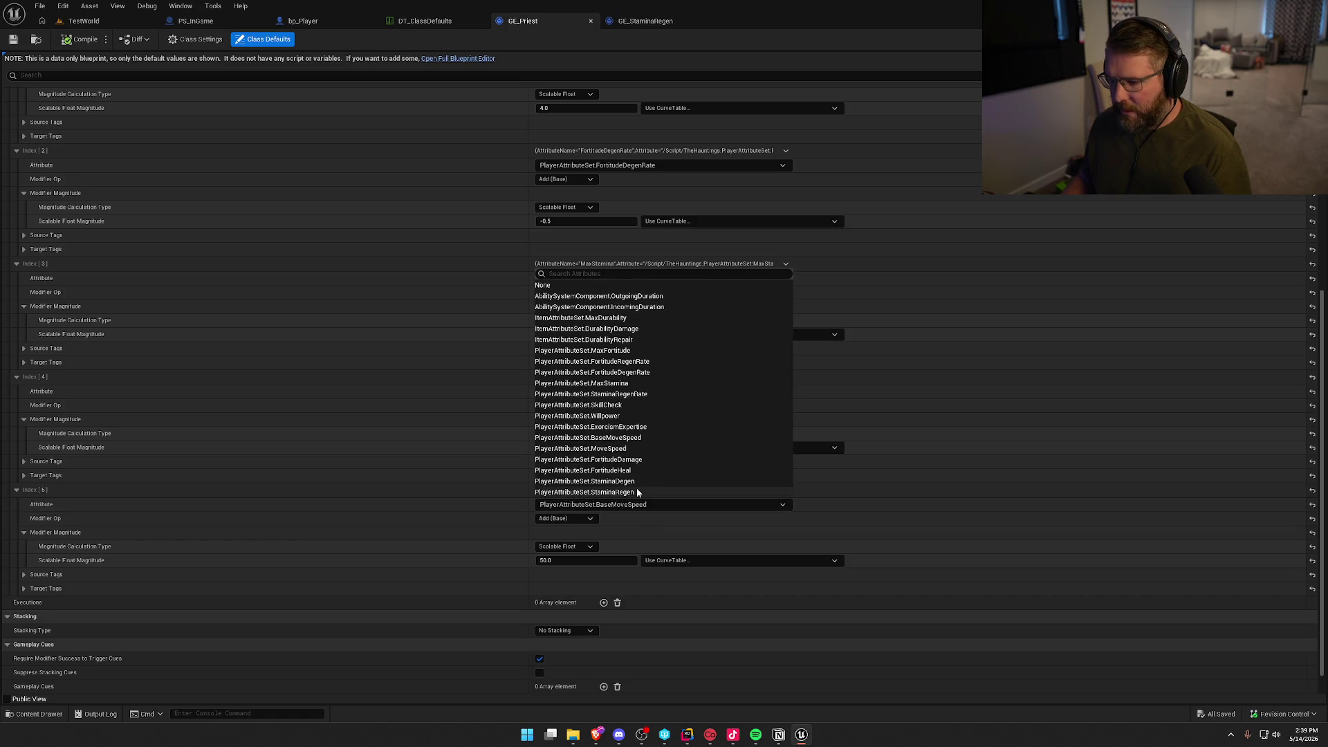
pyautogui.click(638, 447)
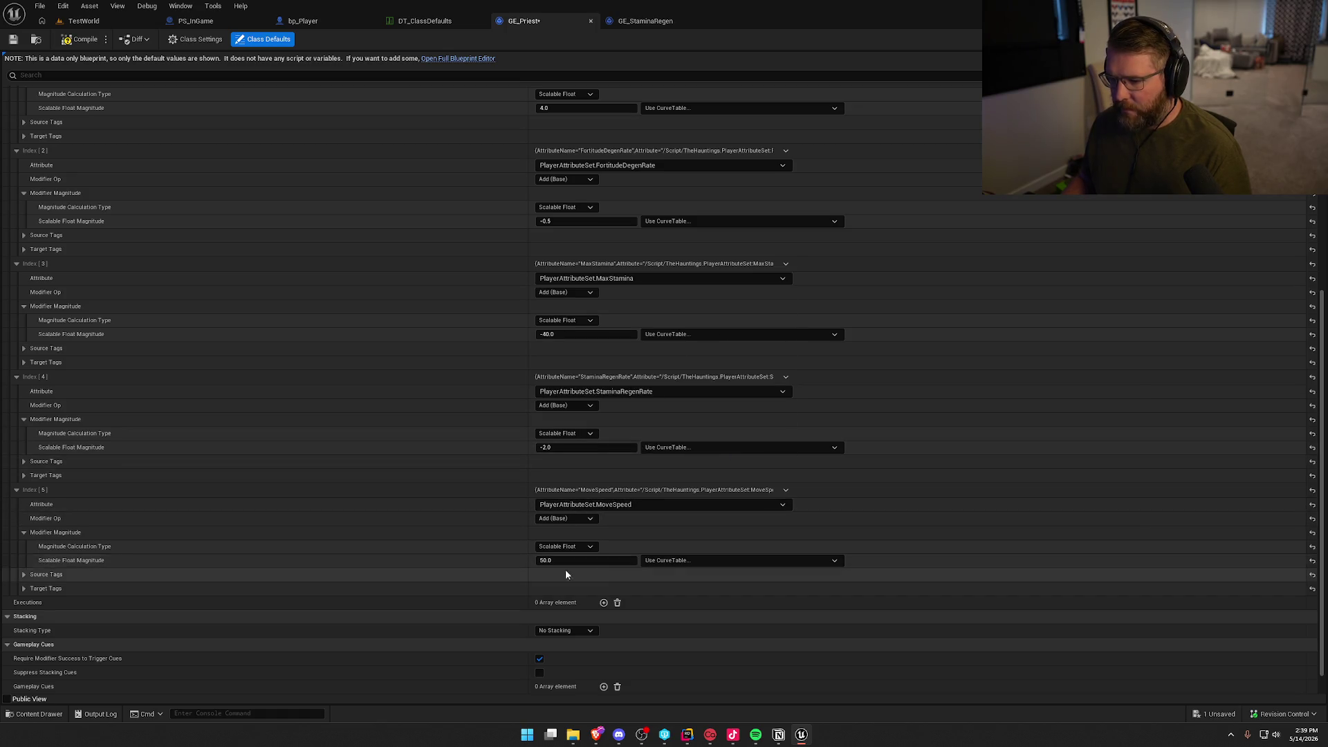
pyautogui.click(81, 20)
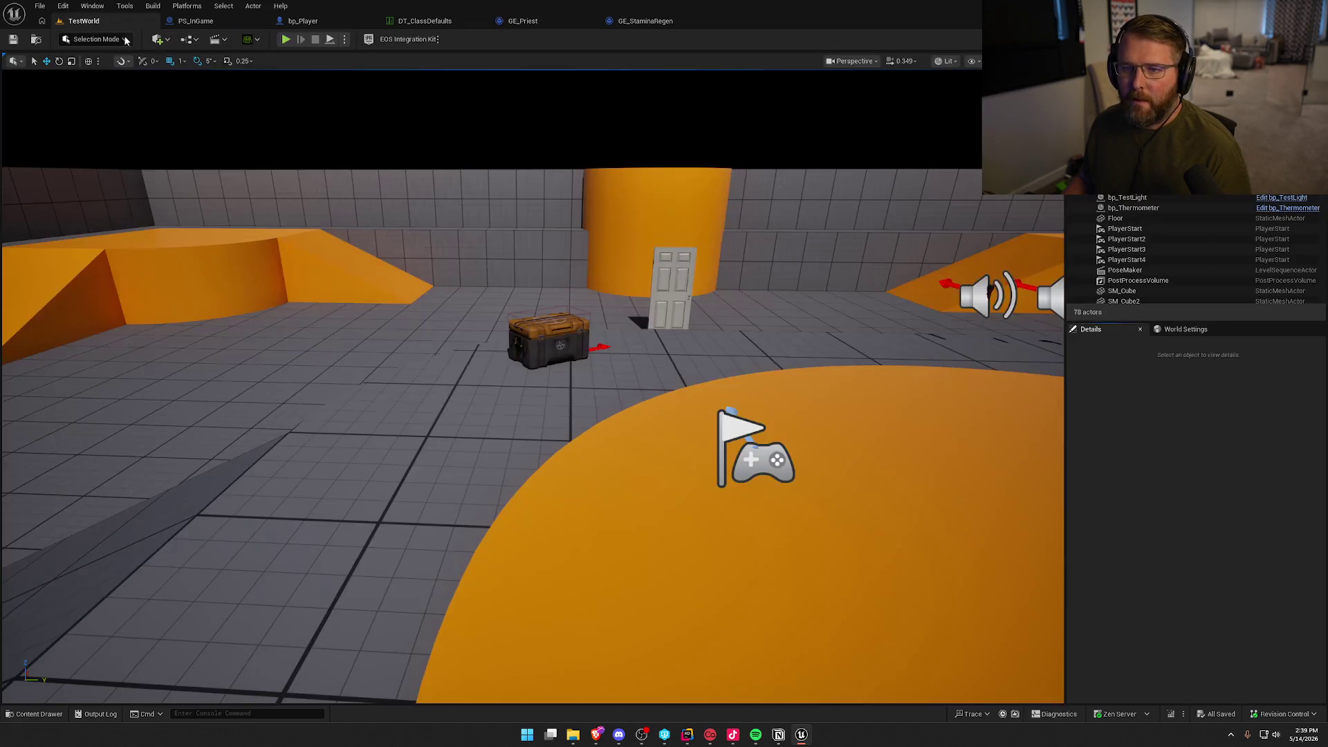
pyautogui.click(286, 39)
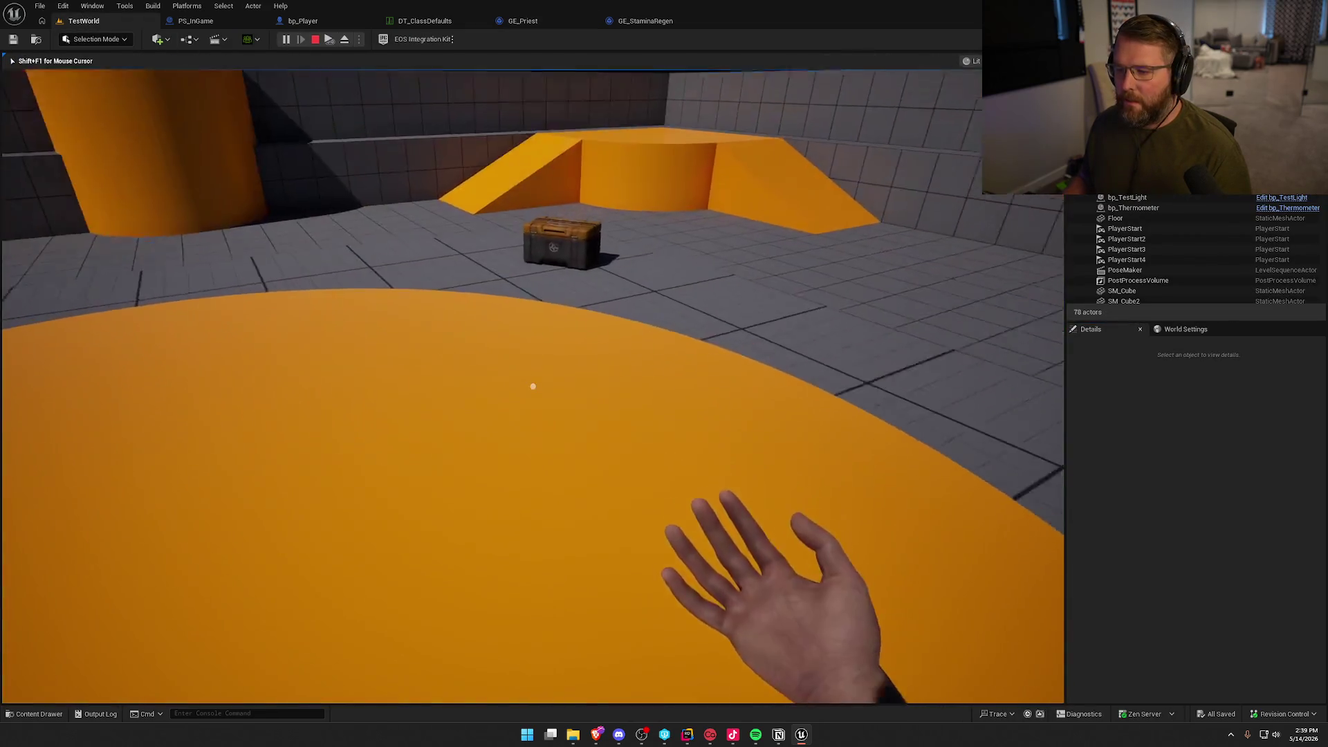
pyautogui.moveTo(533, 386)
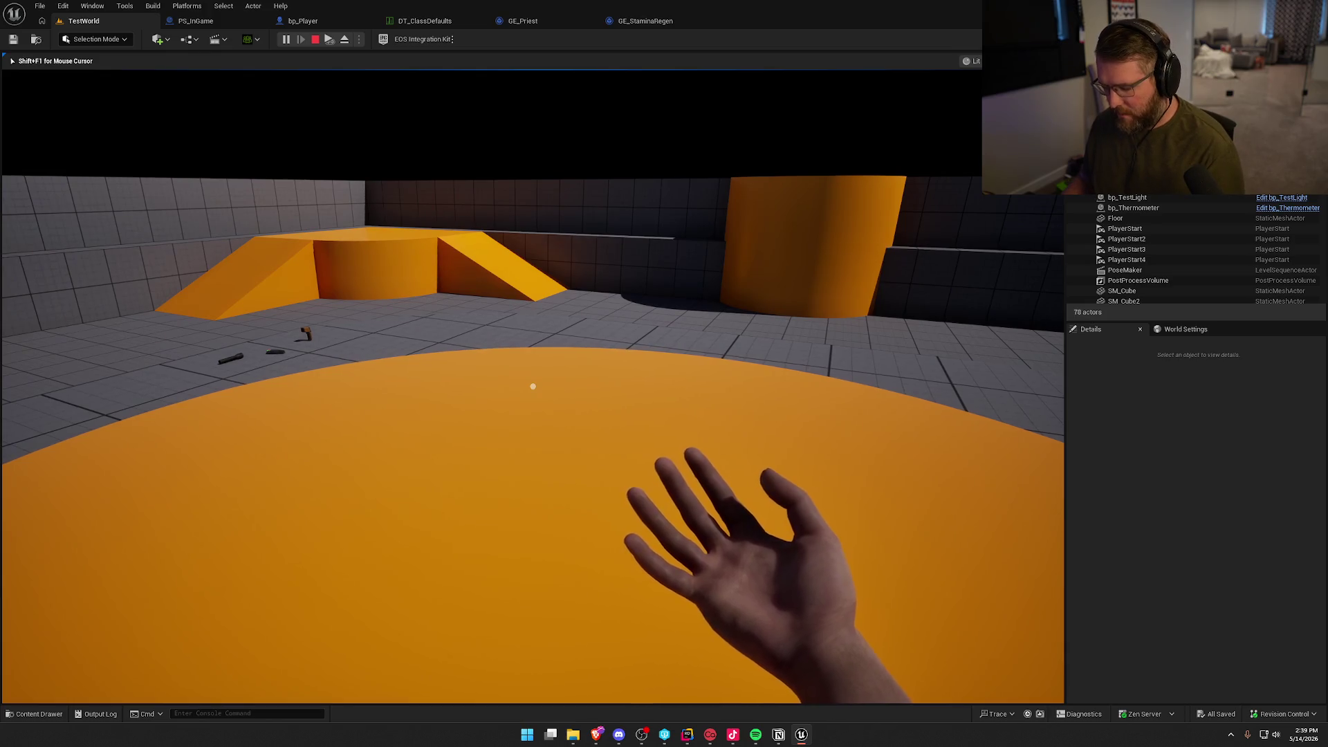
pyautogui.hotkey('shift', 'F1')
pyautogui.click(692, 465)
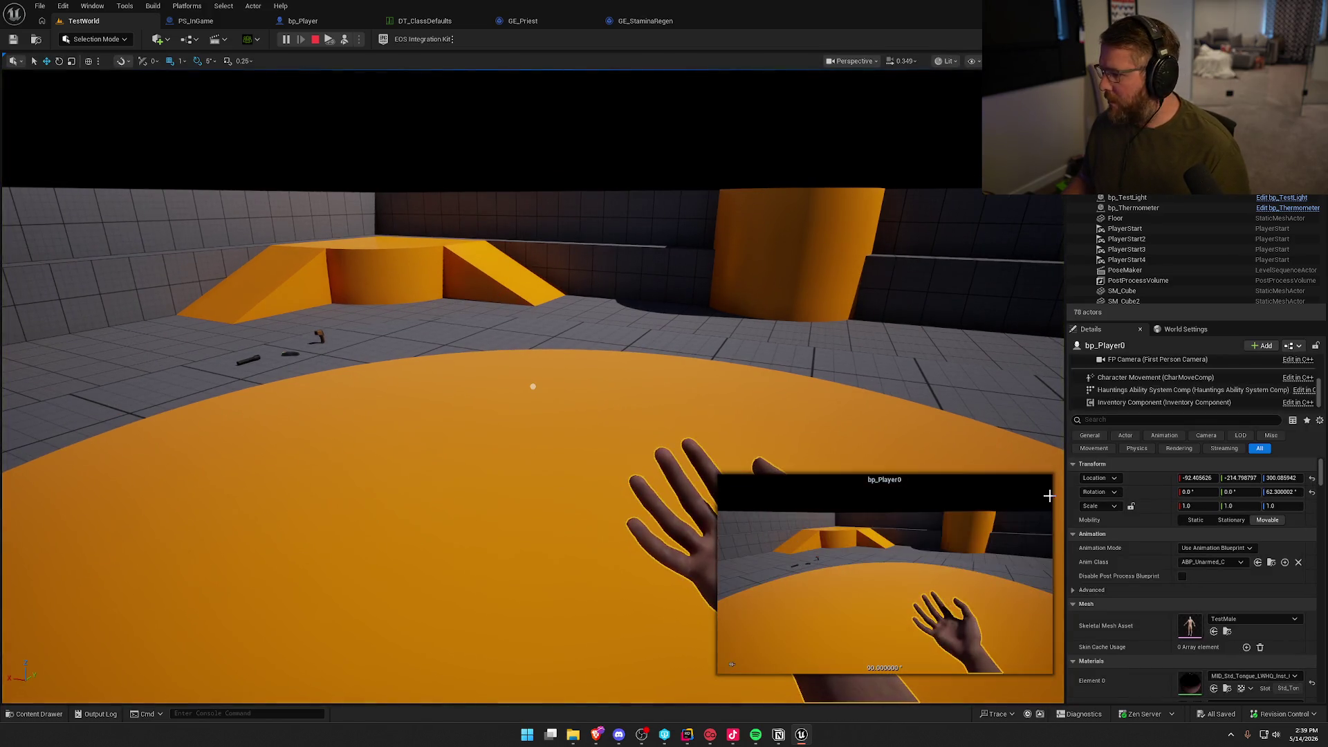
pyautogui.click(1128, 378)
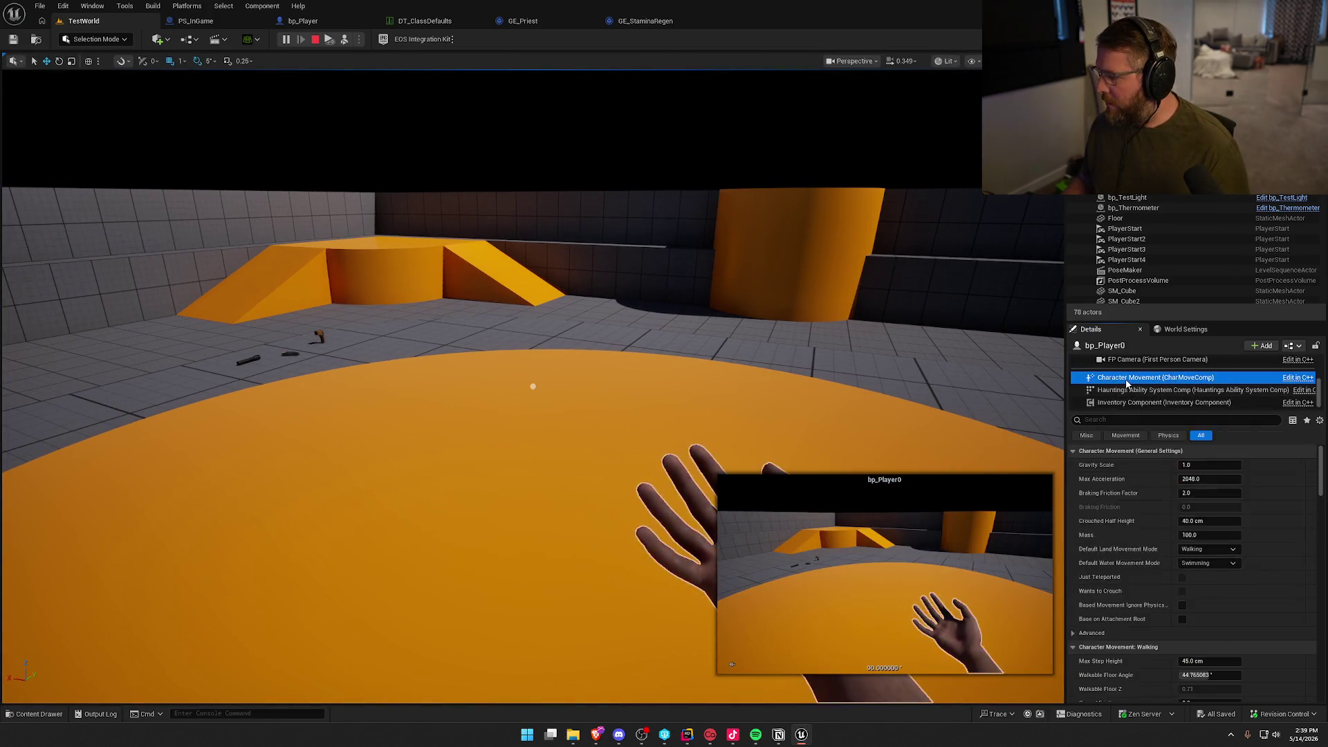
pyautogui.click(1127, 420)
pyautogui.write('max walk')
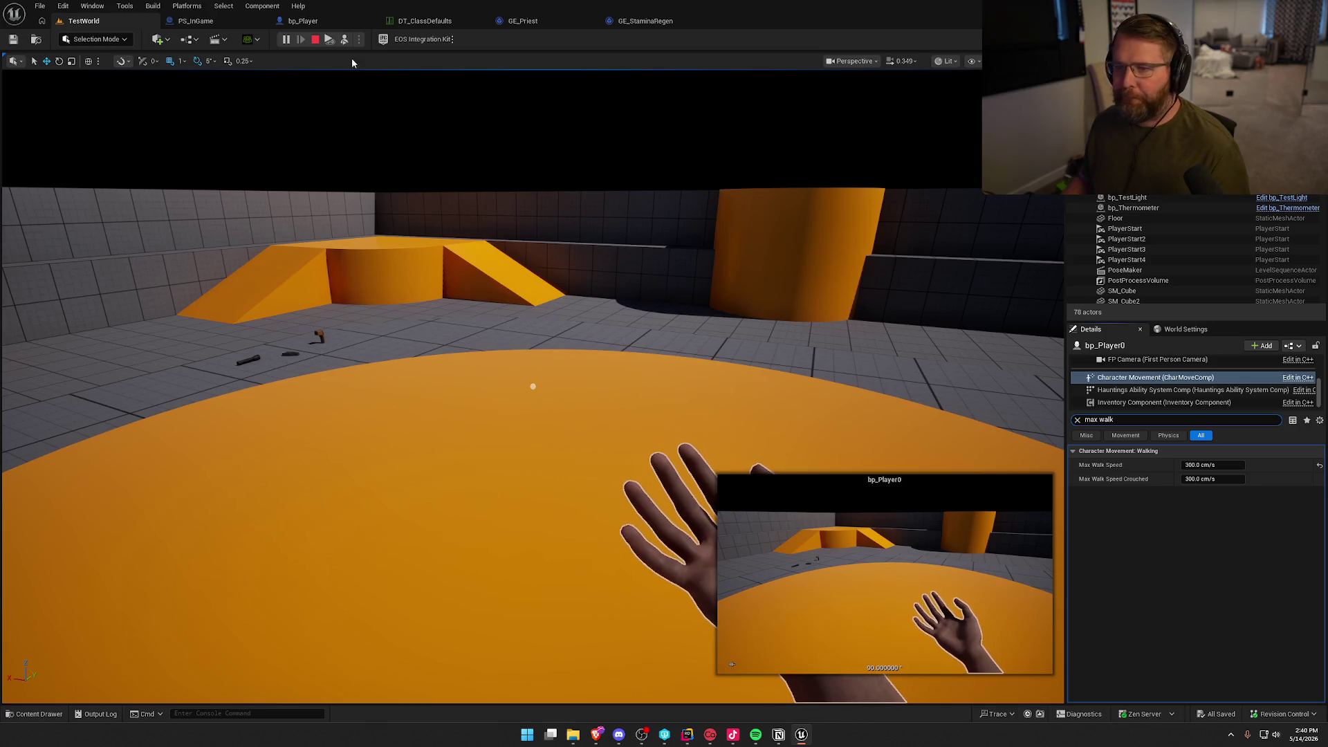
pyautogui.press('Escape')
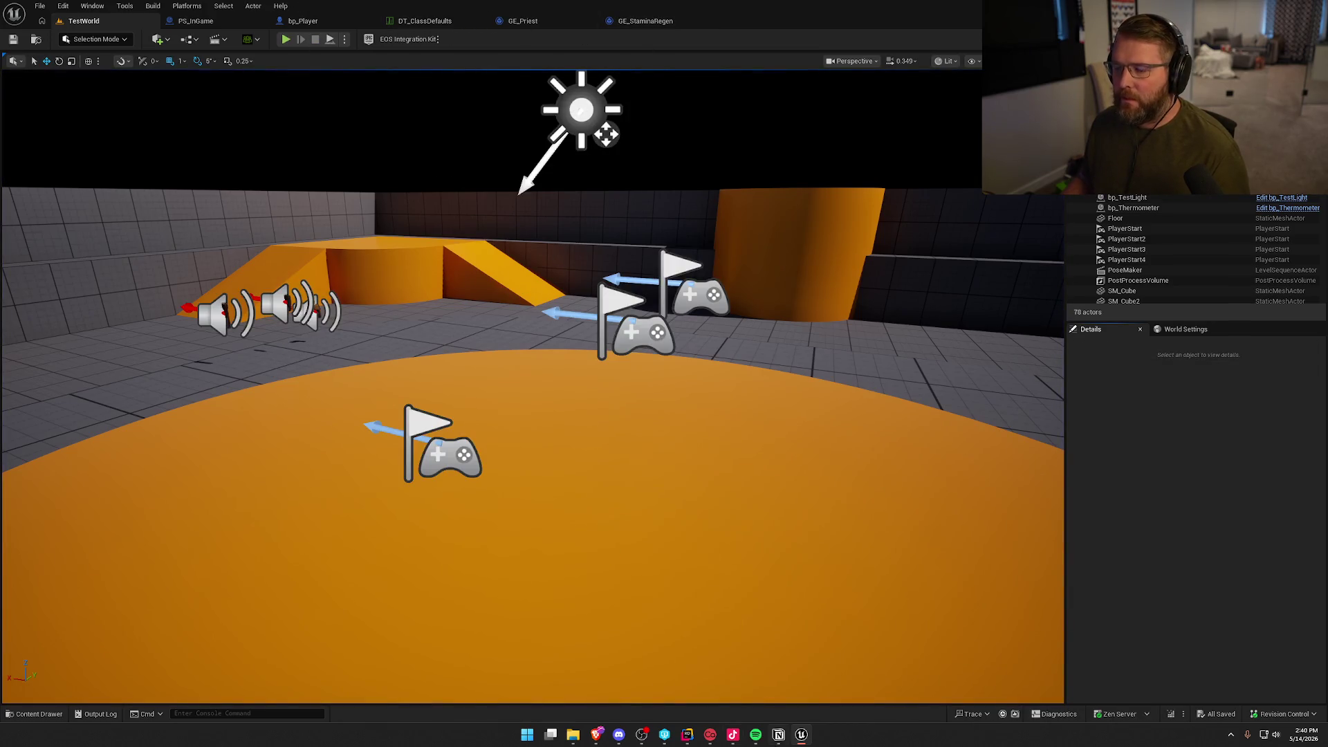
# Rebuild the project in Rider, then reopen Unreal's previously open asset editors.
pyautogui.hotkey('alt', 'Tab')
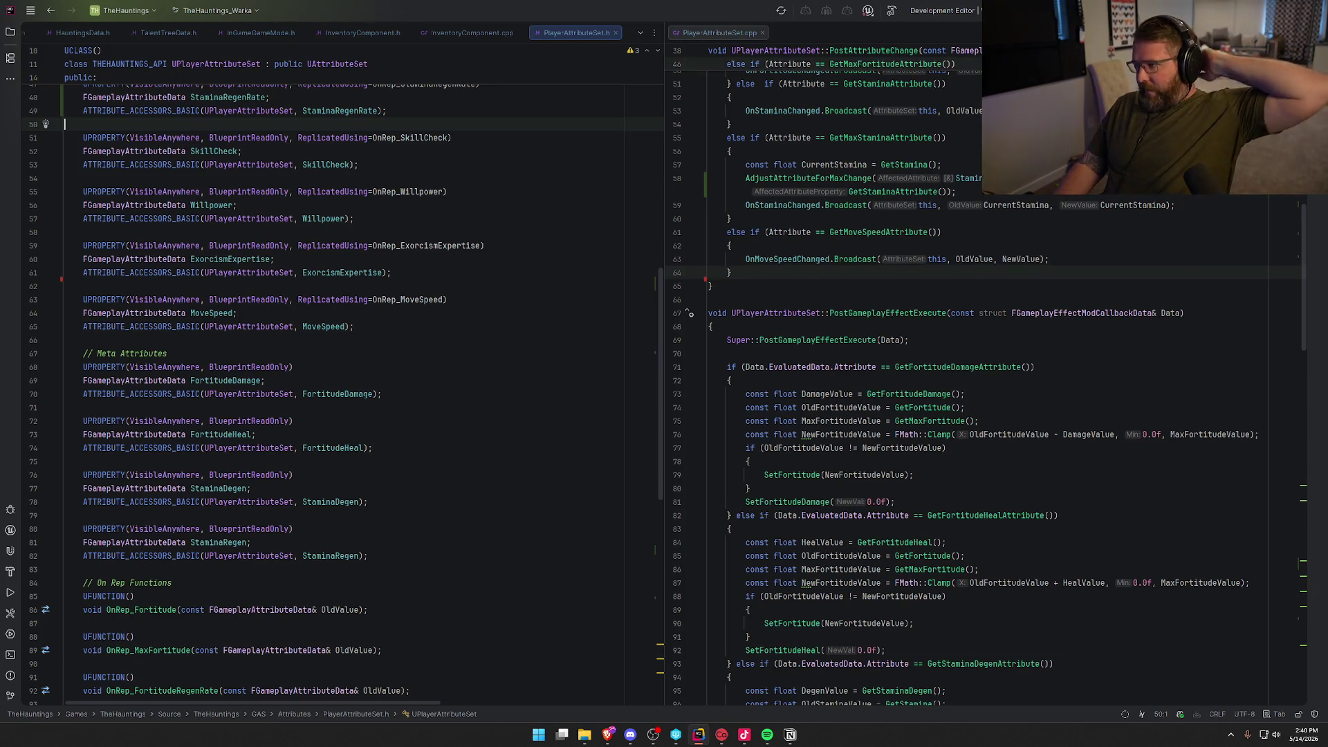
pyautogui.hotkey('ctrl', 'shift', 'b')
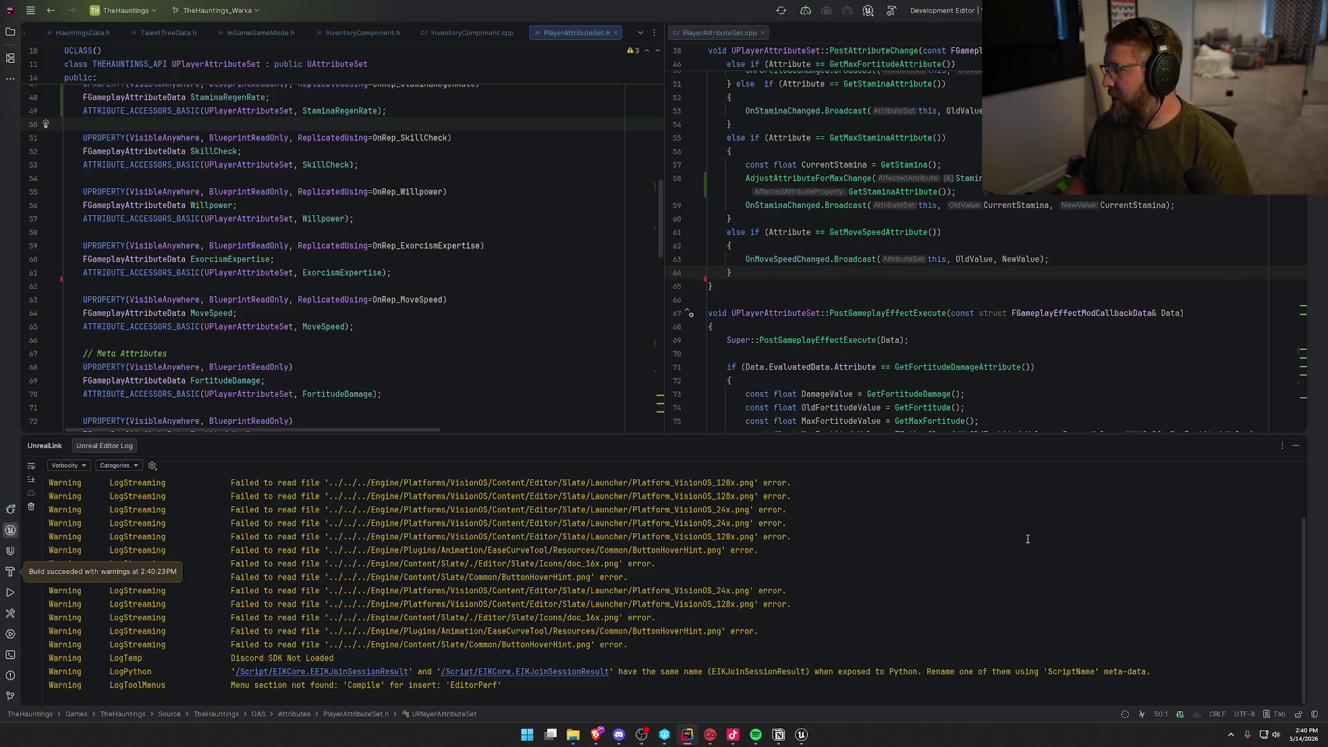
pyautogui.click(1297, 447)
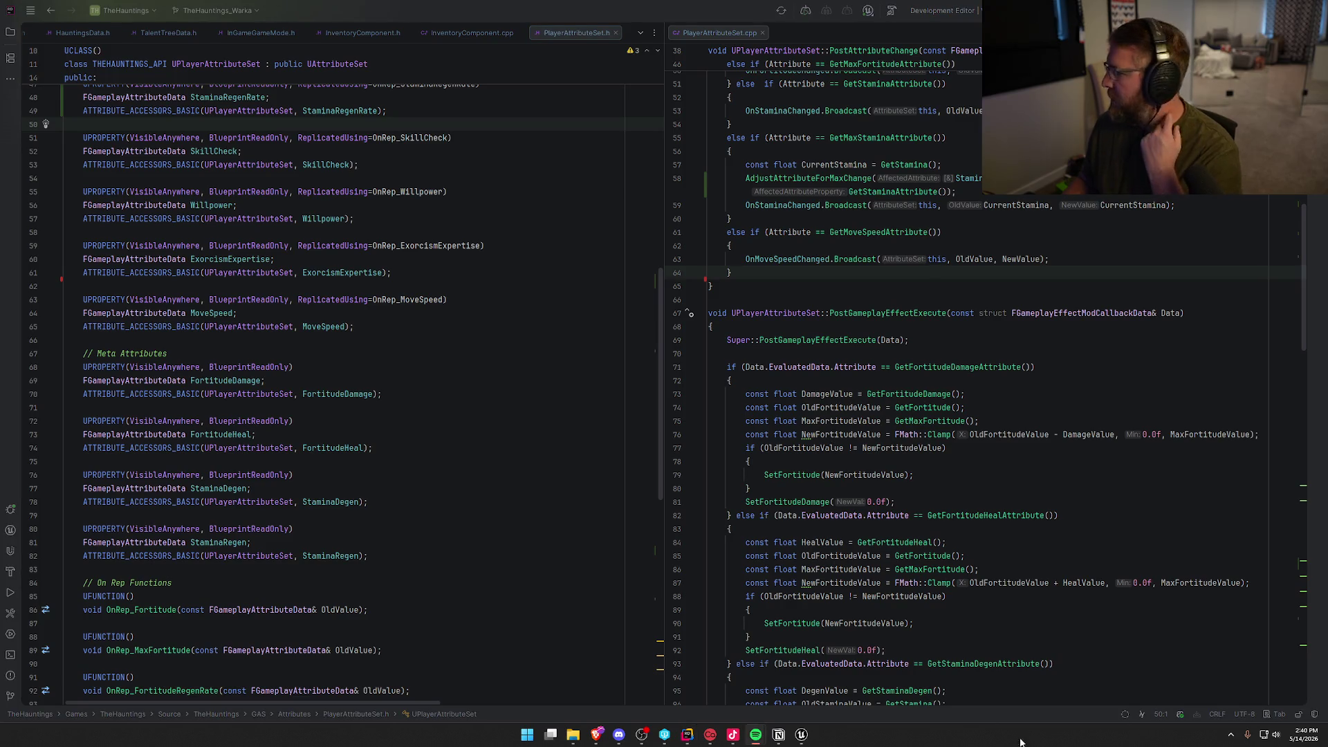
pyautogui.click(801, 739)
pyautogui.click(1269, 688)
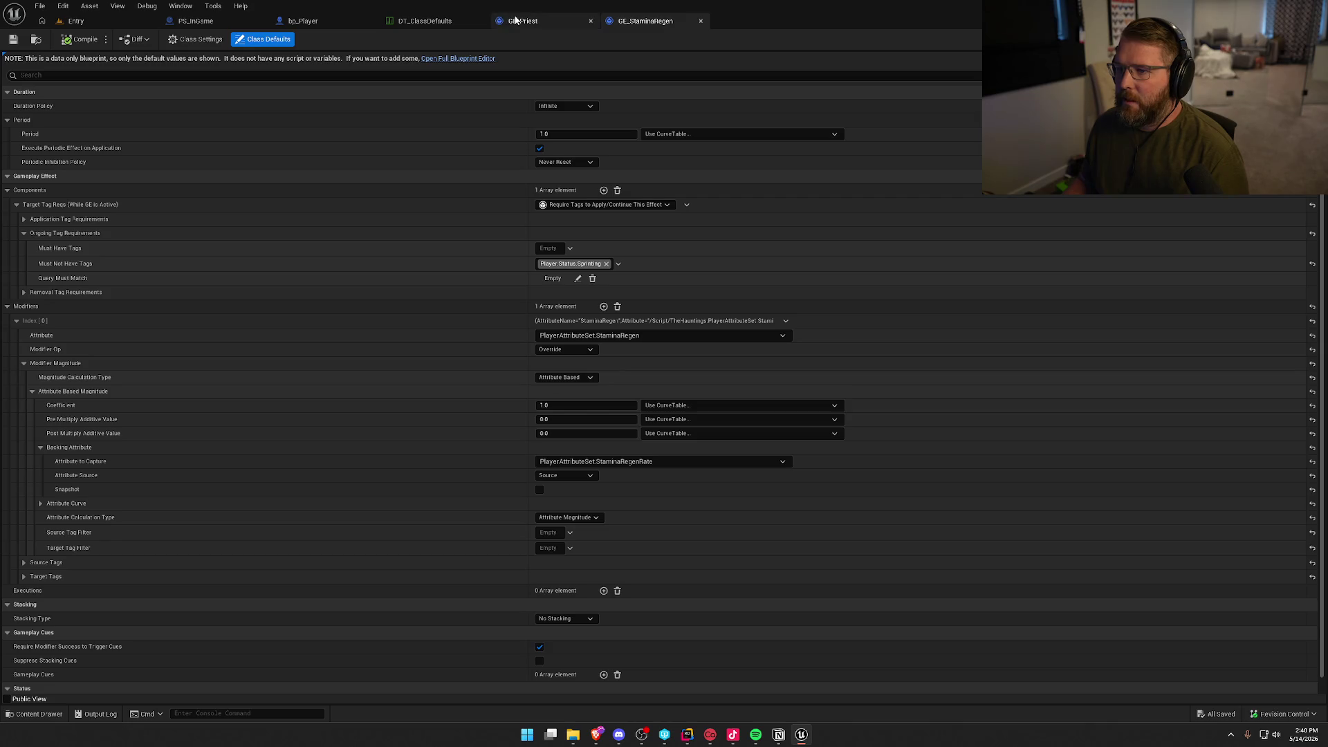
# Add a seventh GE_Priest modifier targeting PlayerAttributeSet.SkillCheck.
pyautogui.click(516, 21)
pyautogui.scroll(-10, 840, 405)
pyautogui.scroll(8, 861, 403)
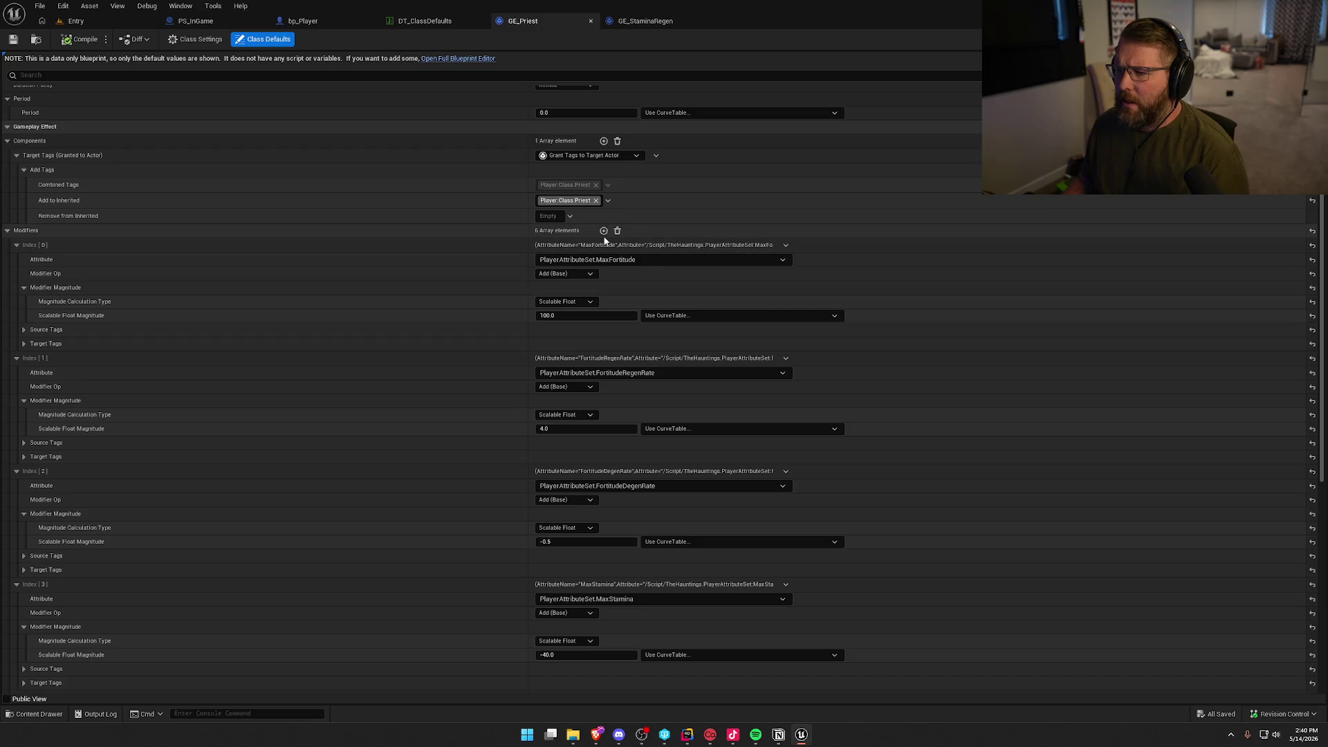
pyautogui.click(603, 230)
pyautogui.scroll(-12, 753, 400)
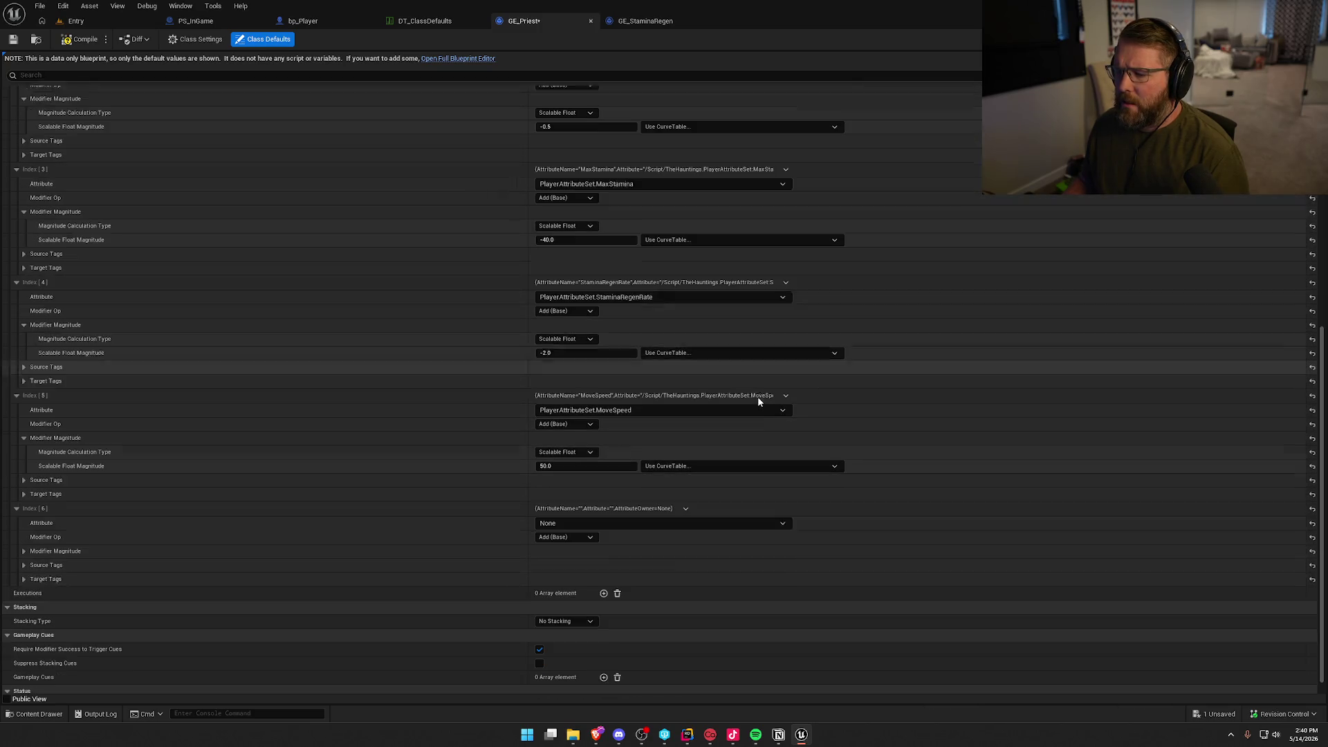
pyautogui.click(575, 506)
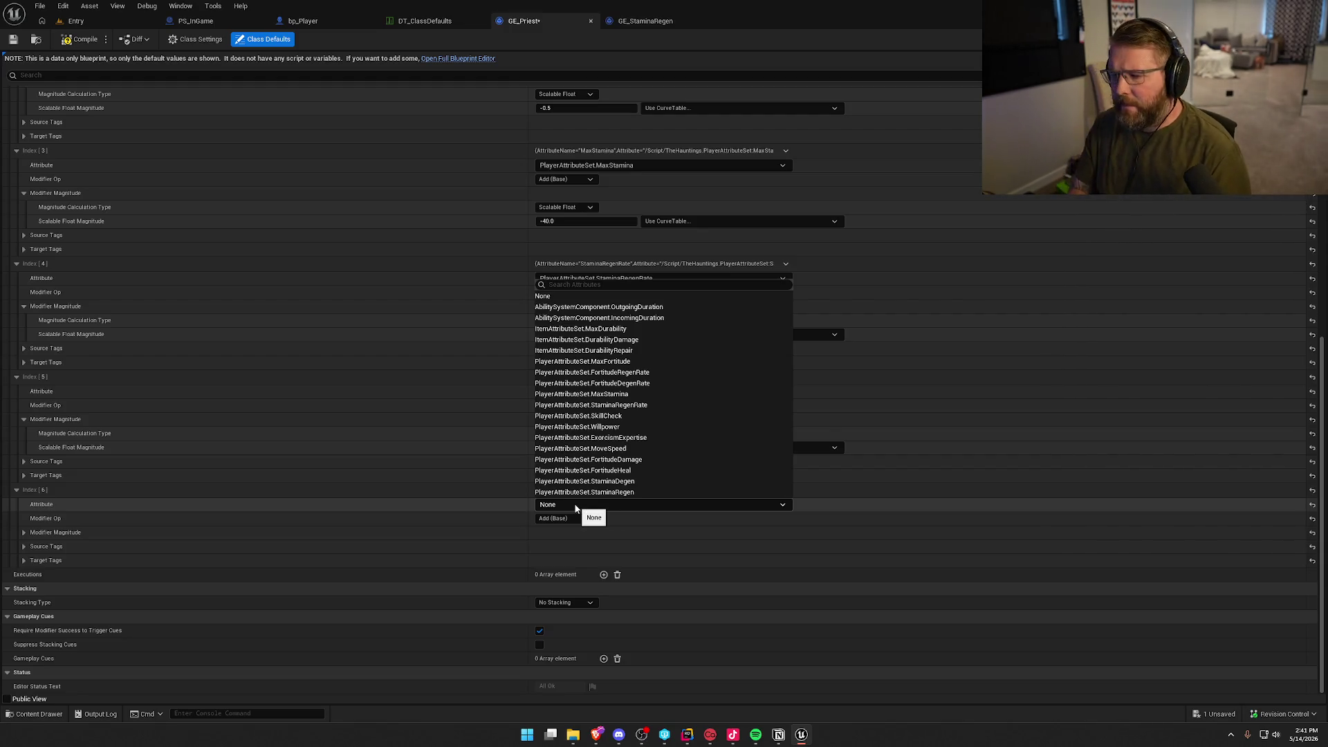
pyautogui.click(581, 416)
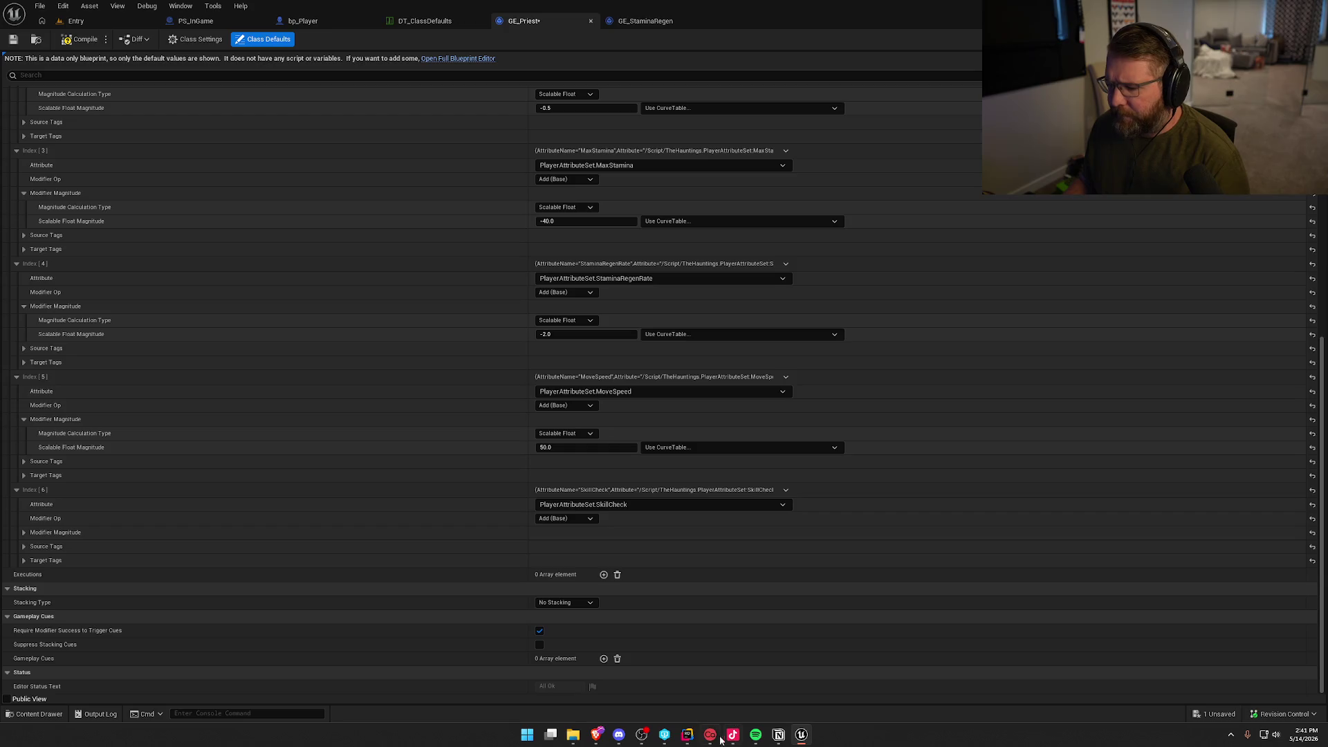
pyautogui.click(688, 735)
pyautogui.scroll(10, 832, 513)
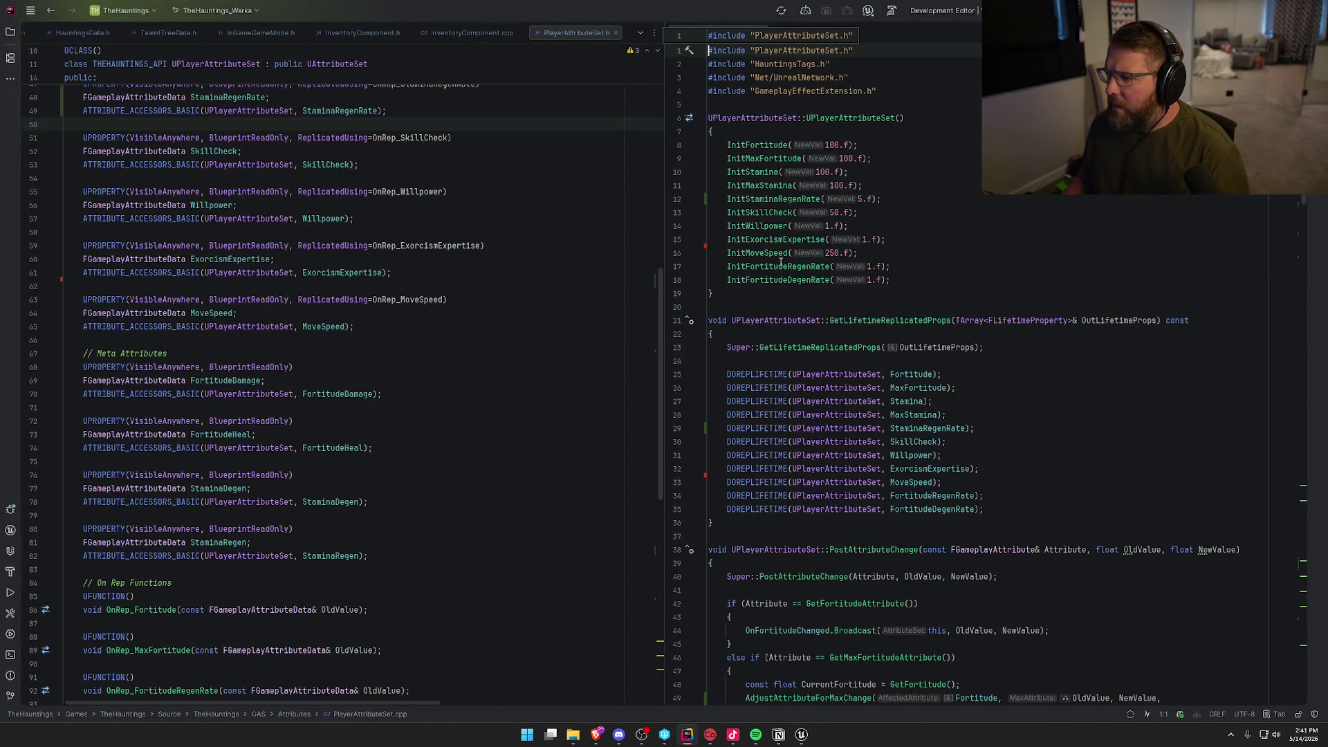
# Set the SkillCheck modifier's magnitude to 5.0, then compile and save GE_Priest.
pyautogui.hotkey('alt', 'Tab')
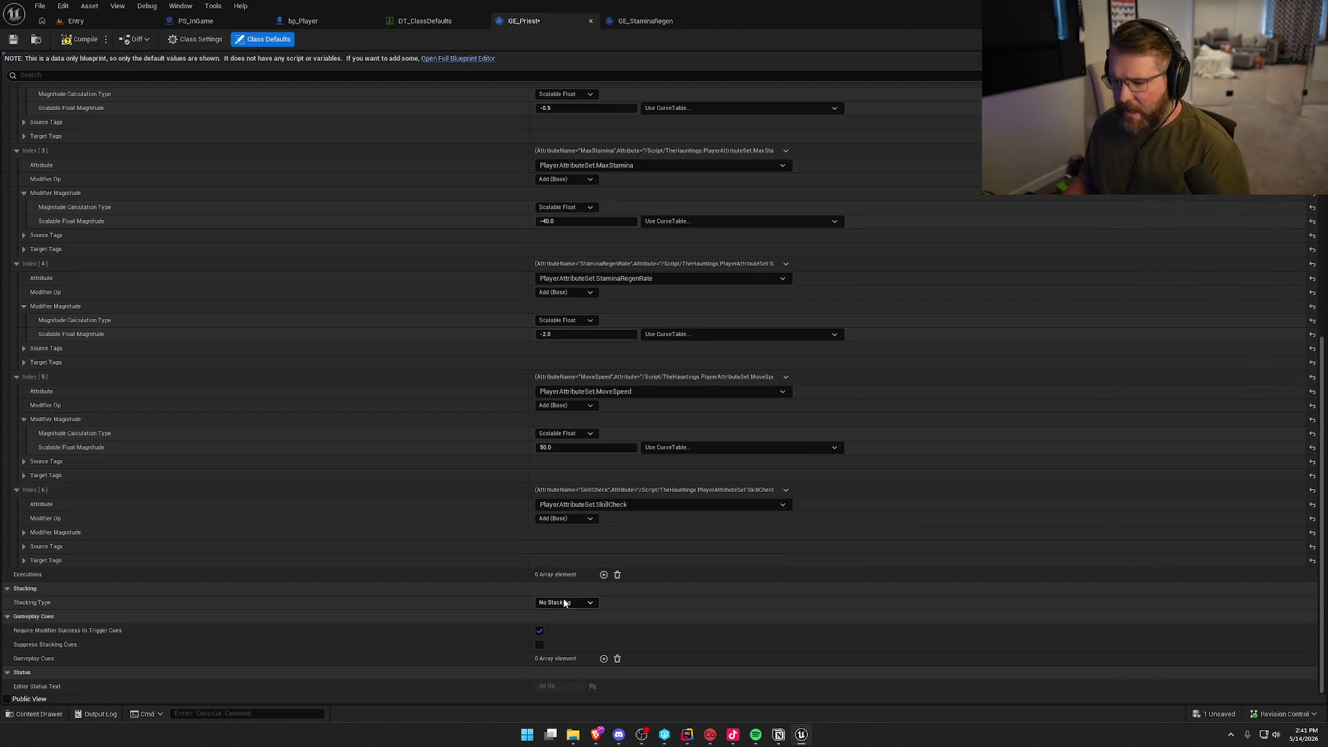
pyautogui.click(23, 532)
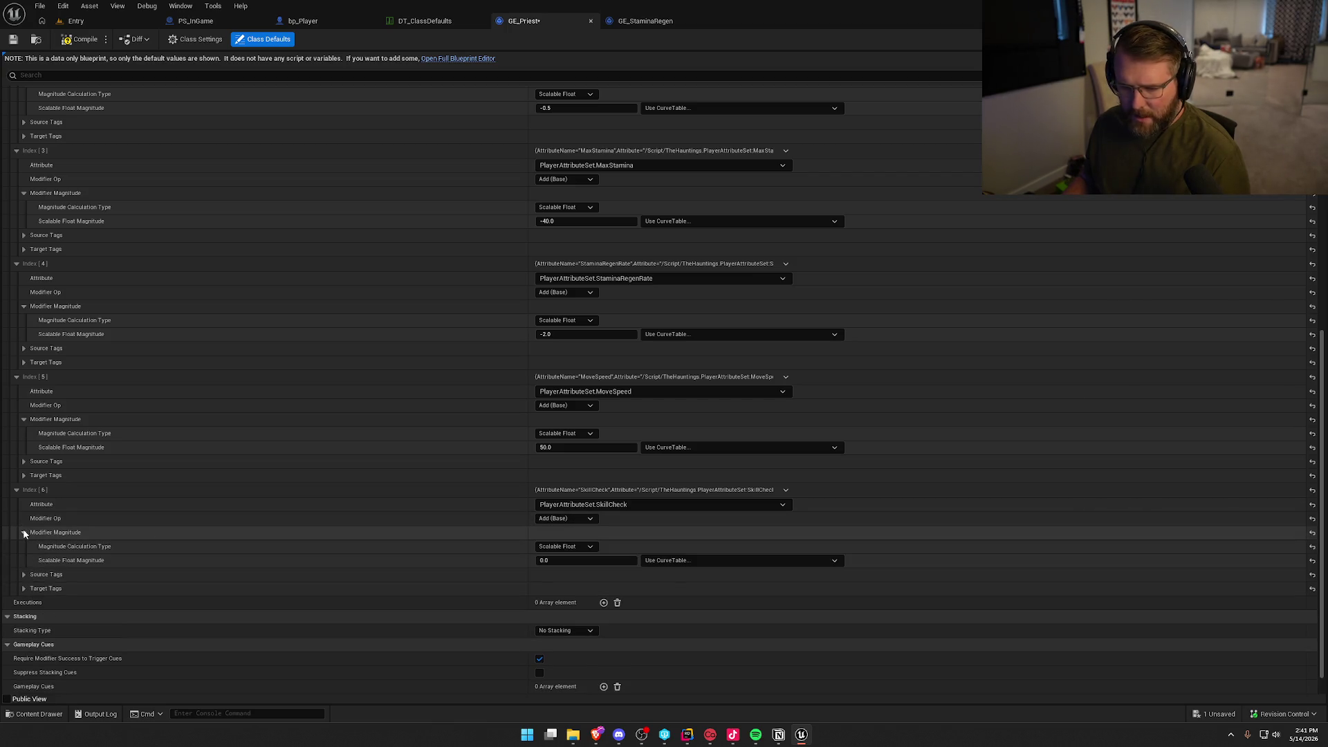
pyautogui.click(604, 559)
pyautogui.write('5')
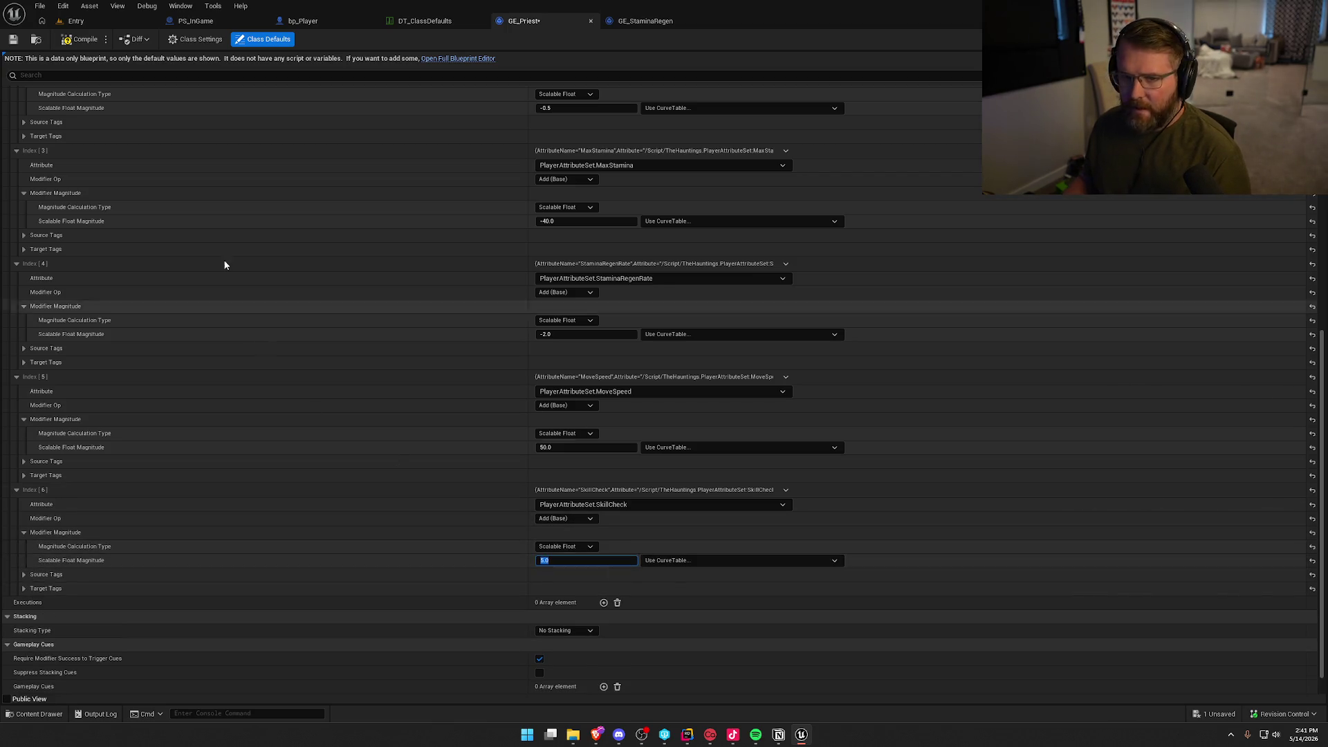
pyautogui.press('Return')
pyautogui.hotkey('ctrl', 's')
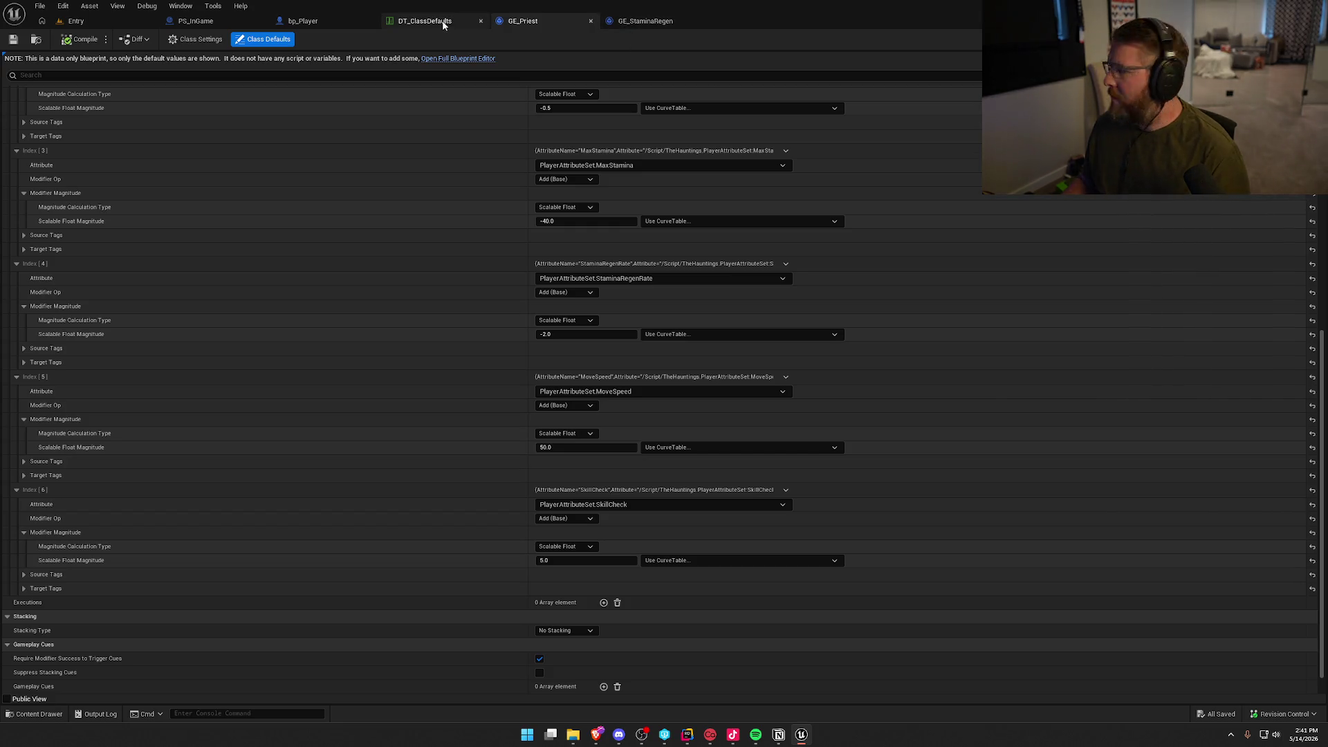
# Load TestWorld and start a play session with the gameplay debugger showing.
pyautogui.click(95, 21)
pyautogui.hotkey('ctrl', 'space')
pyautogui.doubleClick(328, 529)
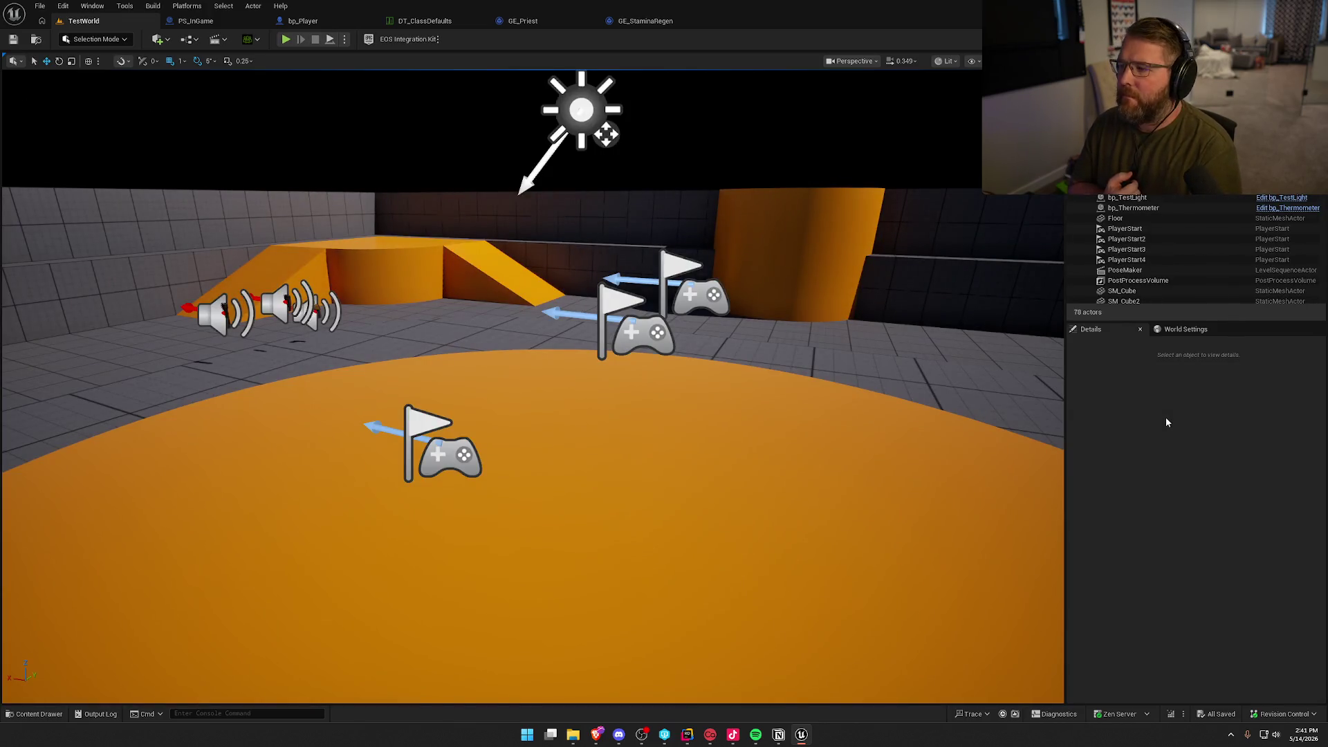
pyautogui.click(285, 40)
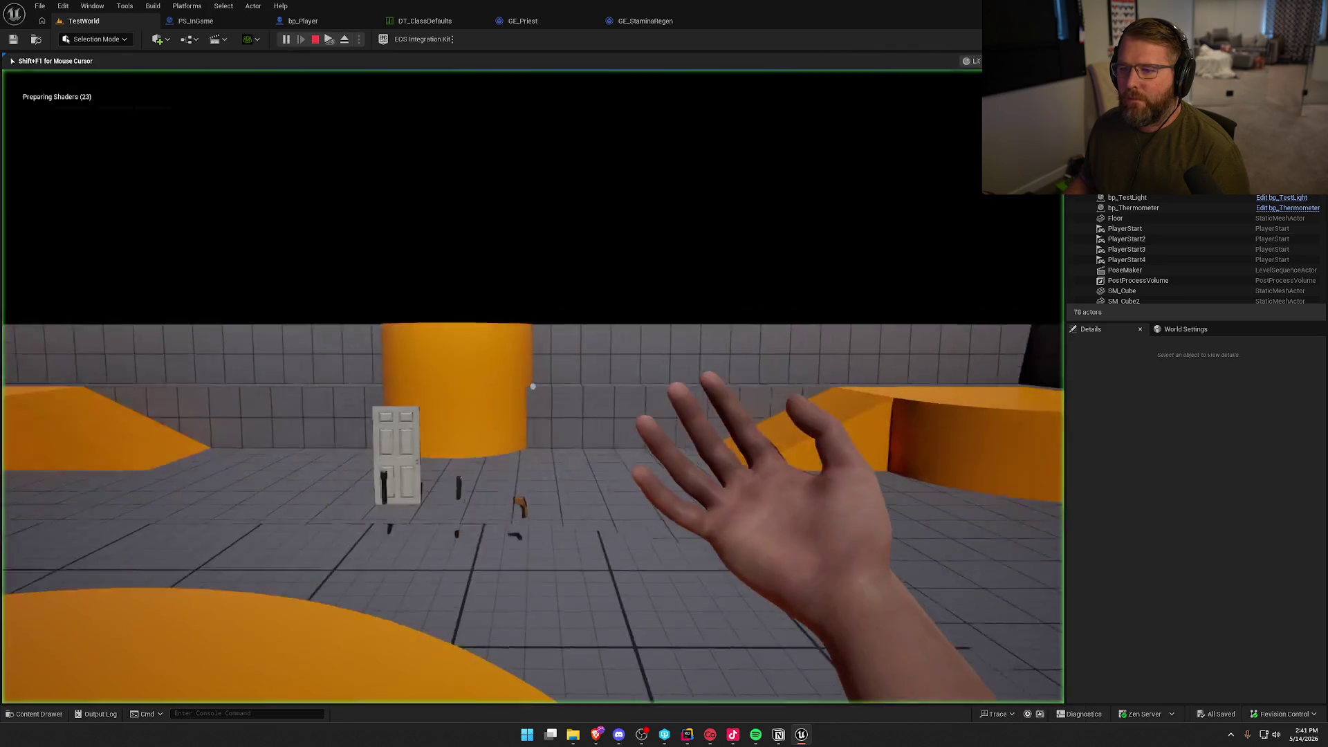
pyautogui.press("'")
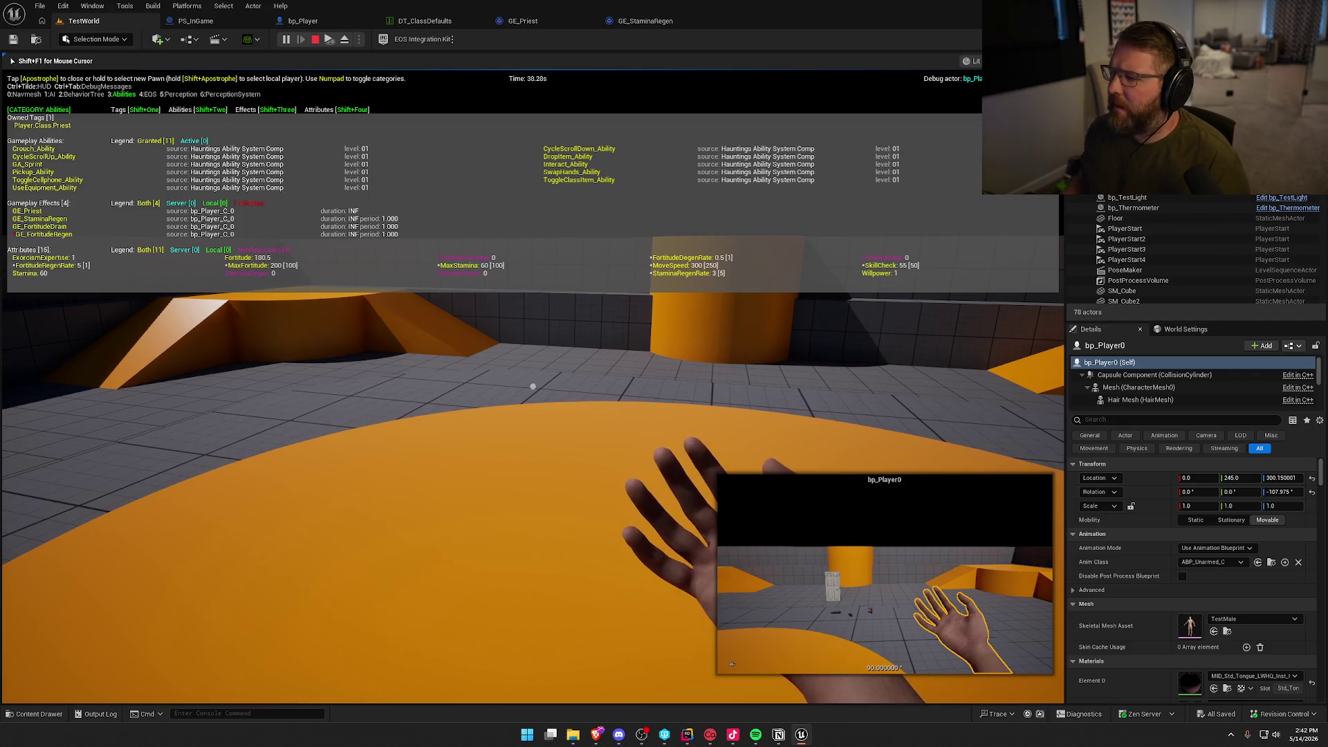
pyautogui.moveTo(533, 386)
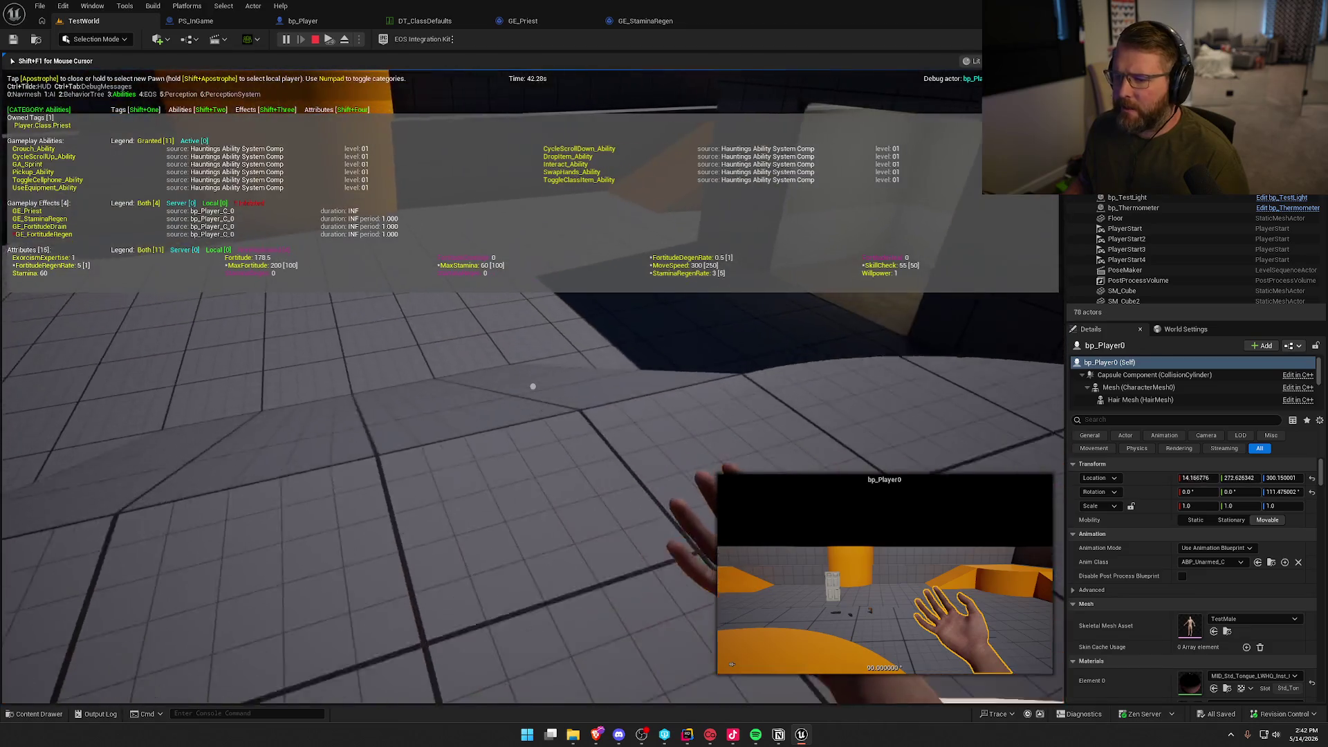
# Sprint, jump onto the orange platform and walk to test stamina and move speed, then stop.
pyautogui.hotkey('shift', 'w')
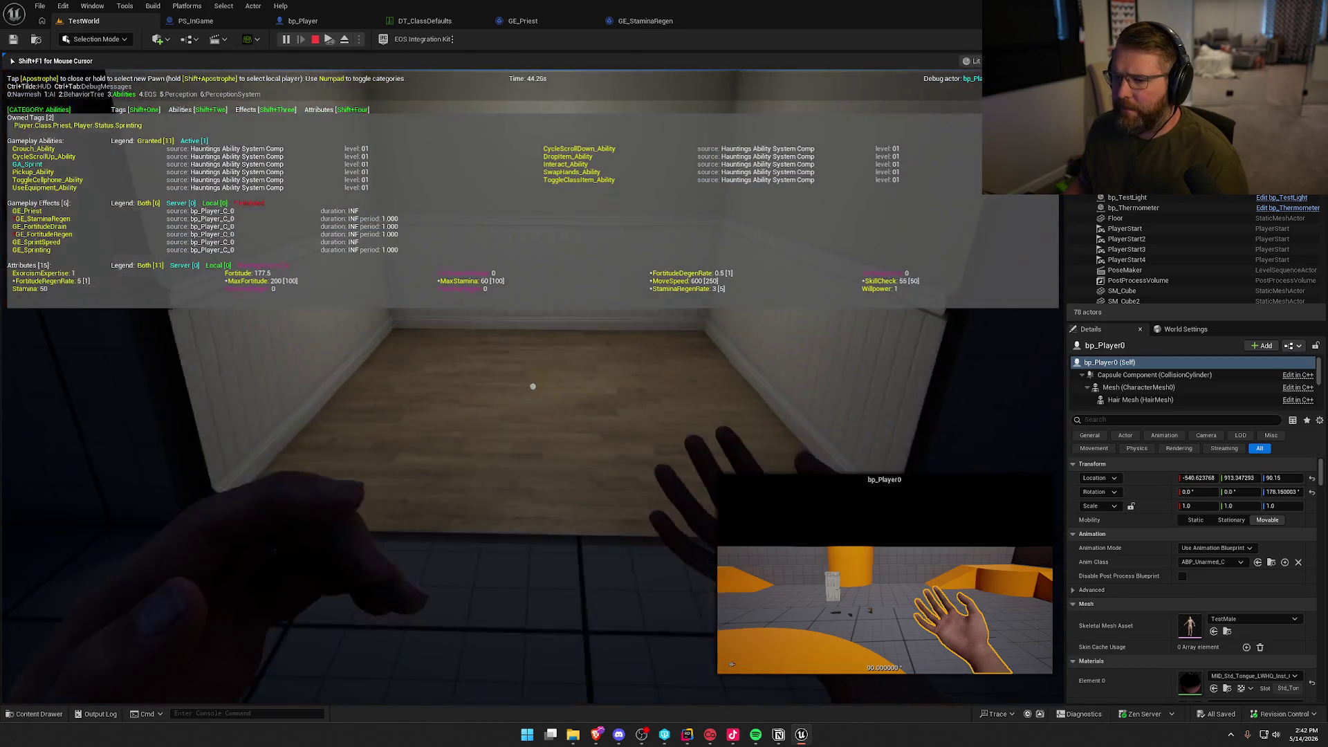
pyautogui.press('w')
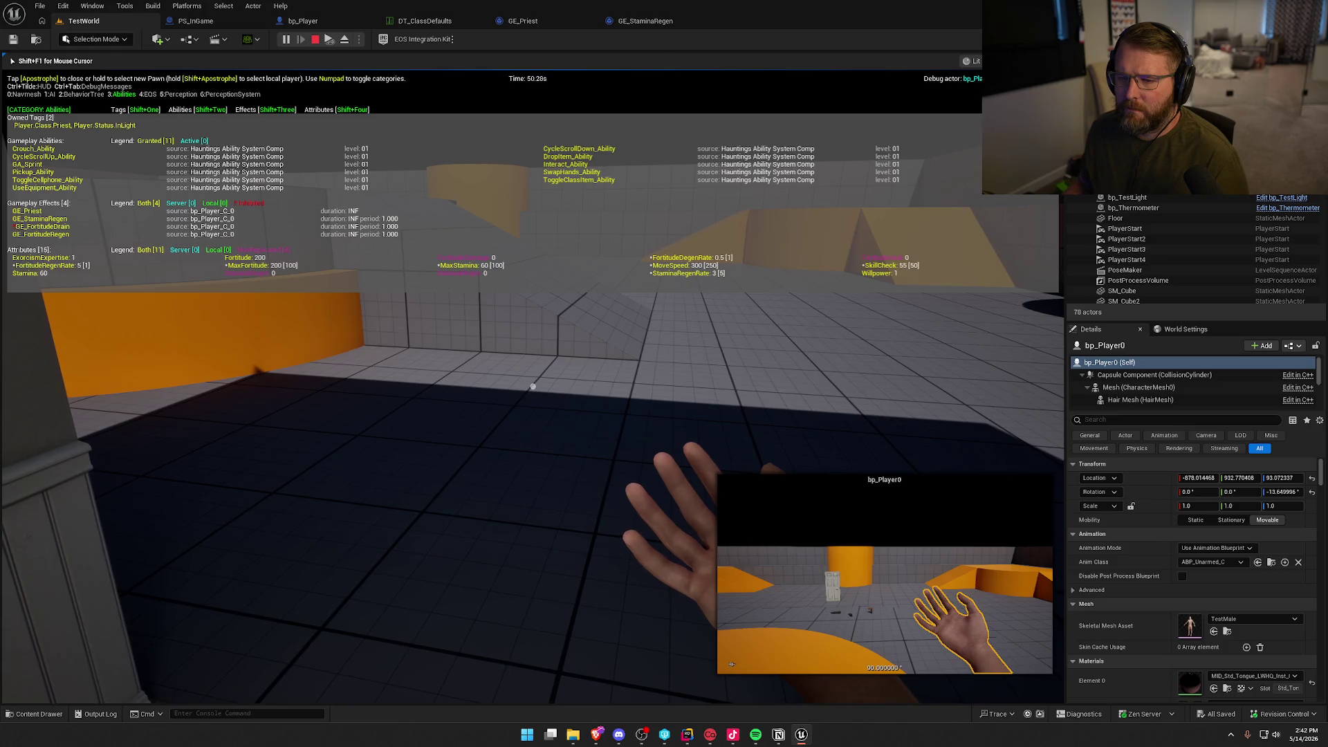
pyautogui.hotkey('shift', 'w')
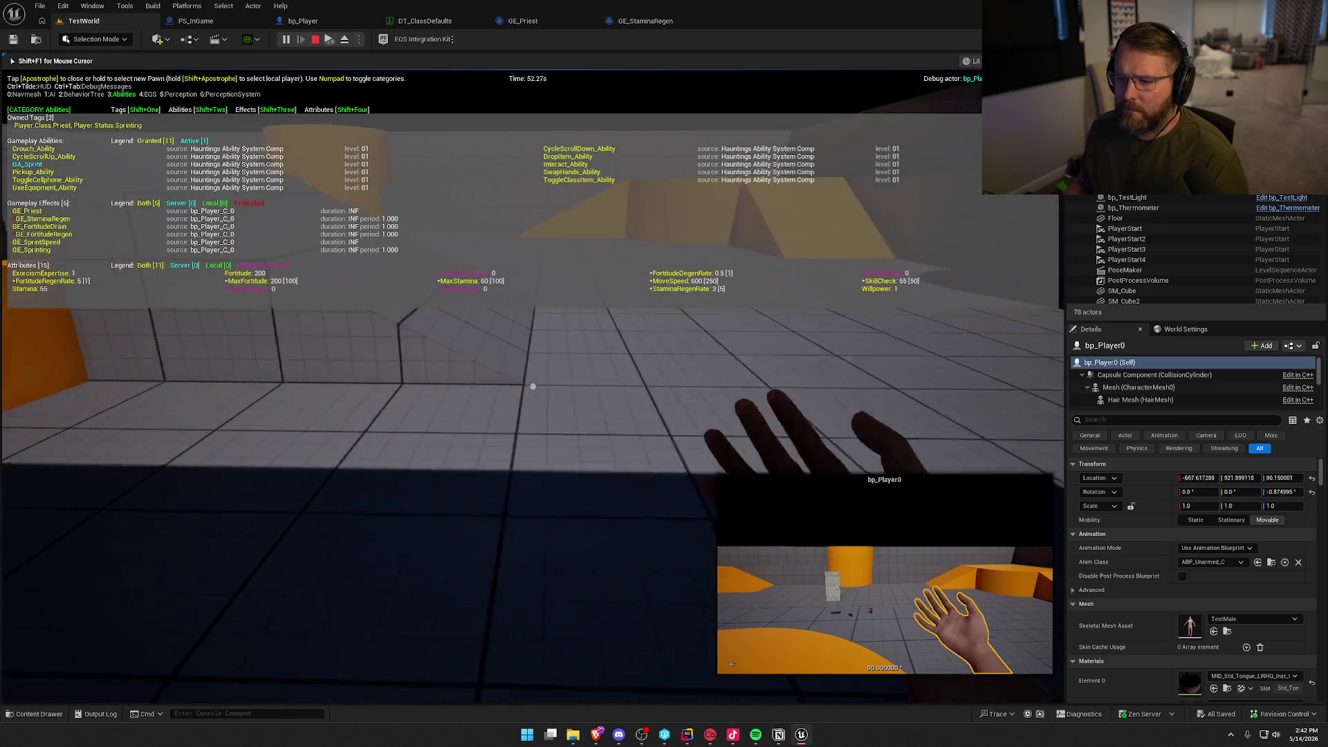
pyautogui.press('space')
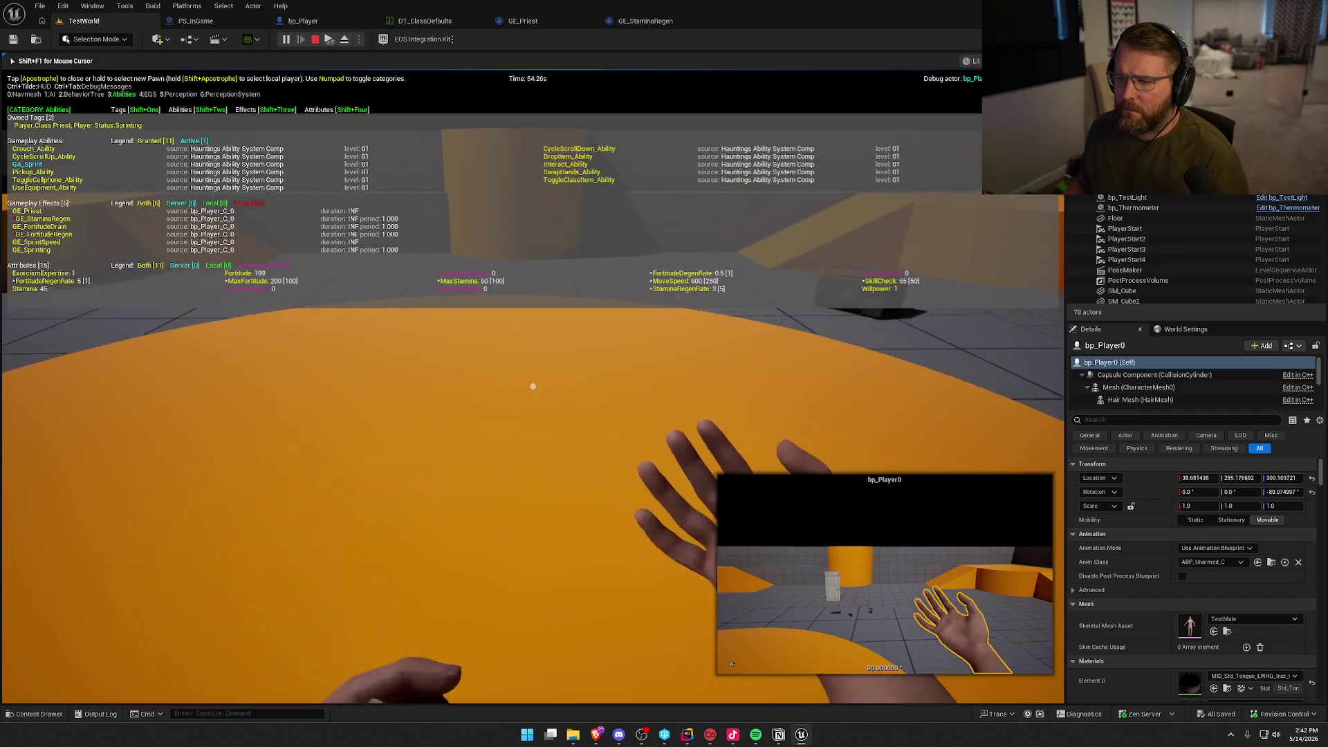
pyautogui.press('shift')
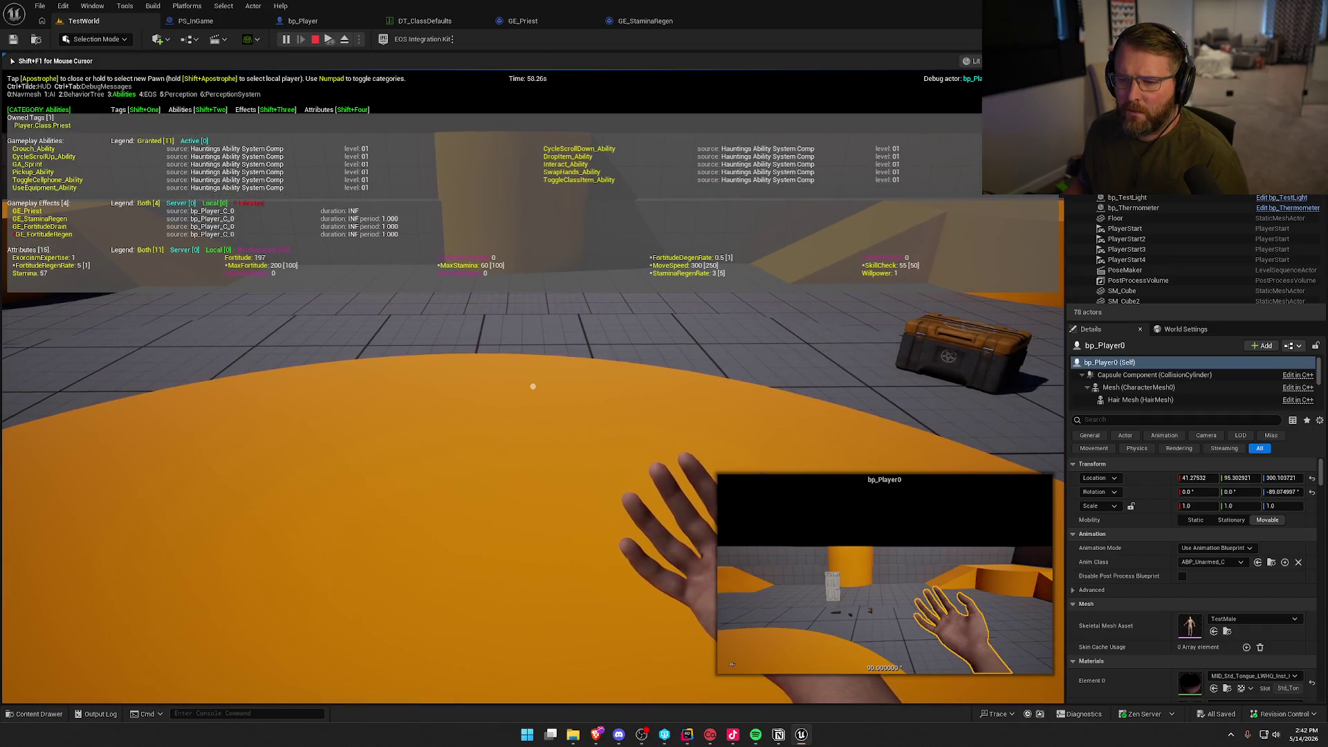
pyautogui.press('w')
pyautogui.press('w')
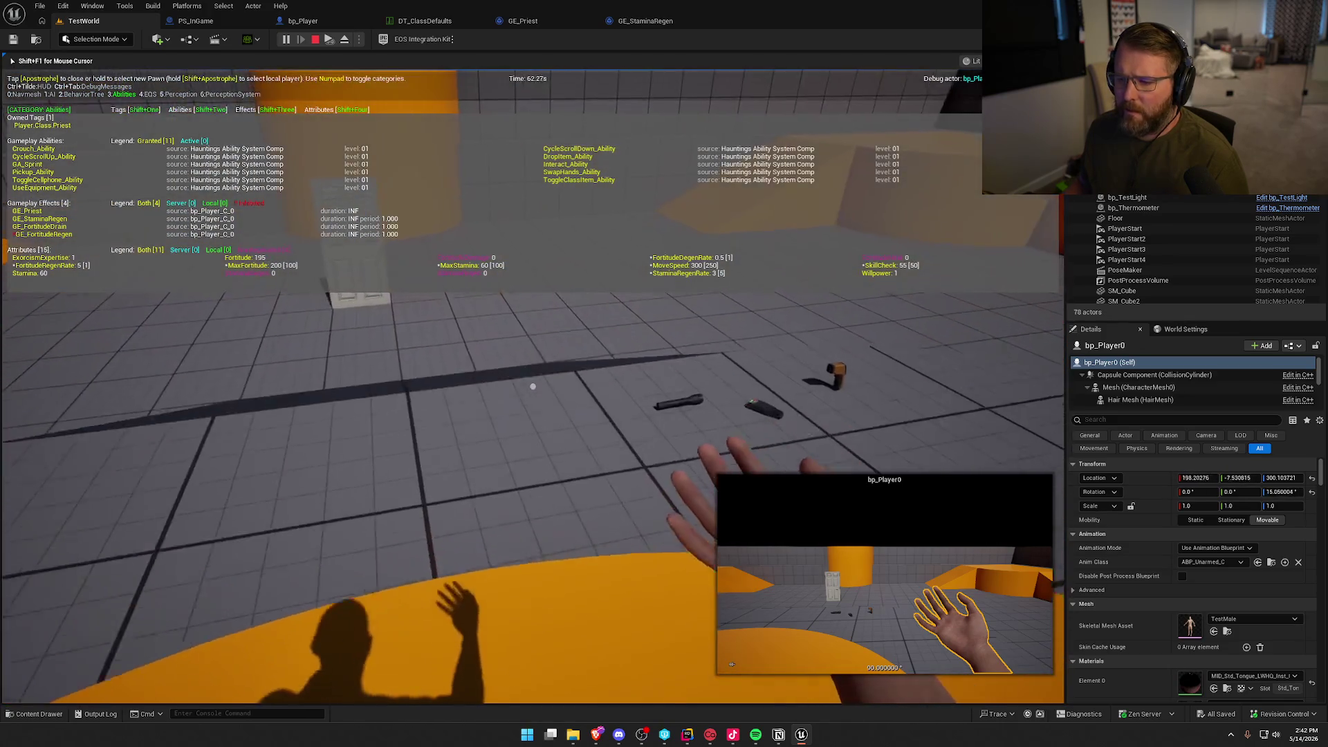
pyautogui.press('d')
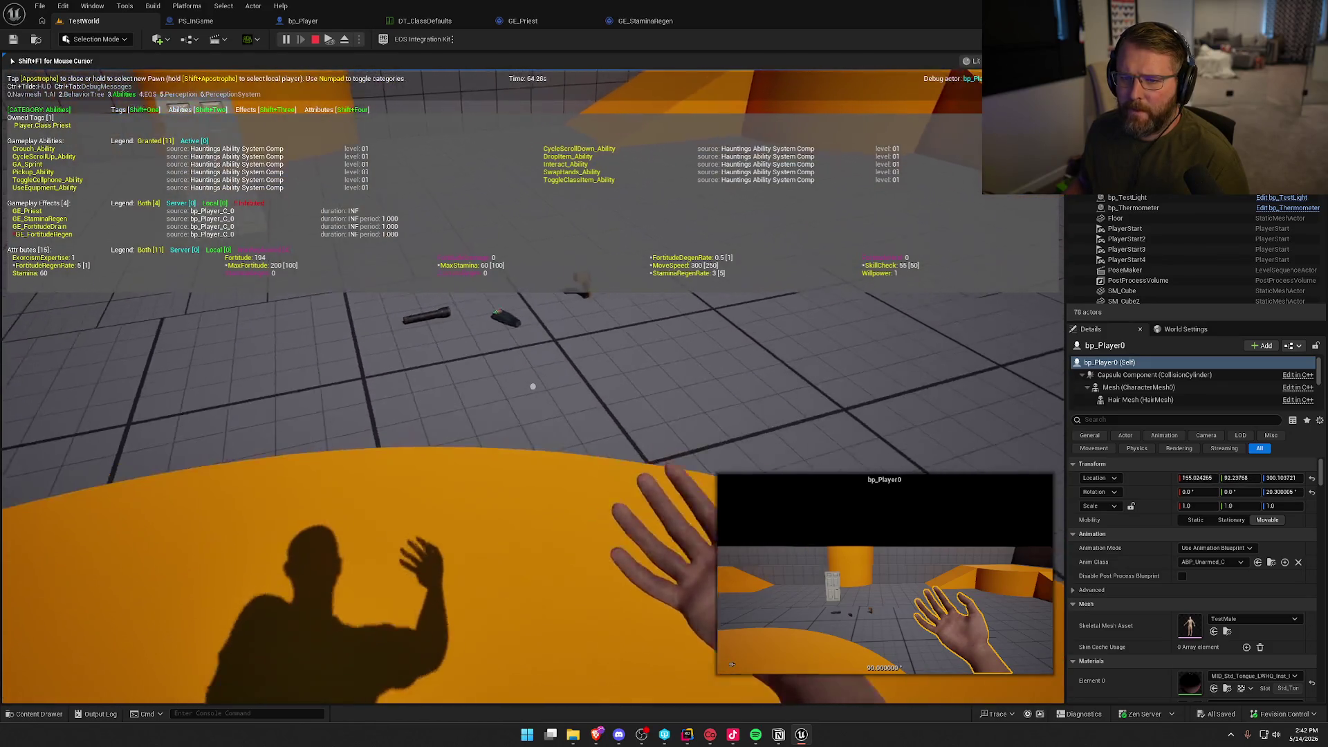
pyautogui.press('Escape')
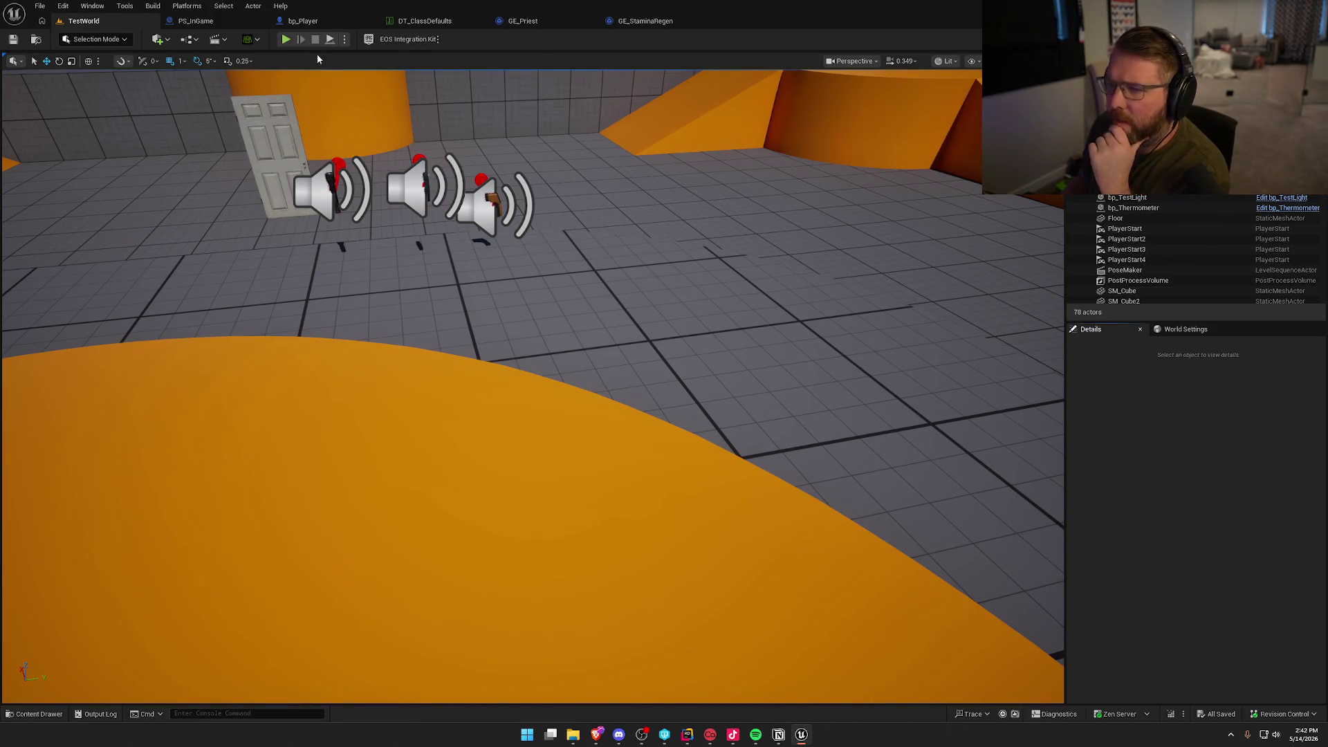
# Play again, pick up the thermometer and other floor items, then stop.
pyautogui.click(286, 39)
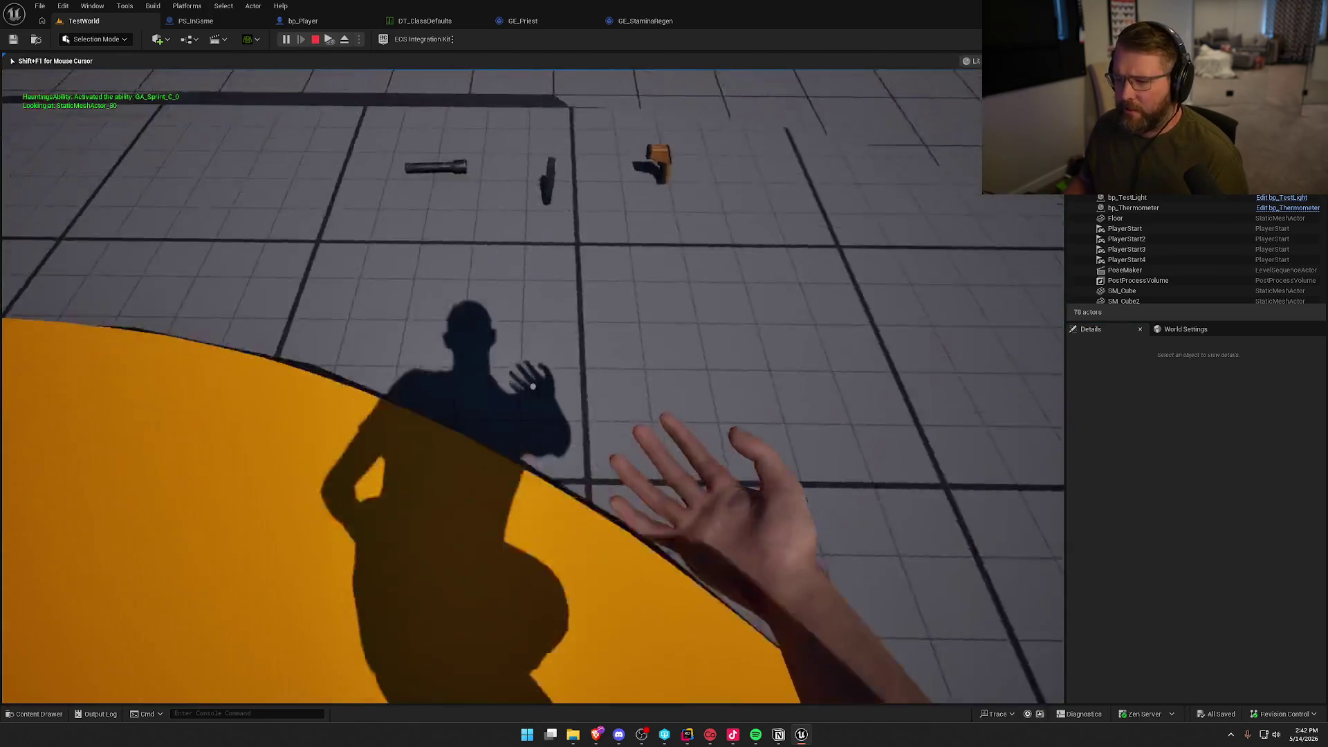
pyautogui.press('e')
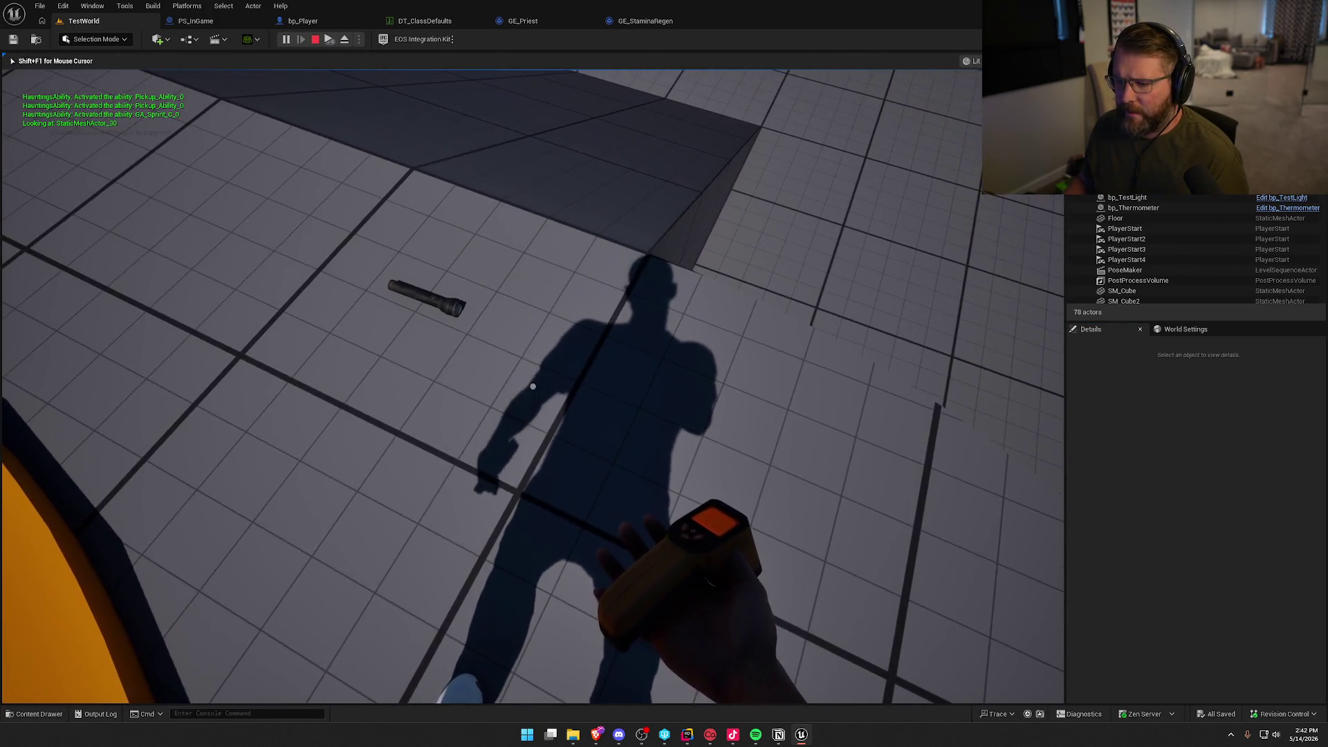
pyautogui.press('e')
pyautogui.press('e')
pyautogui.press('e')
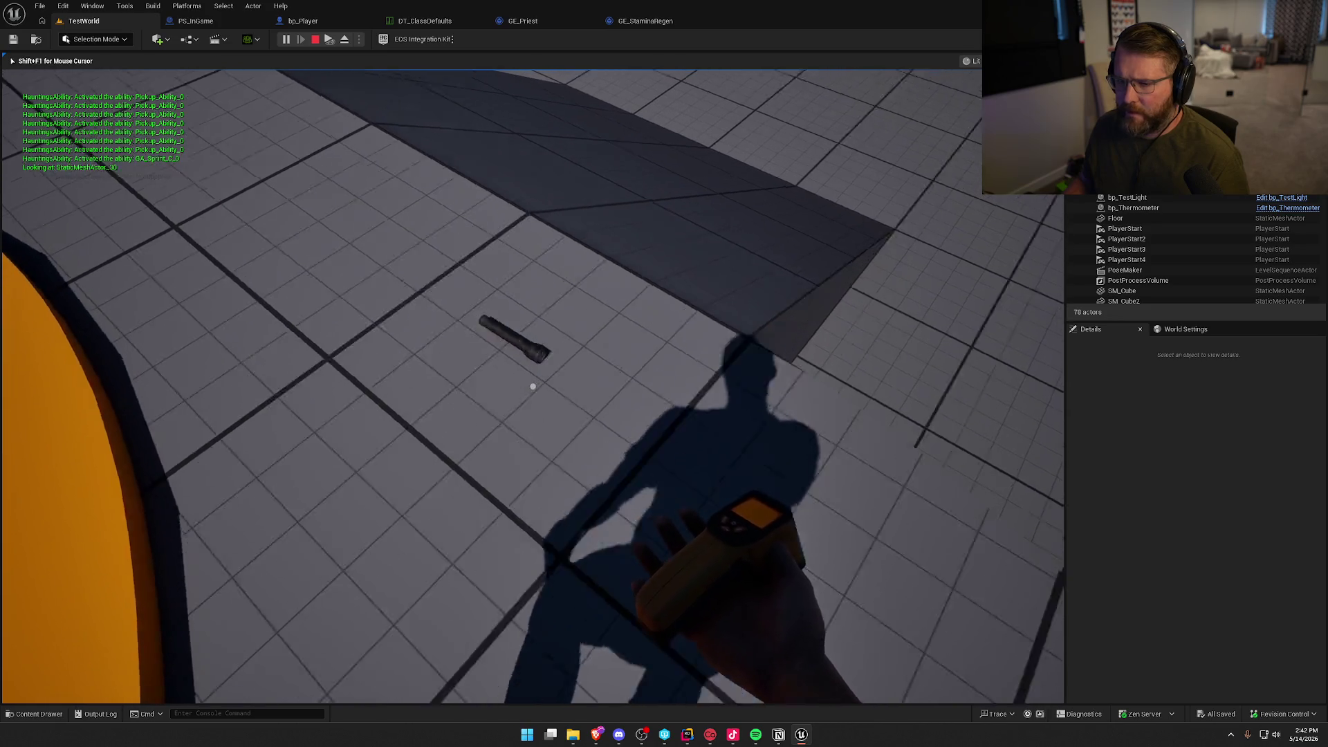
pyautogui.press('Escape')
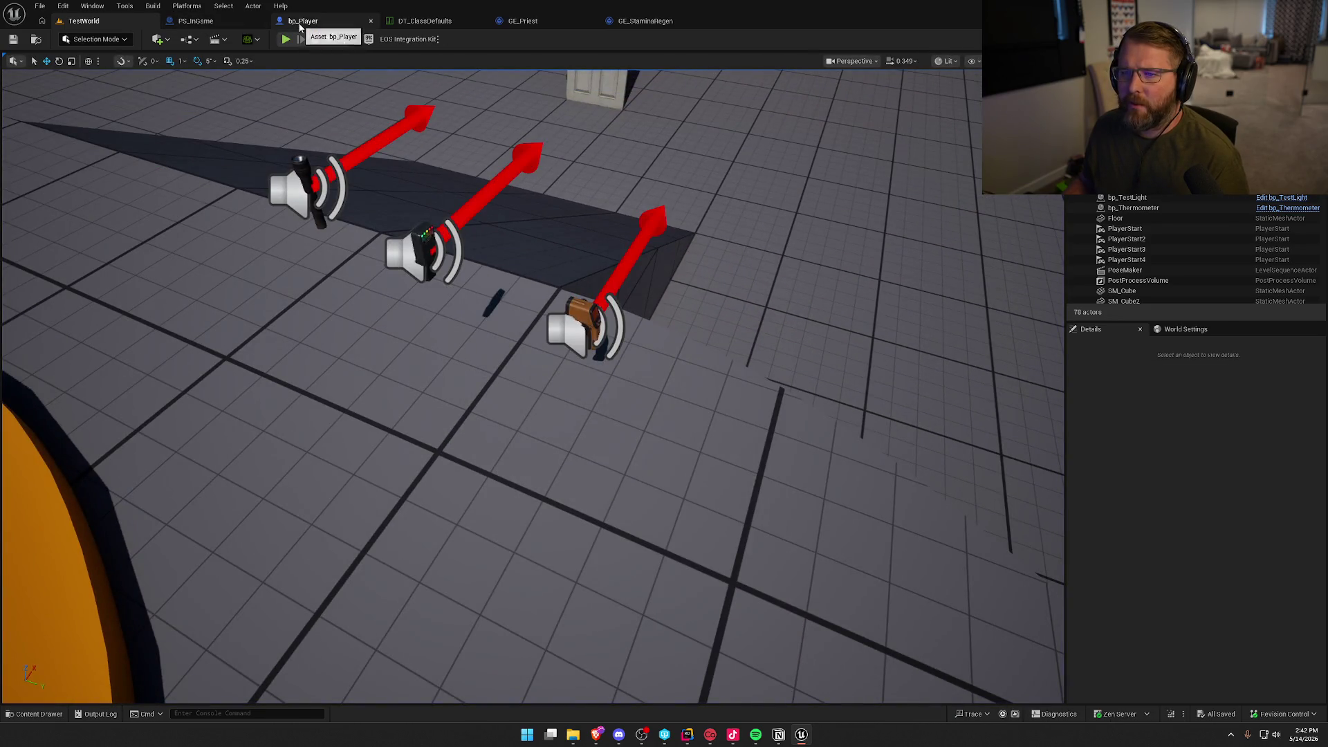
pyautogui.click(196, 21)
# Set PS_InGame's Character Definition default to Equipment Technician.
pyautogui.click(462, 59)
pyautogui.click(6, 469)
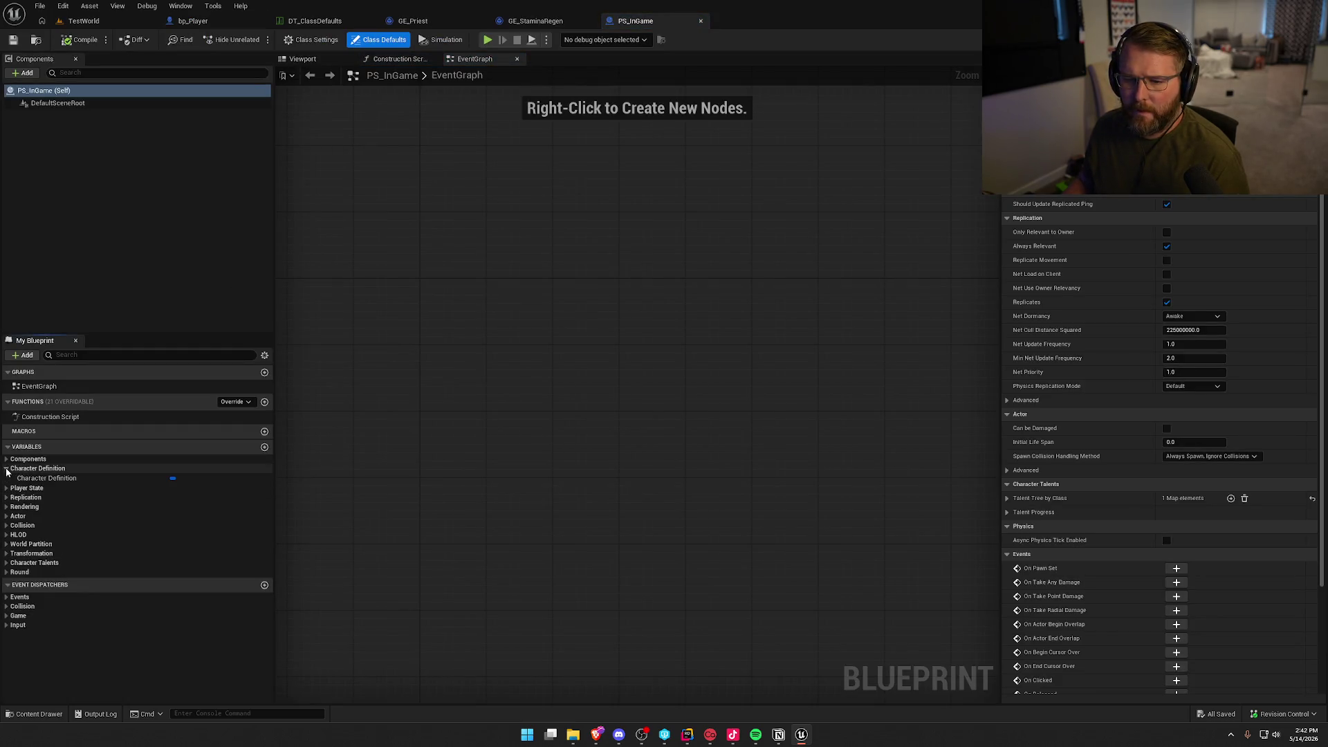
pyautogui.click(41, 479)
pyautogui.click(1194, 192)
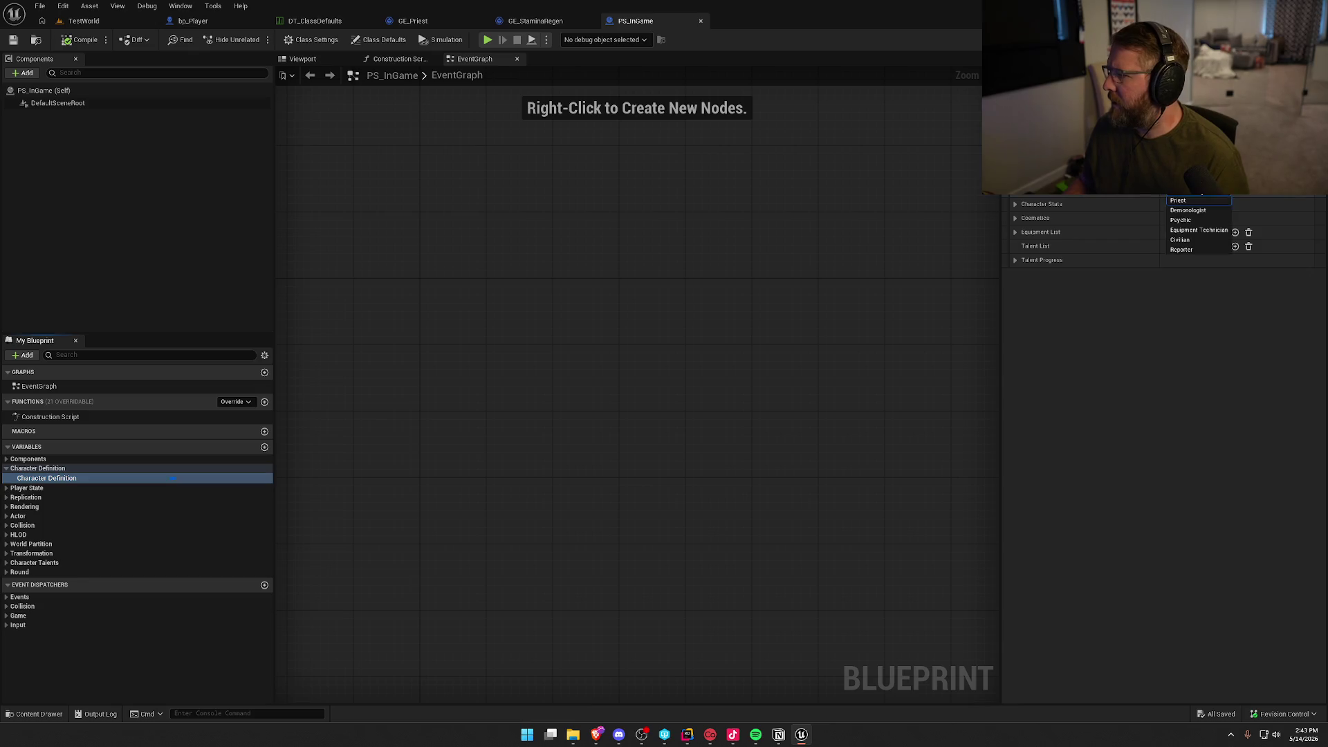
pyautogui.click(1204, 232)
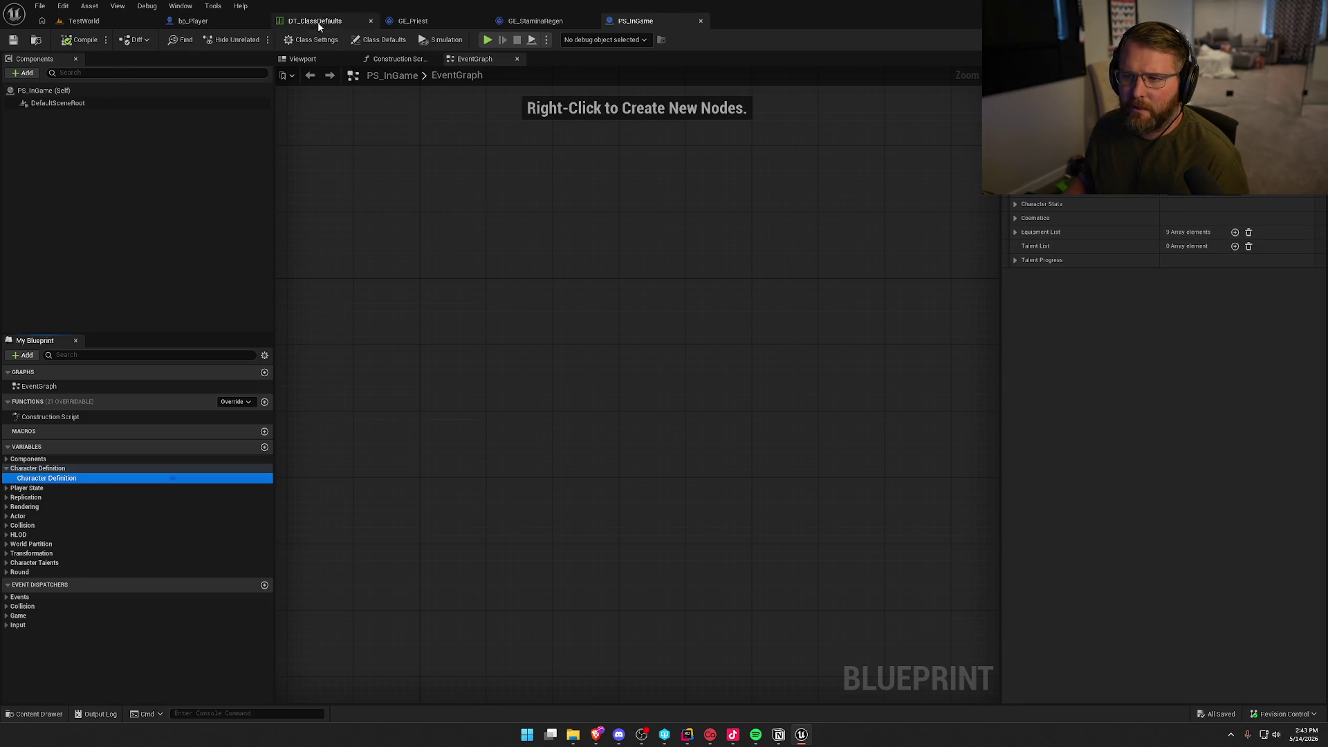
pyautogui.click(318, 21)
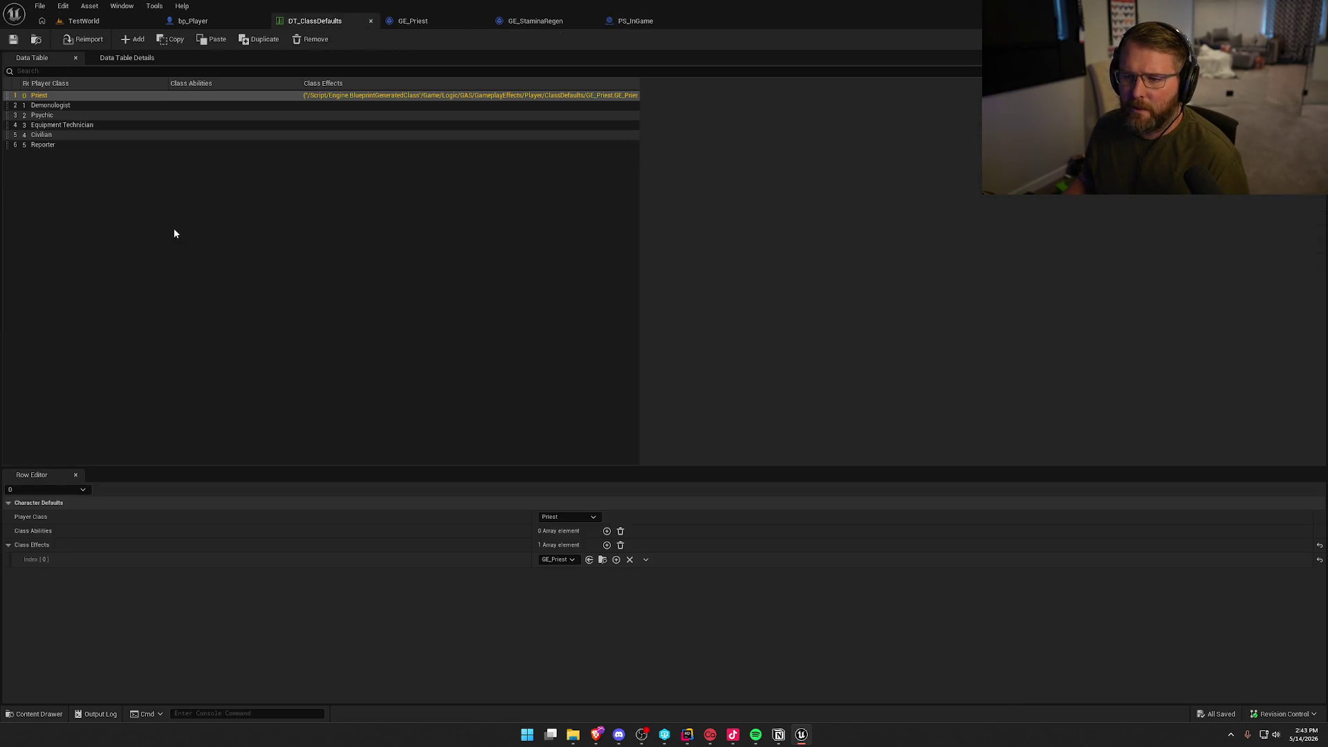
# Add a class effect to the Equipment Technician row, set to GE_Priest.
pyautogui.click(52, 127)
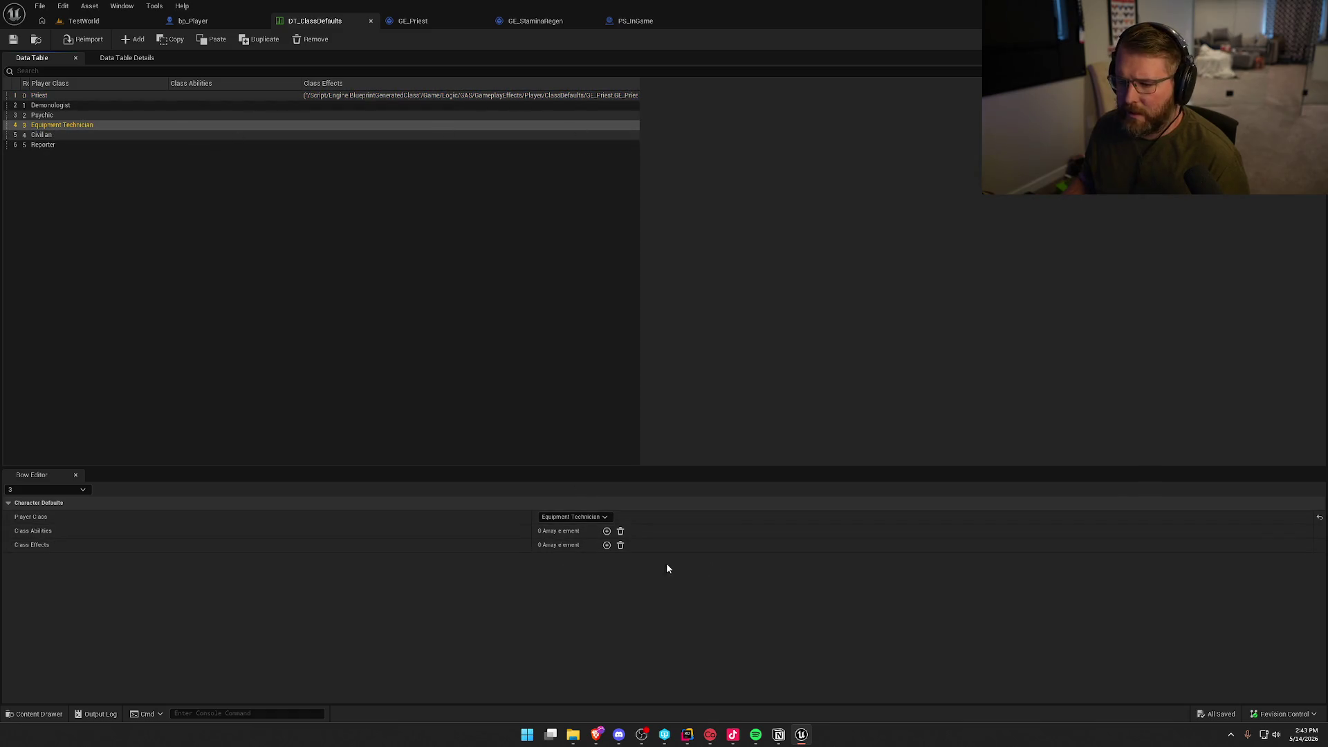
pyautogui.click(606, 545)
pyautogui.click(551, 560)
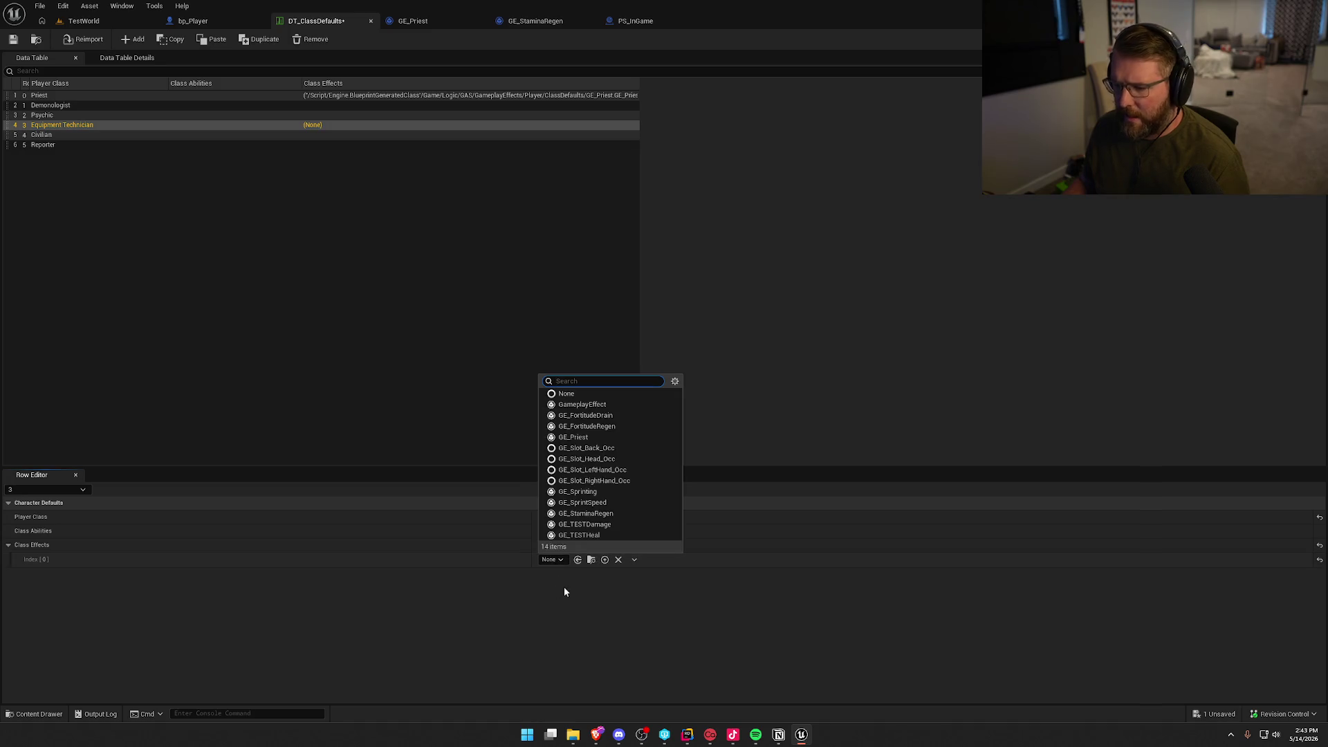
pyautogui.click(602, 438)
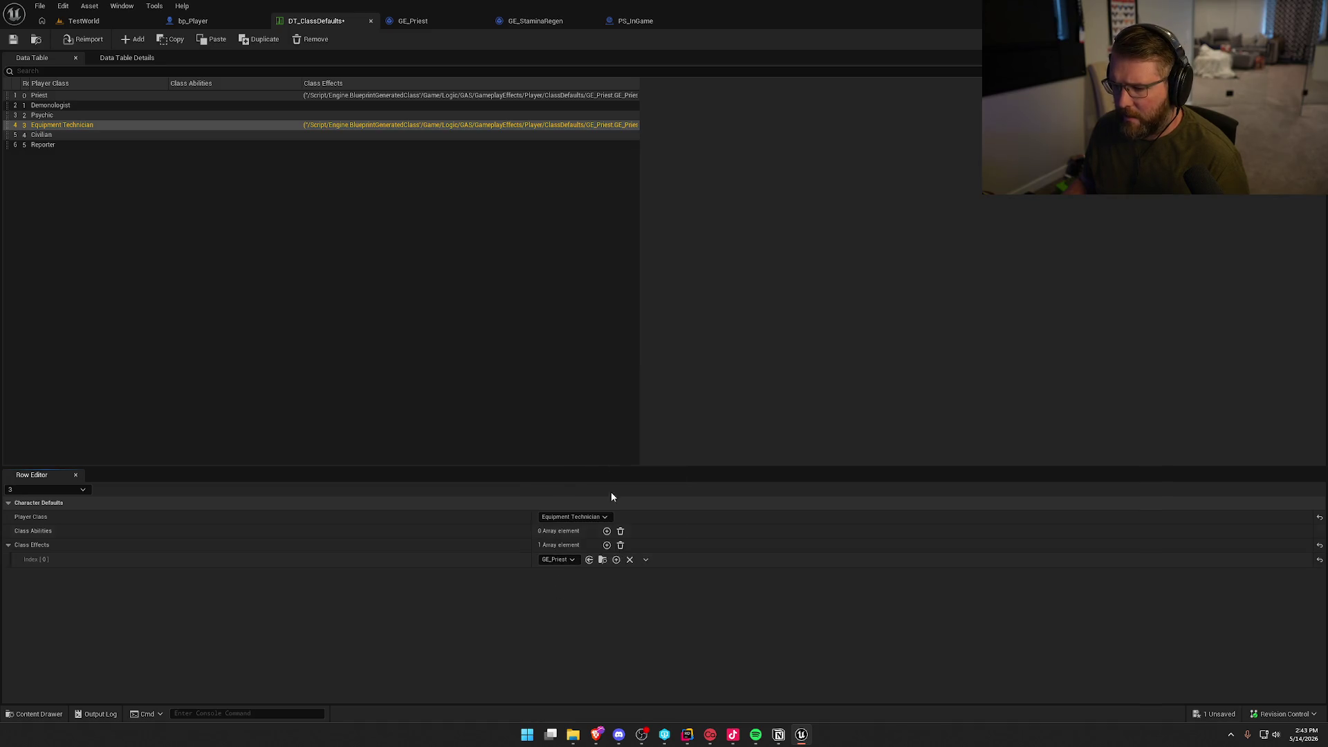
# Duplicate the GE_Priest asset as GE_EquipmentTech.
pyautogui.click(603, 560)
pyautogui.hotkey('ctrl', 'd')
pyautogui.write('GE_Pr')
pyautogui.press('BackSpace')
pyautogui.press('BackSpace')
pyautogui.write('EquipmentTec')
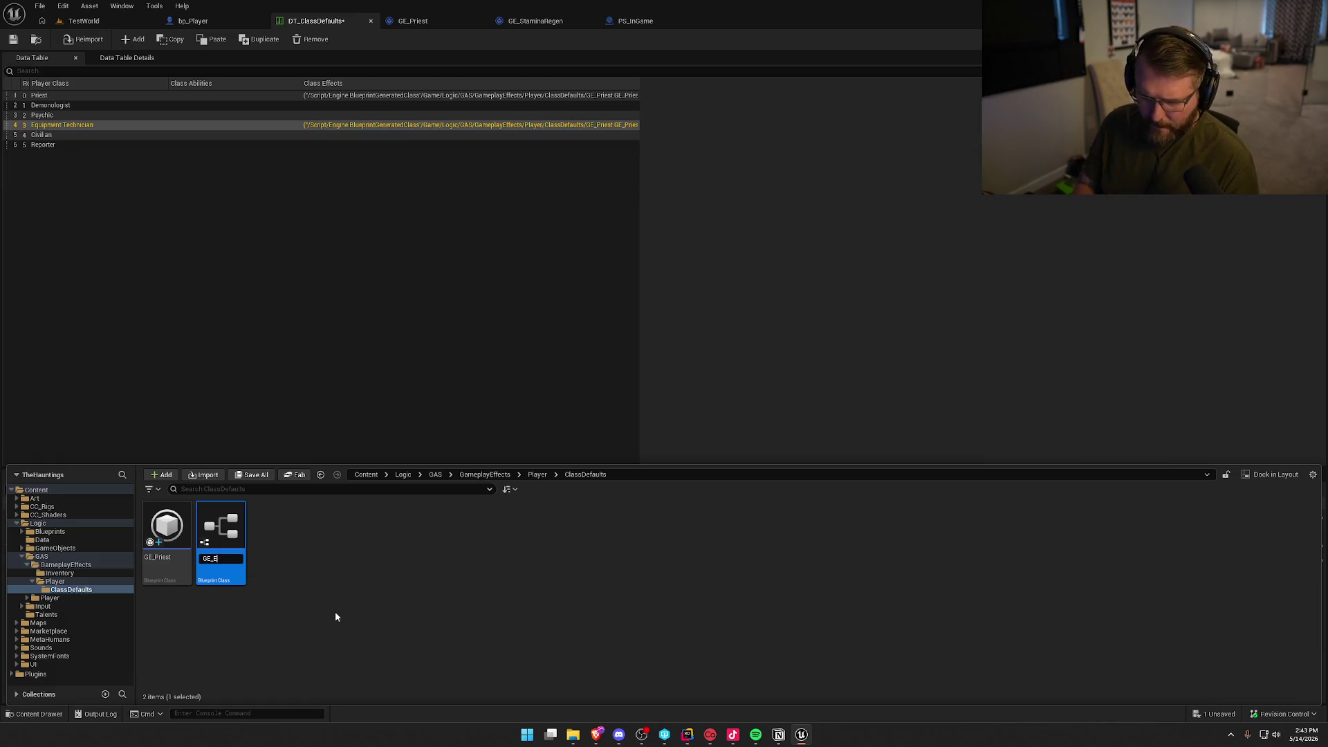
pyautogui.write('h')
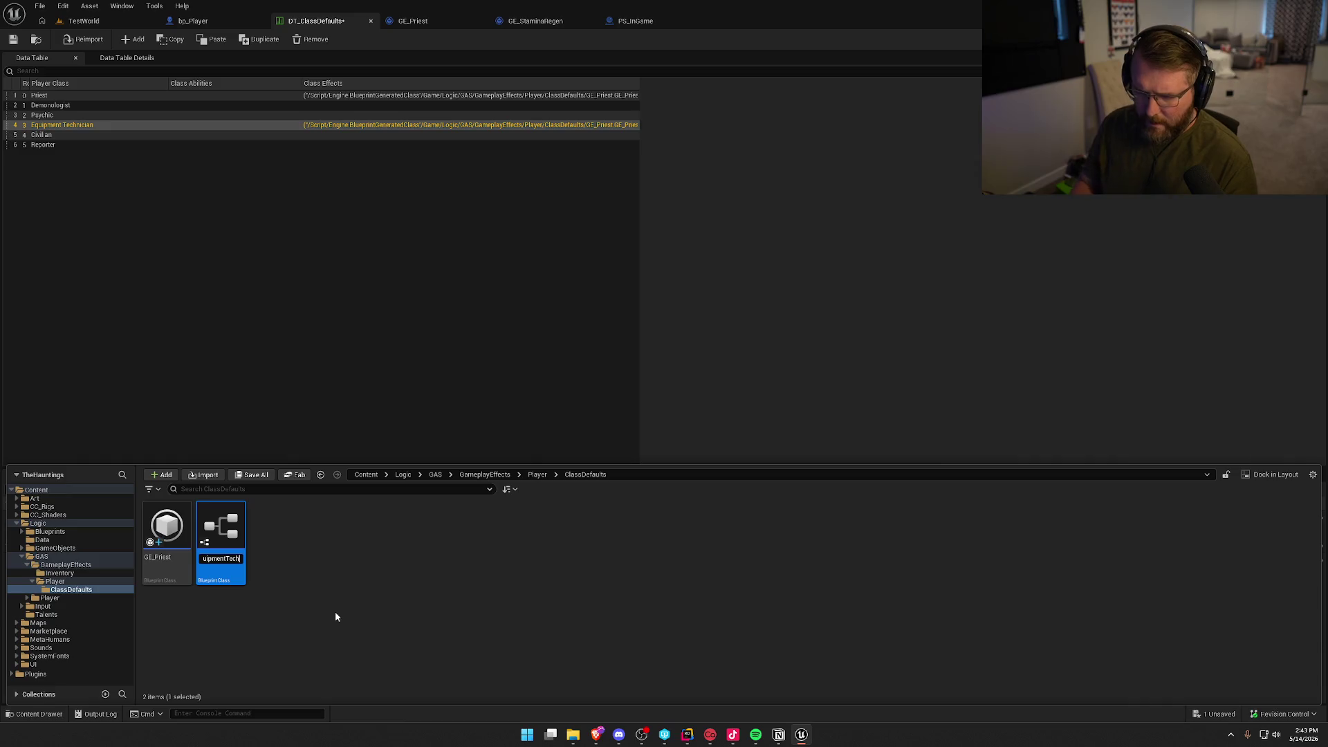
pyautogui.press('Return')
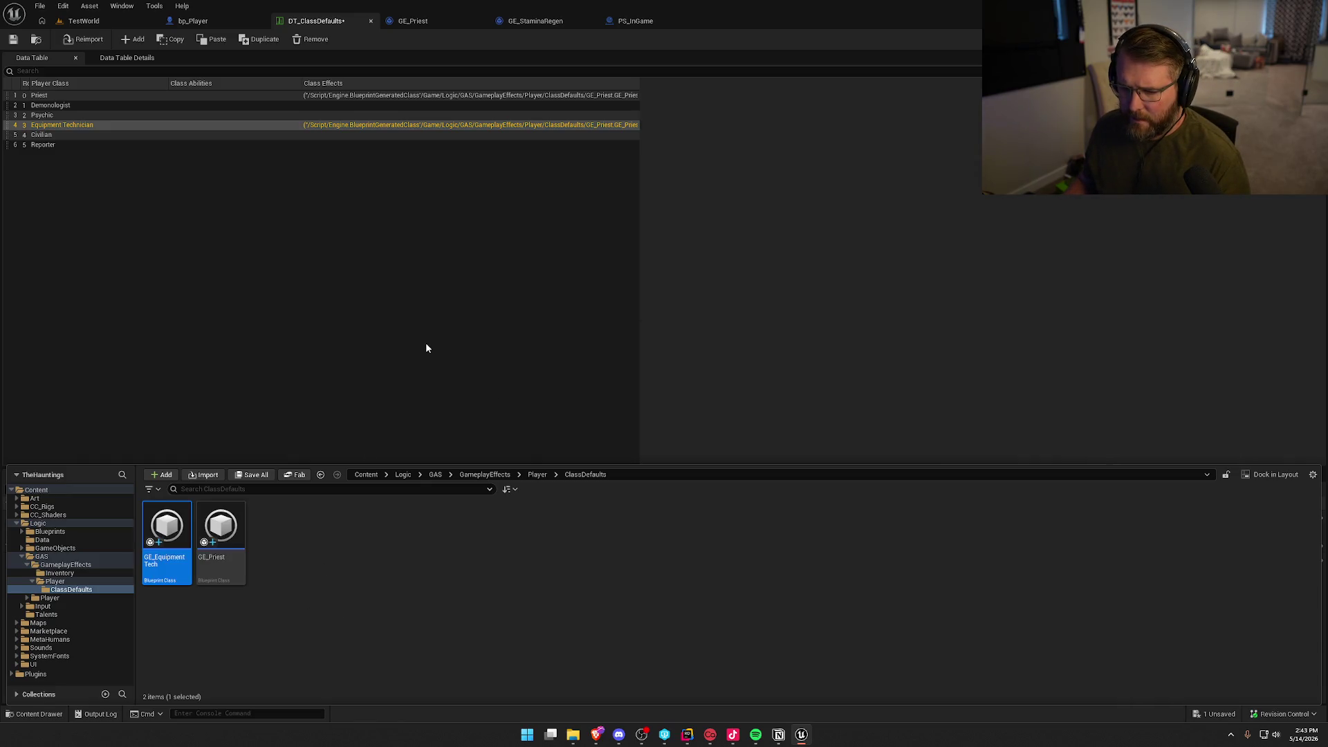
pyautogui.click(441, 368)
# Assign GE_EquipmentTech as the row's class effect and dock its editor beside the table.
pyautogui.click(61, 125)
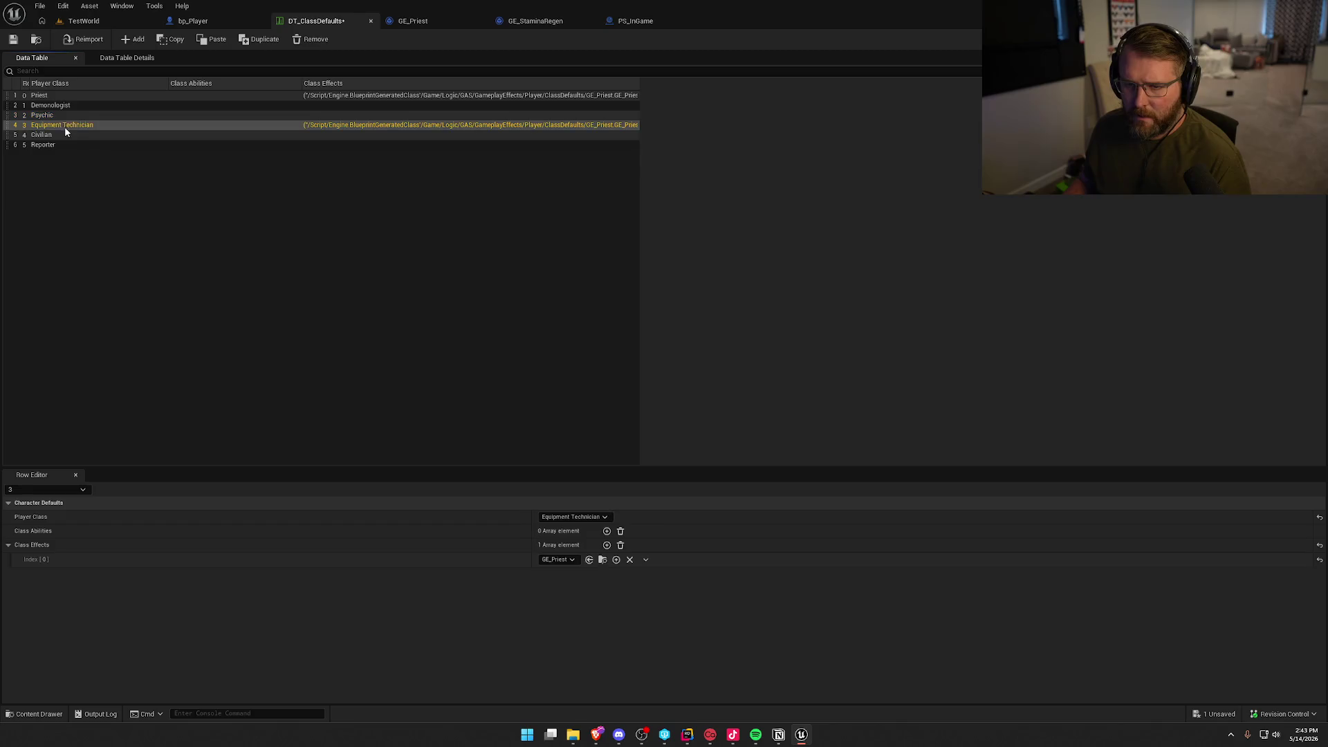
pyautogui.click(558, 560)
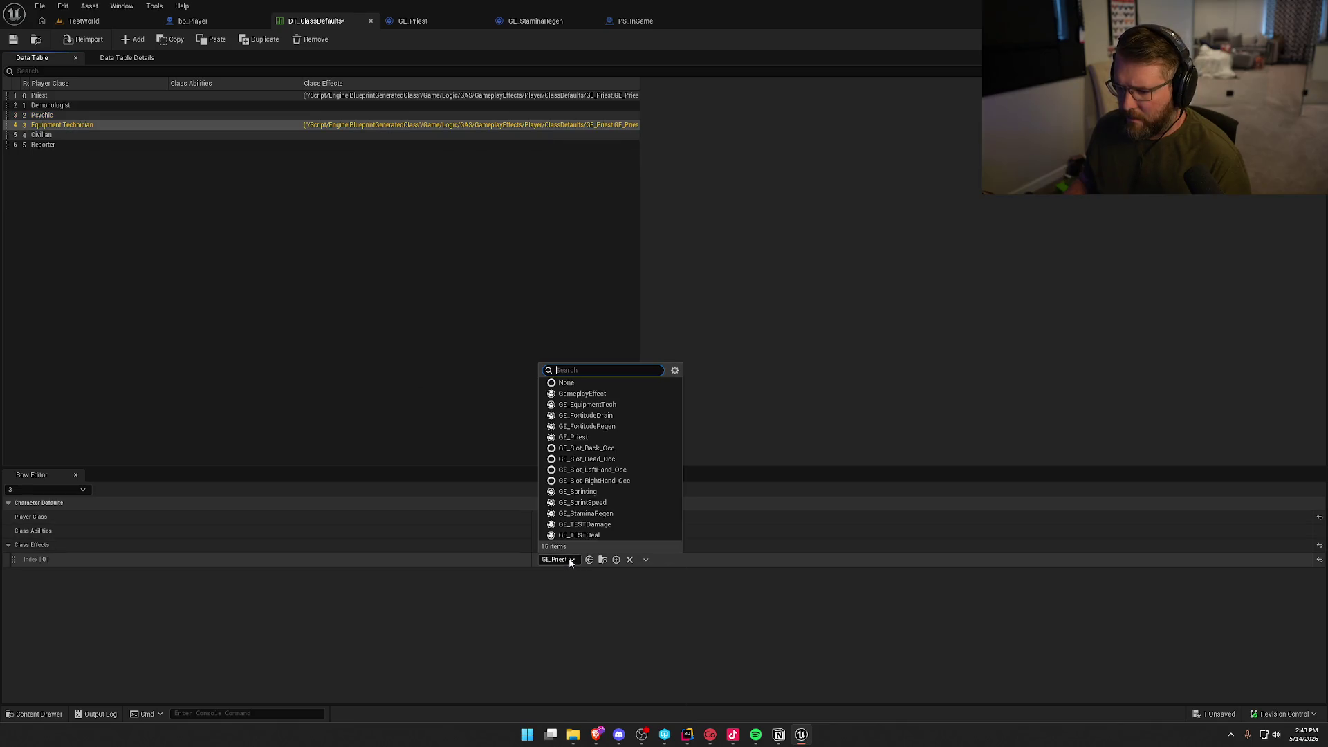
pyautogui.click(613, 406)
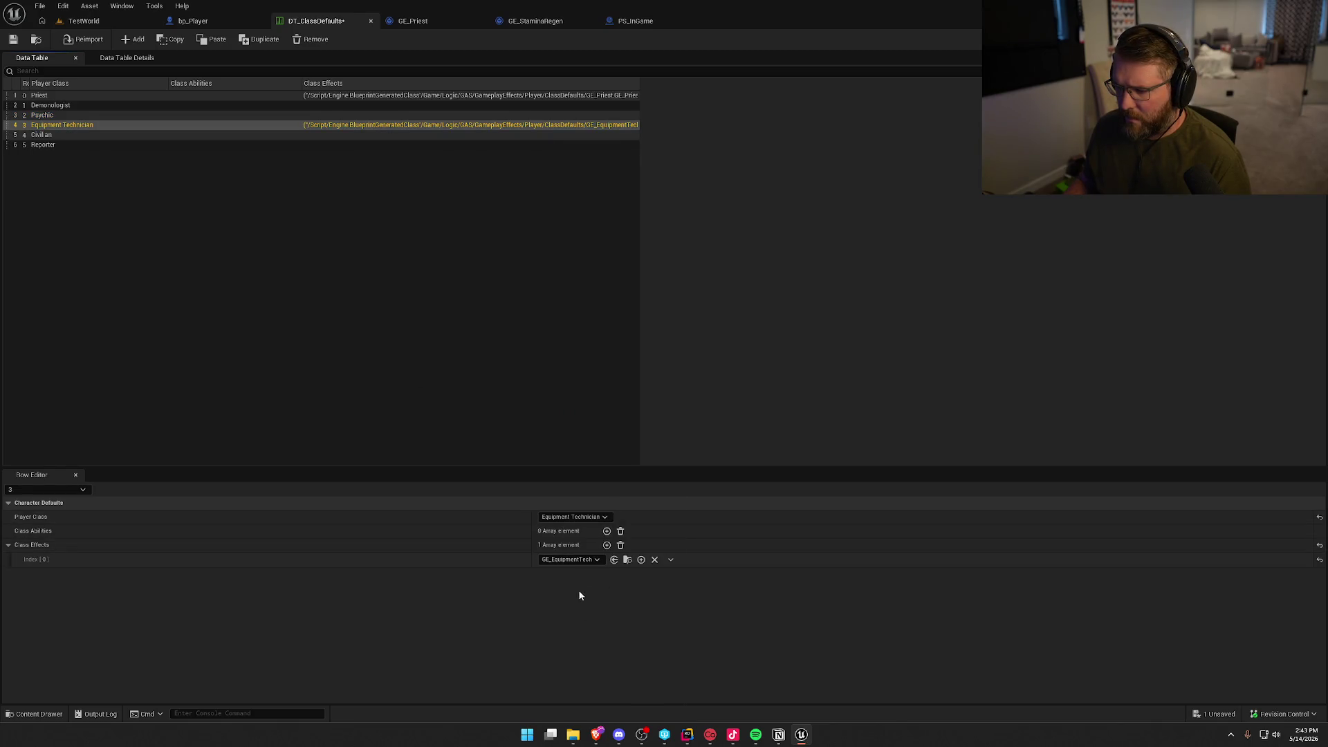
pyautogui.click(627, 560)
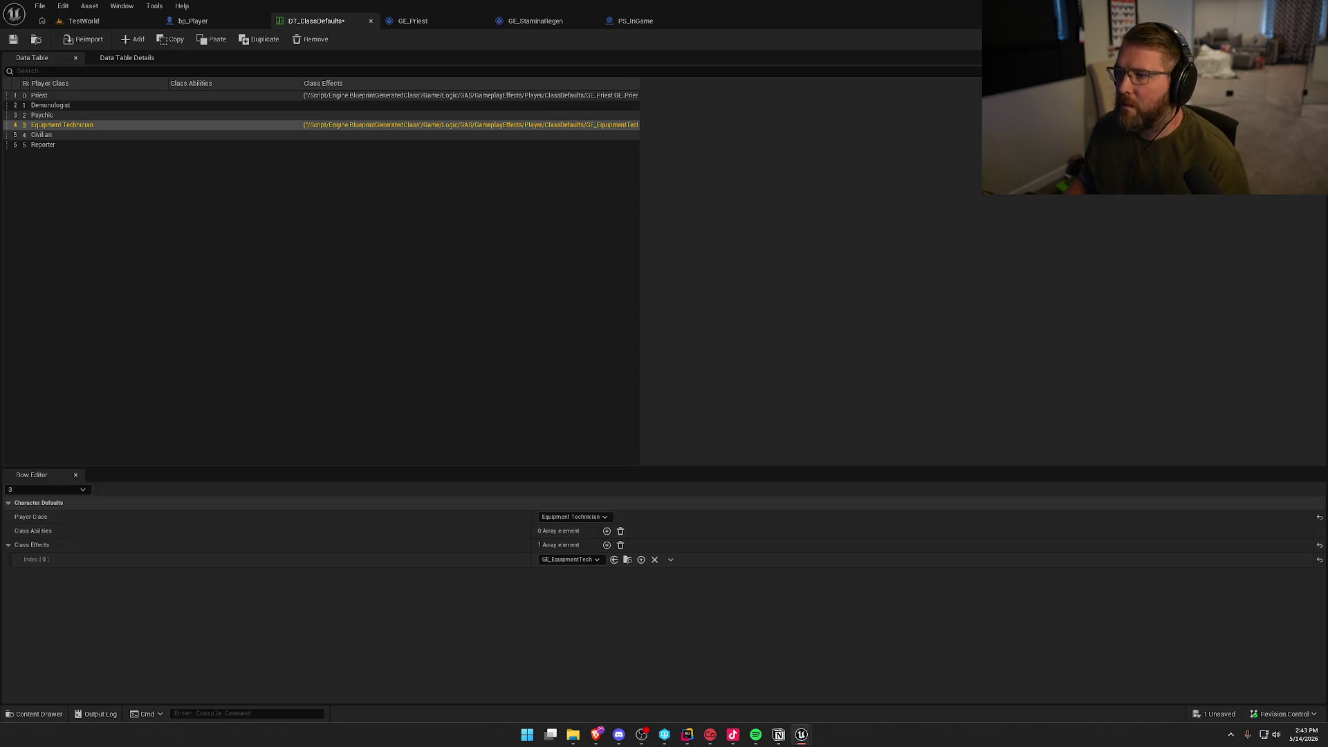
pyautogui.moveTo(859, 165); pyautogui.dragTo(433, 26)
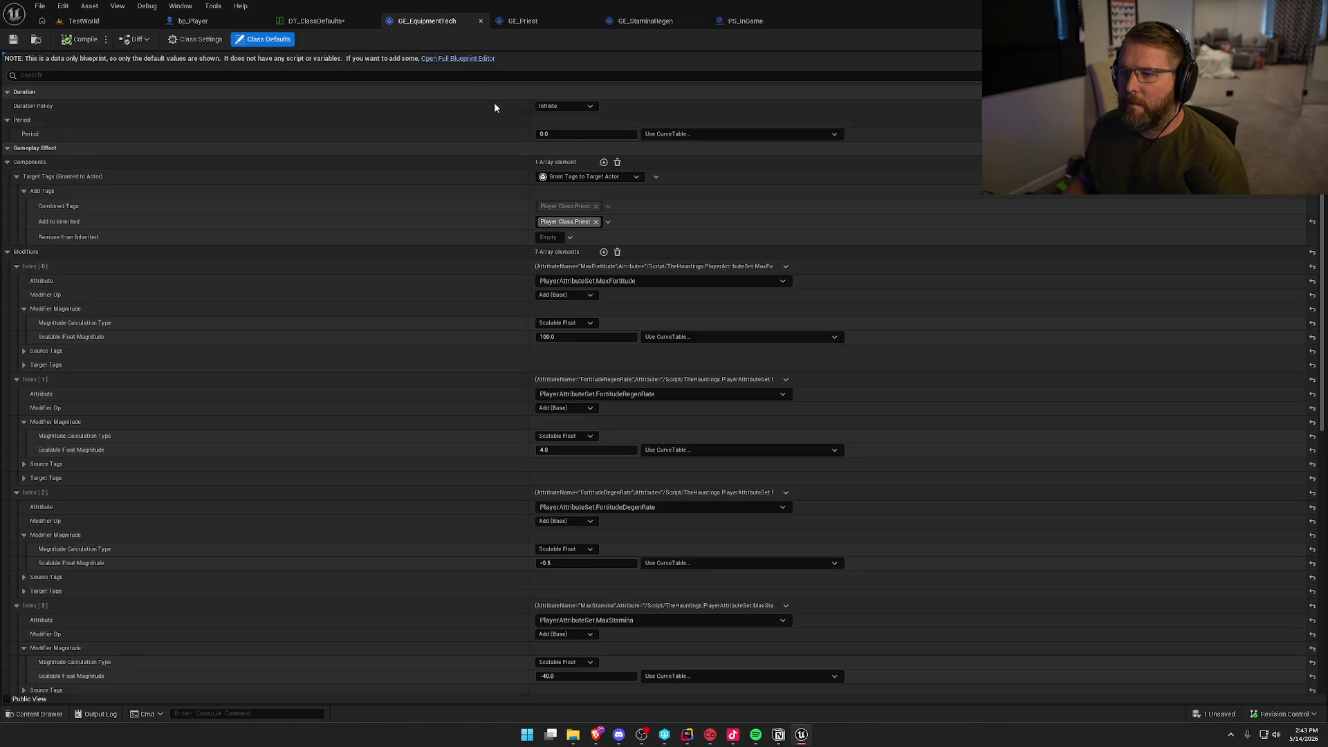
# Change the granted tag from Player.Class.Priest to Player.Class.EquipmentTech.
pyautogui.click(608, 222)
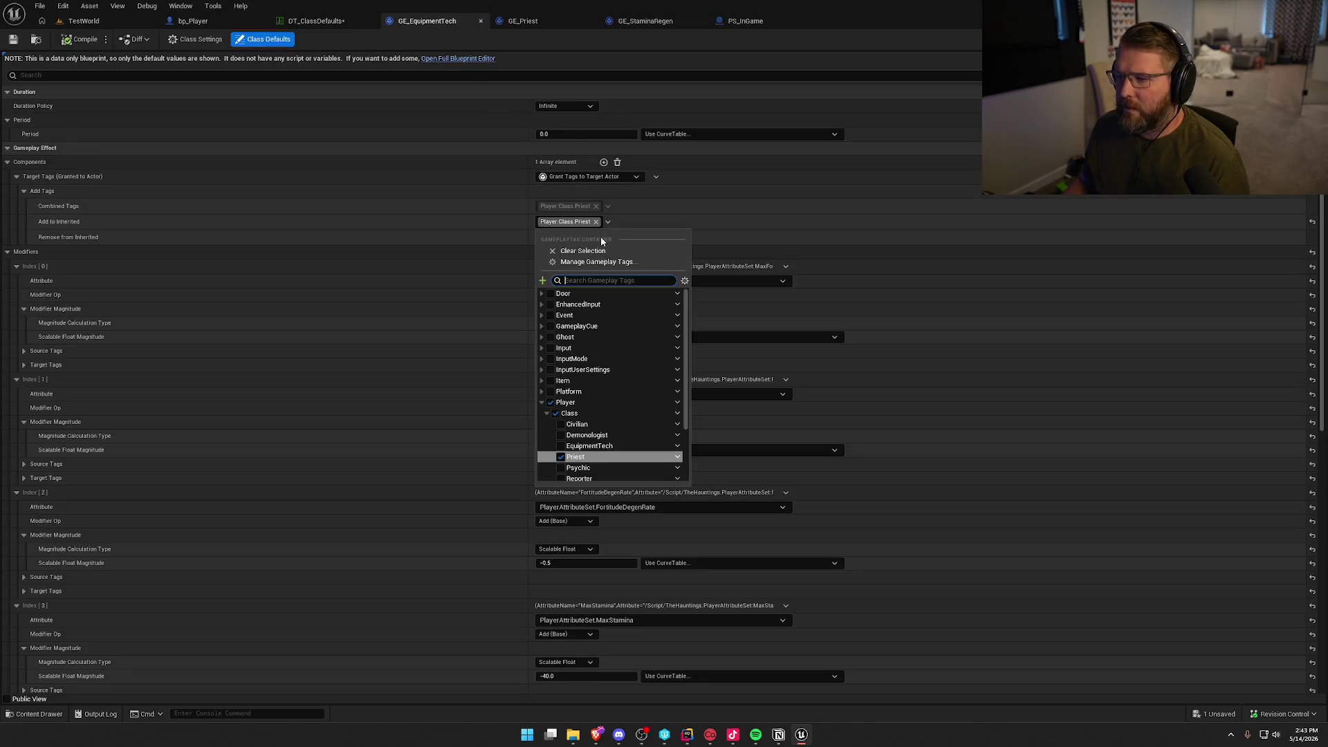
pyautogui.click(561, 447)
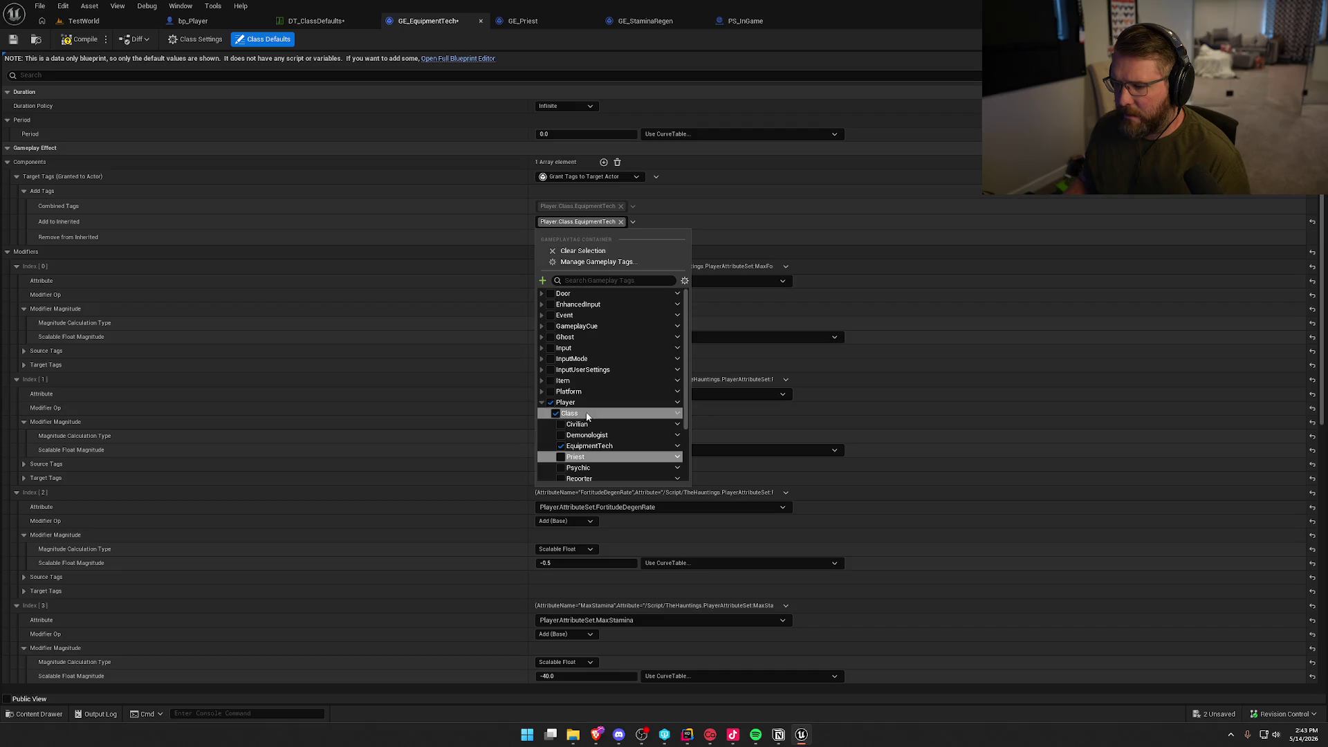
pyautogui.click(514, 223)
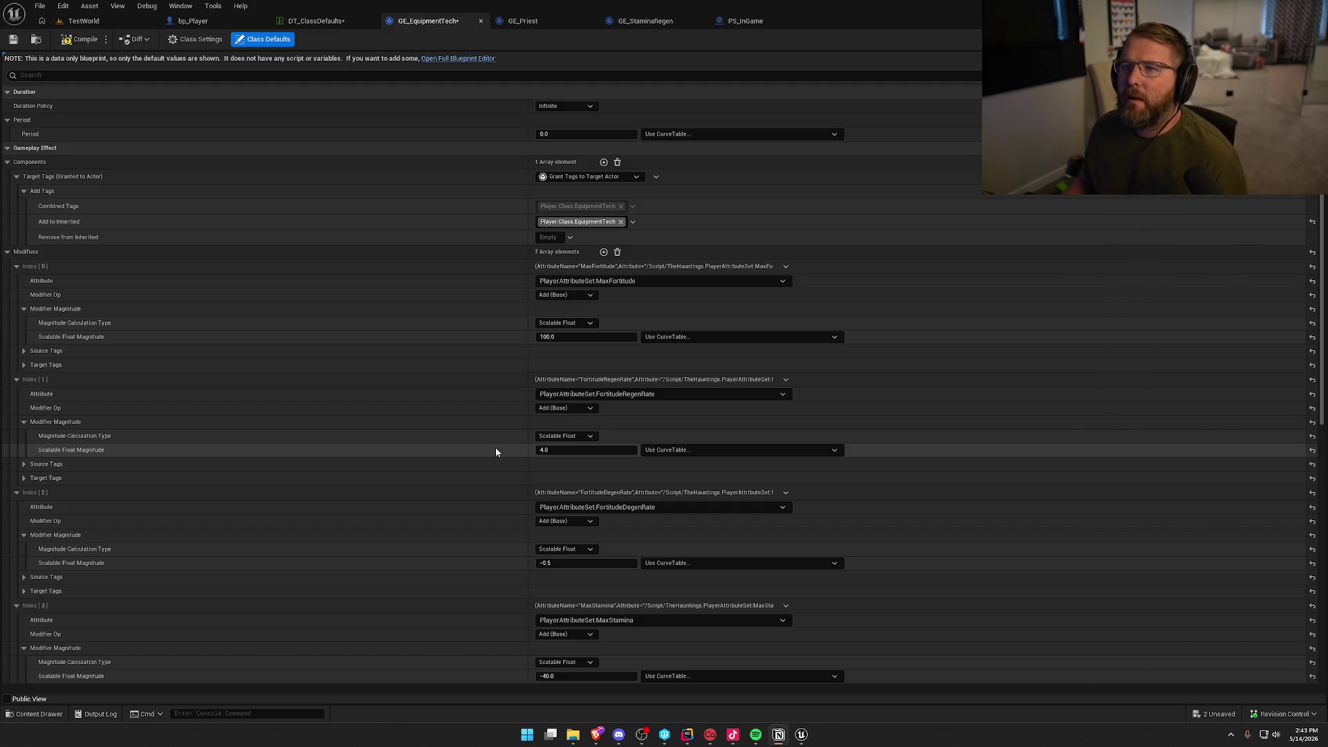
pyautogui.click(686, 737)
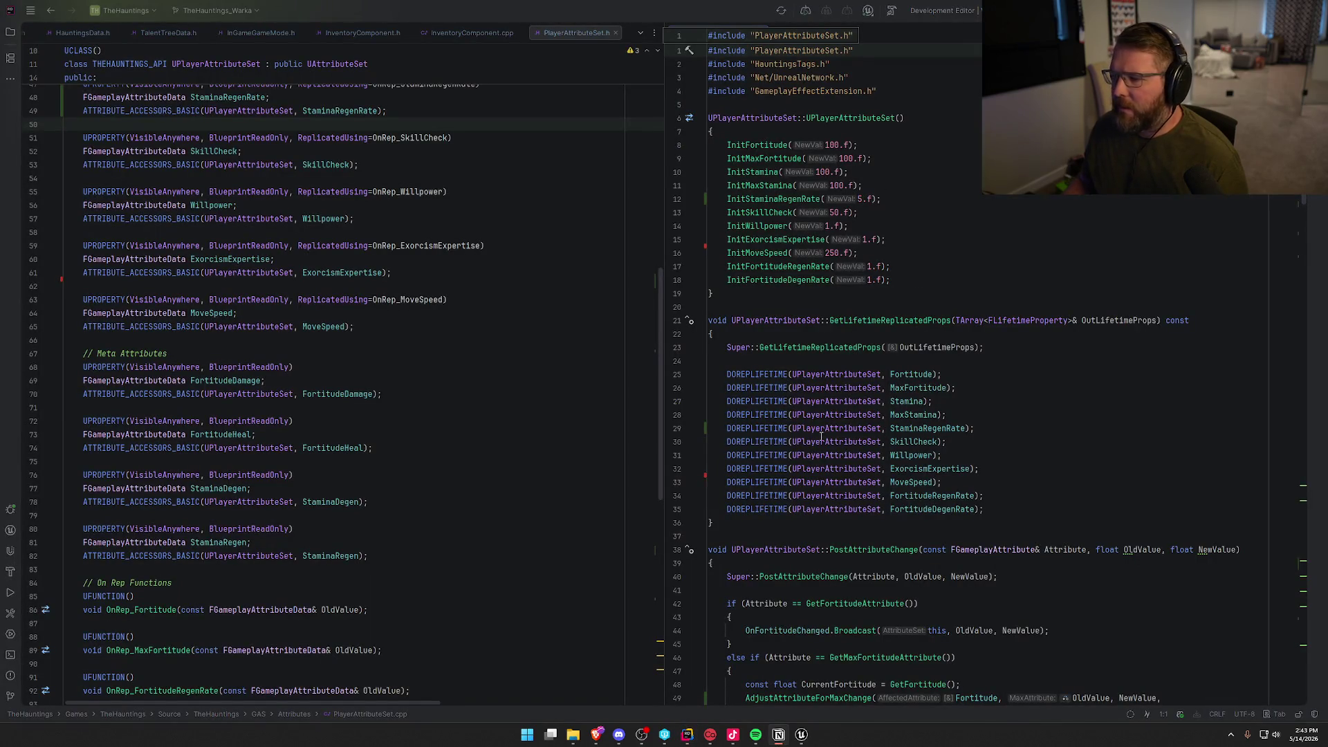
# Delete GE_EquipmentTech's MaxFortitude modifier.
pyautogui.click(797, 737)
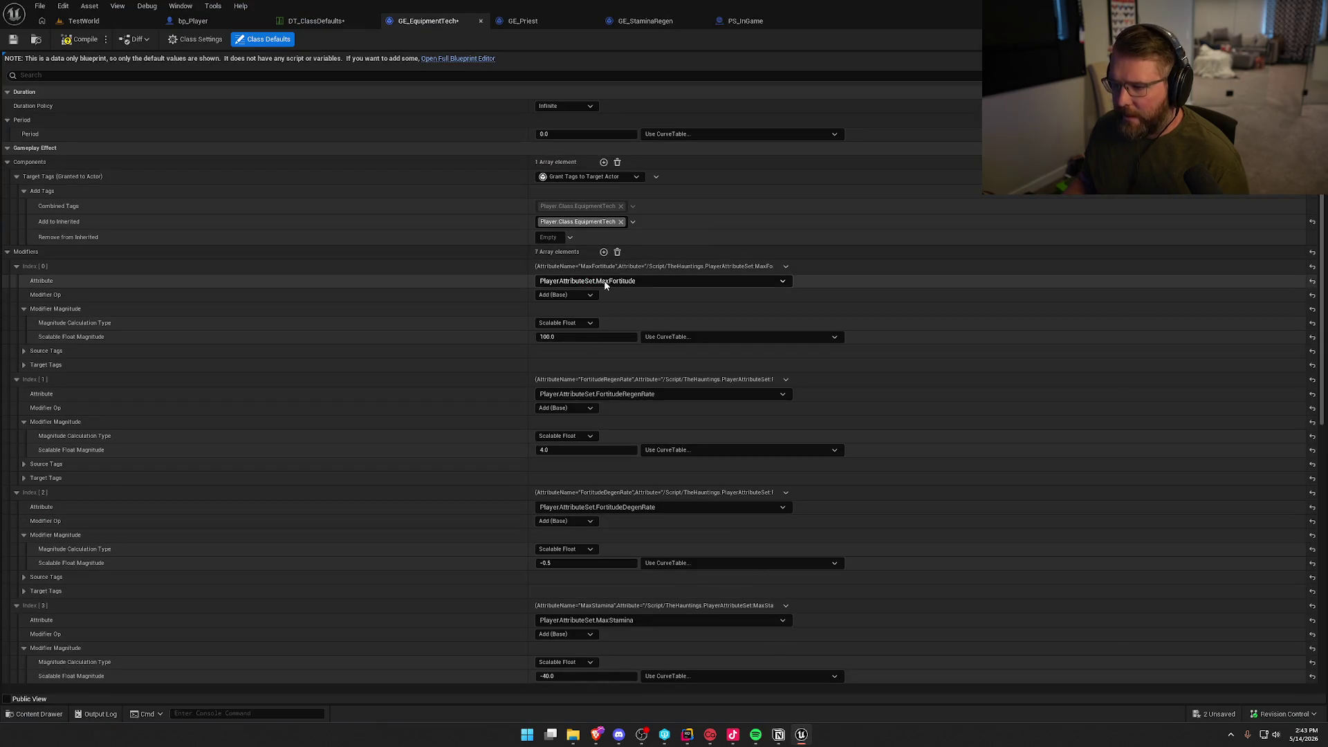
pyautogui.click(787, 267)
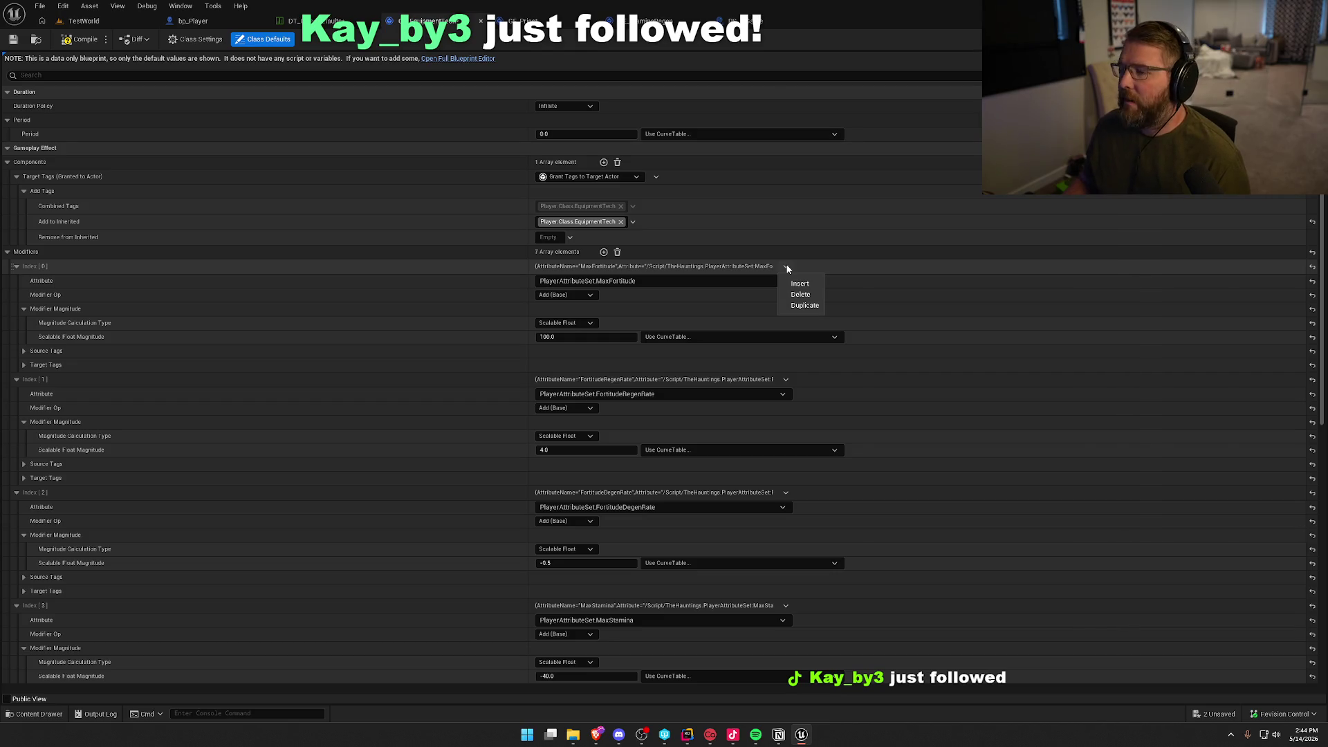
pyautogui.click(801, 296)
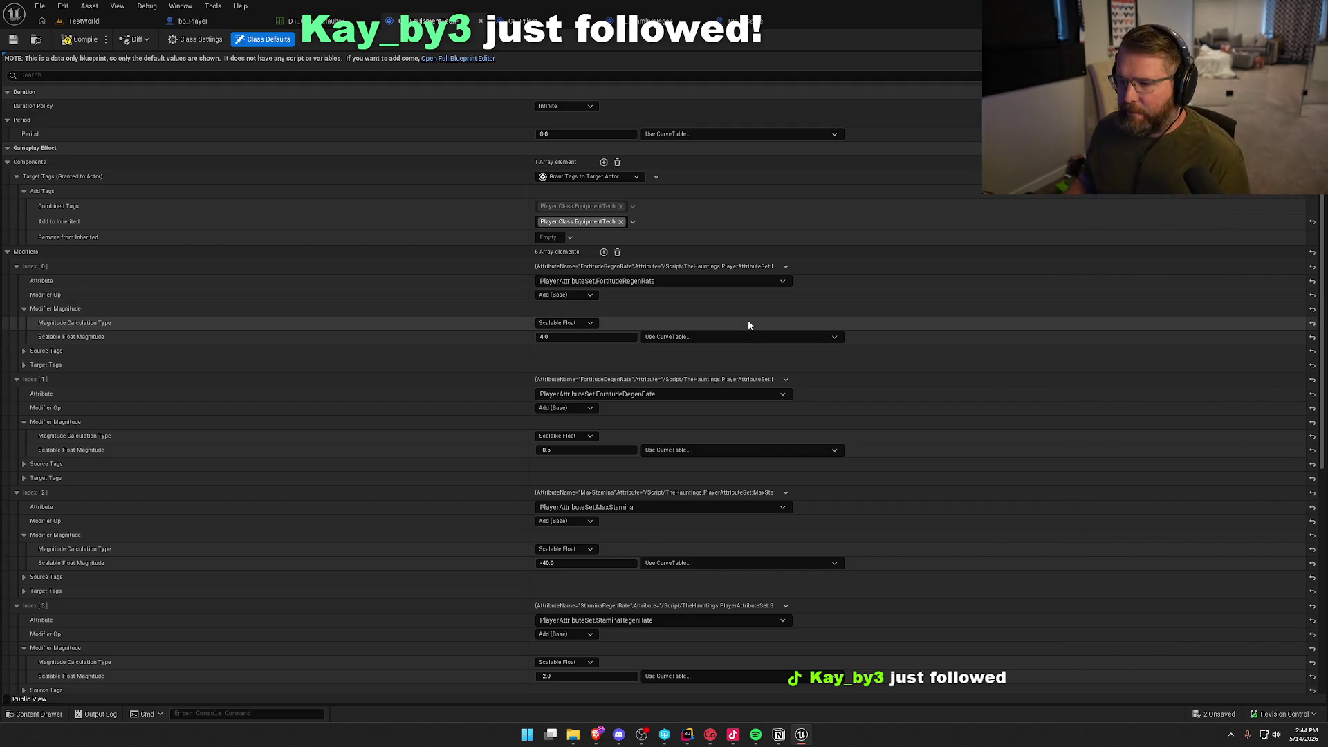
# Set the FortitudeRegenRate modifier magnitude to 1.5.
pyautogui.click(687, 735)
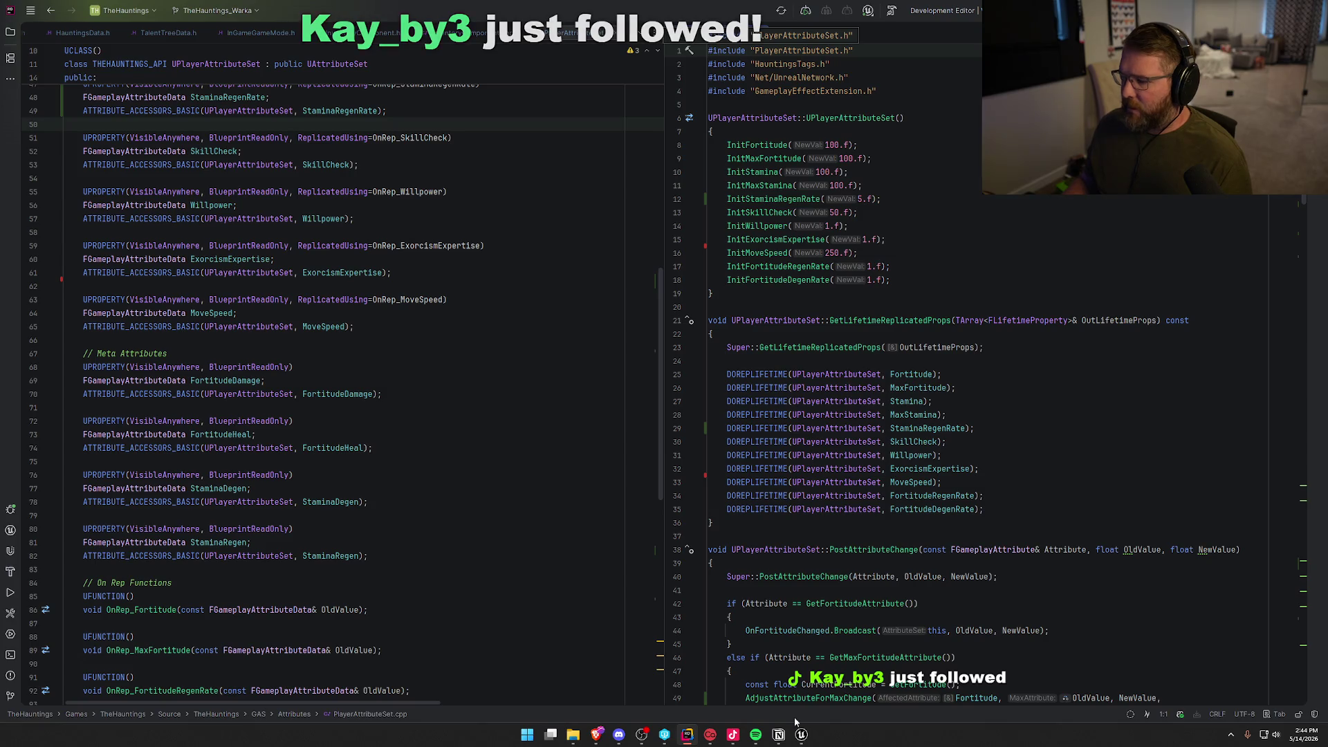
pyautogui.click(802, 735)
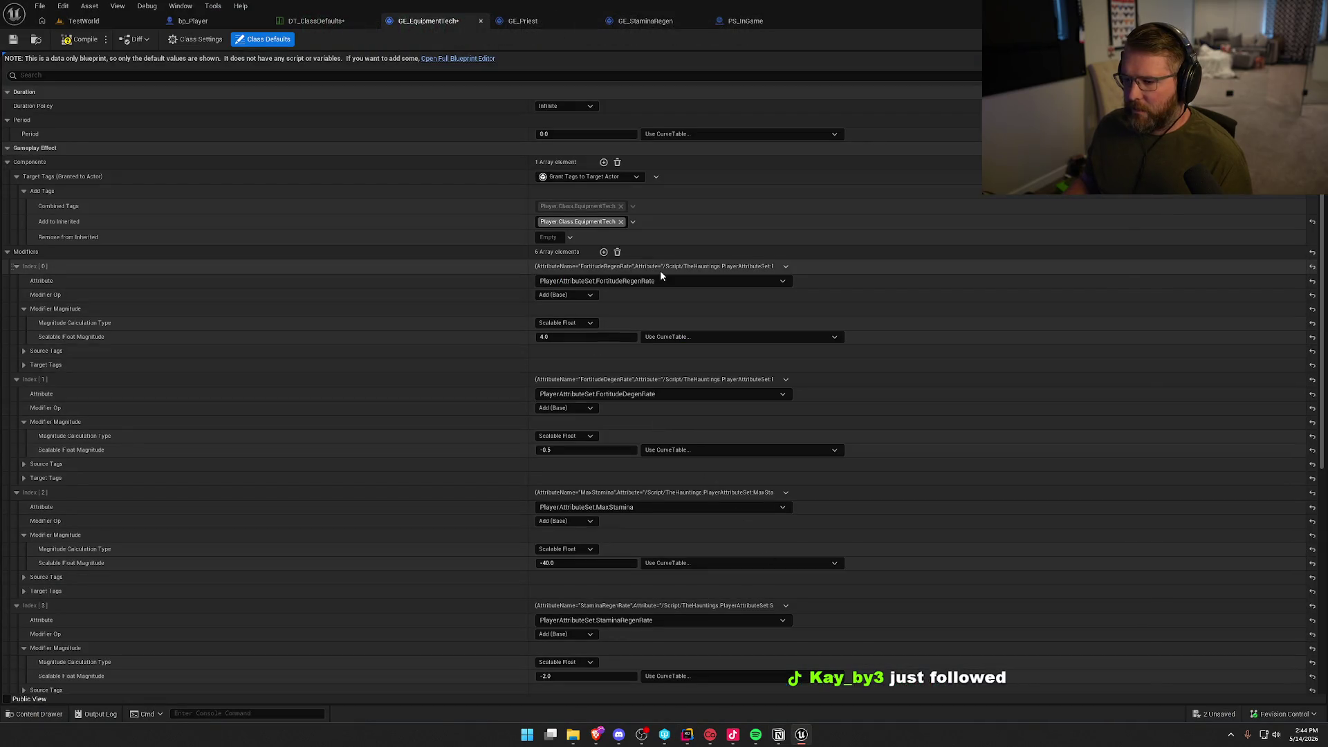
pyautogui.click(543, 339)
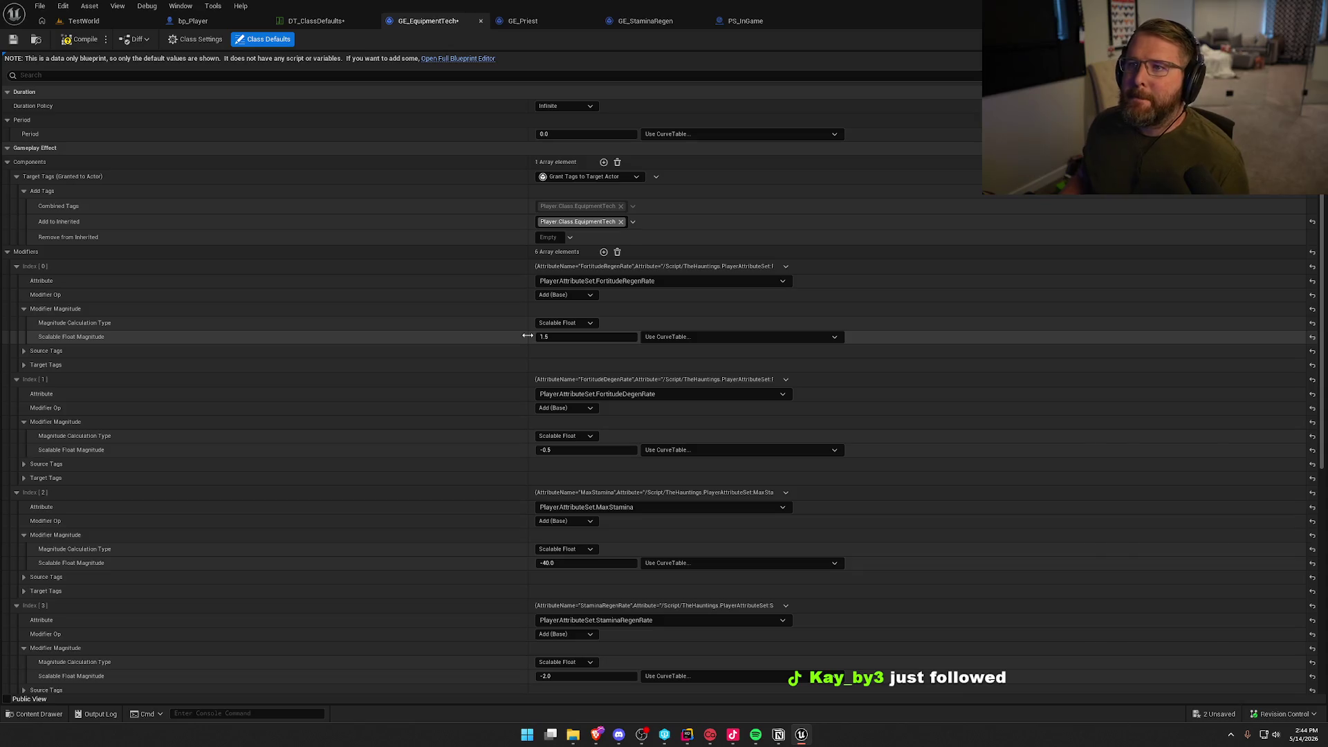
pyautogui.scroll(-2, 485, 372)
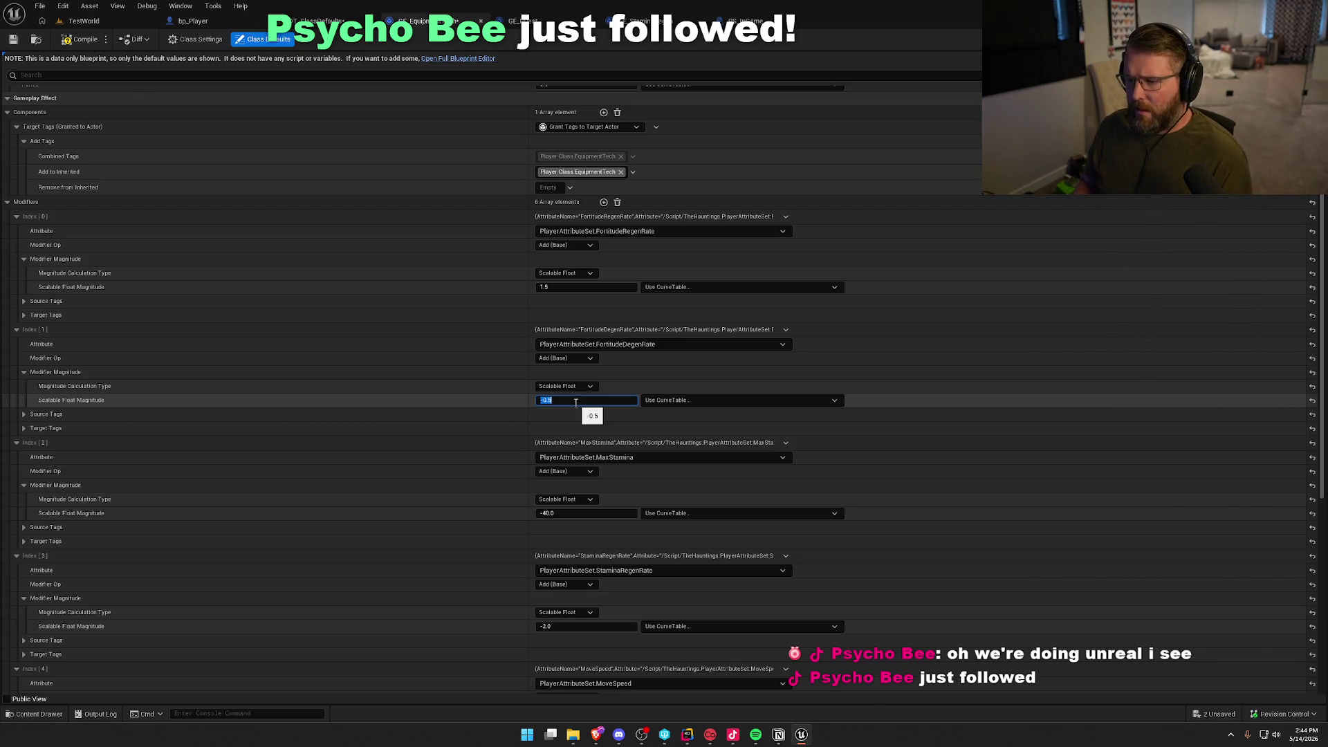
# Confirm the FortitudeDegenRate modifier magnitude of -0.75.
pyautogui.hotkey('alt', 'Tab')
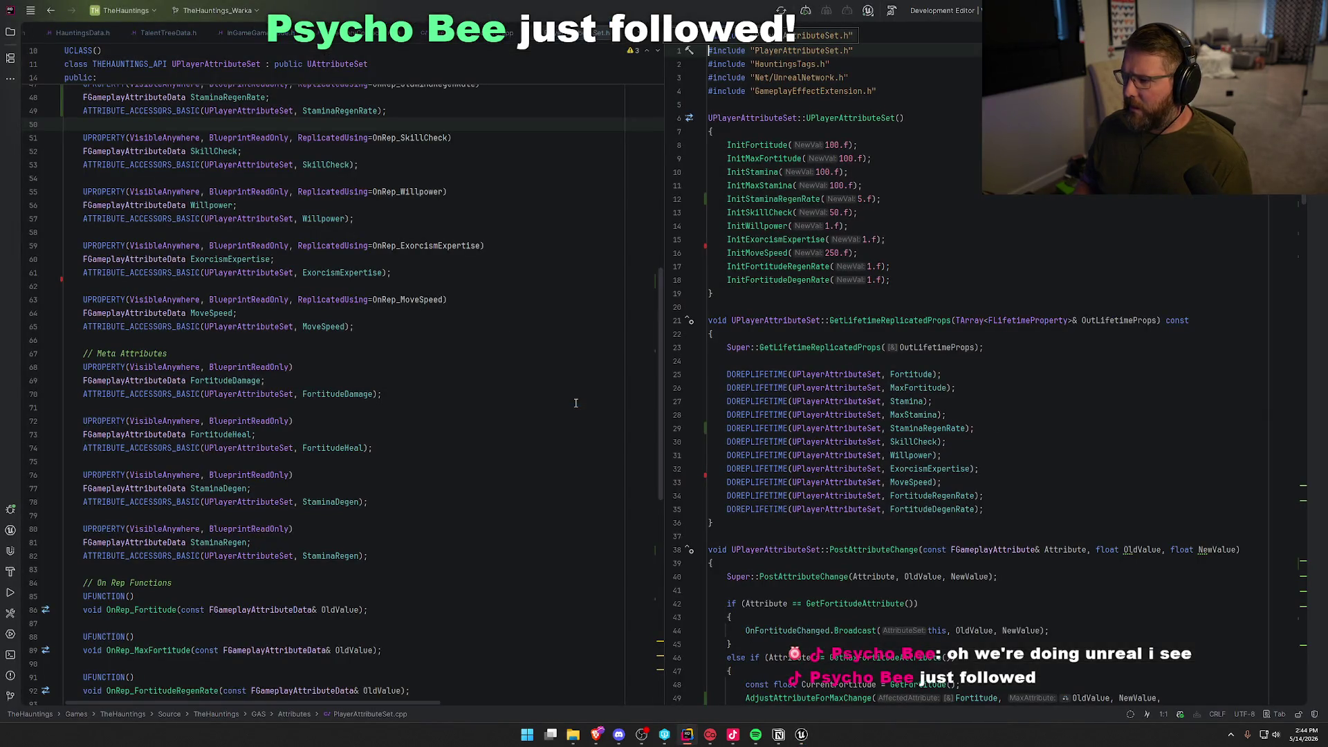
pyautogui.hotkey('alt', 'Tab')
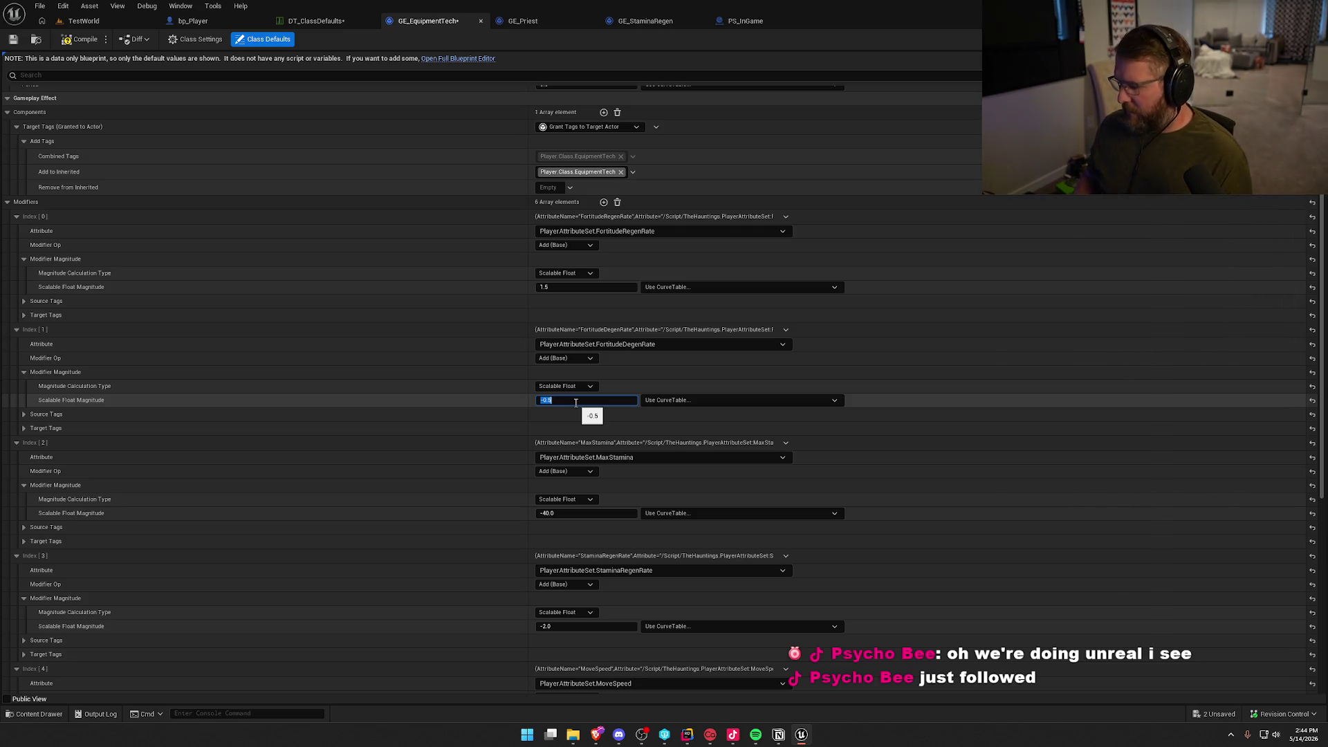
pyautogui.write('-0.75')
pyautogui.press('Return')
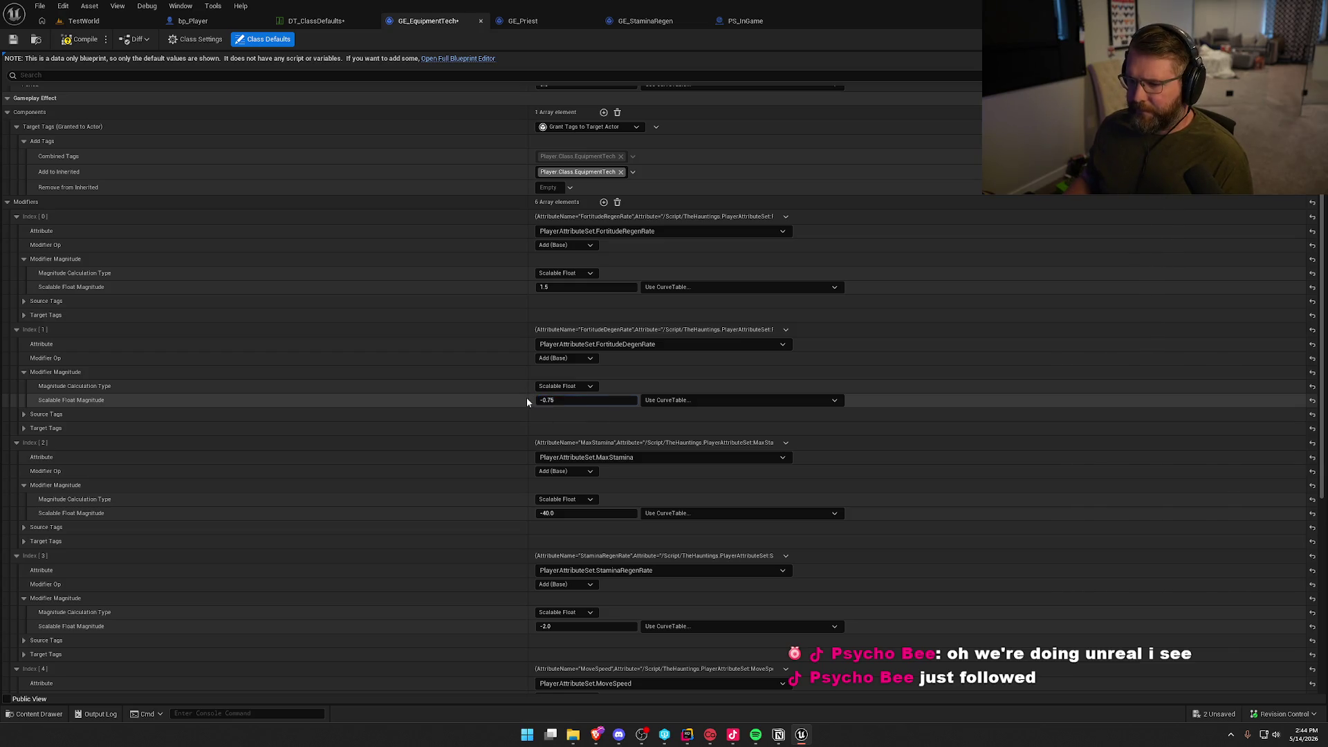
pyautogui.scroll(-4, 505, 438)
pyautogui.scroll(-2, 499, 451)
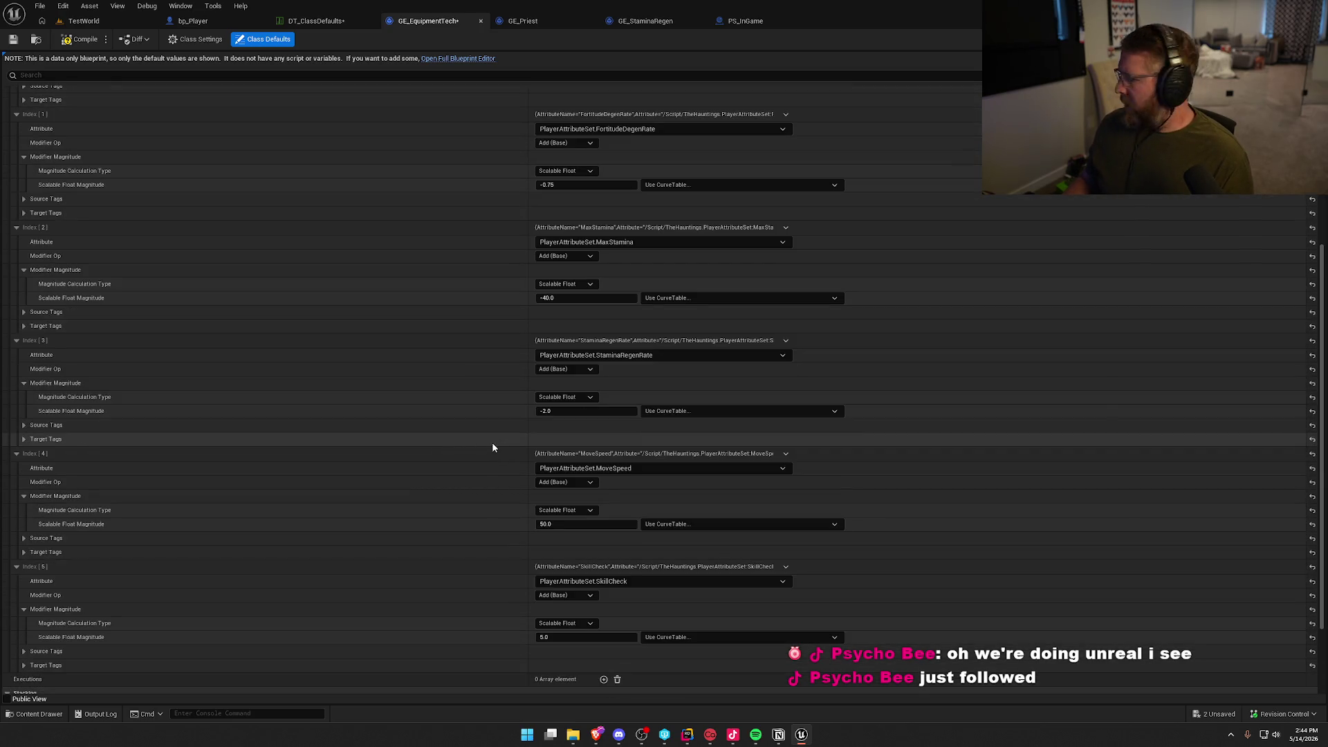
# Delete the MaxStamina modifier from GE_EquipmentTech.
pyautogui.hotkey('alt', 'Tab')
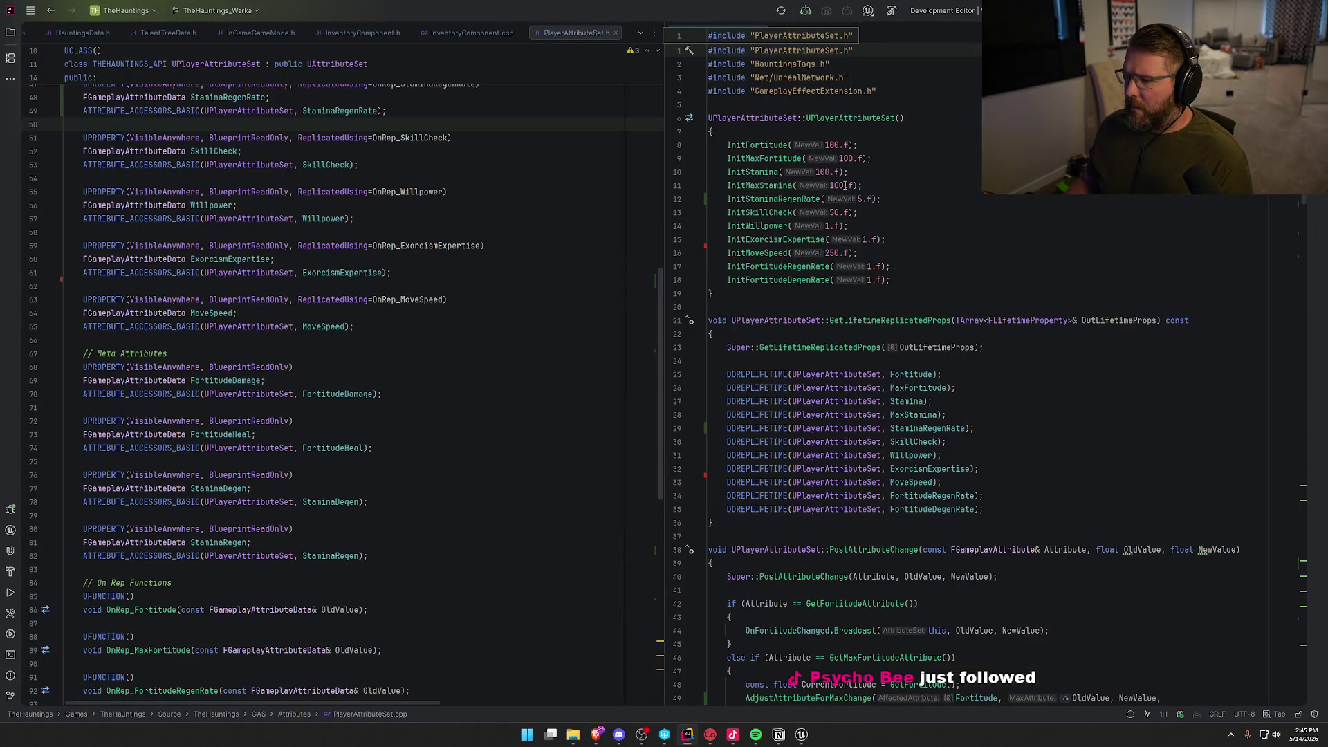
pyautogui.hotkey('alt', 'Tab')
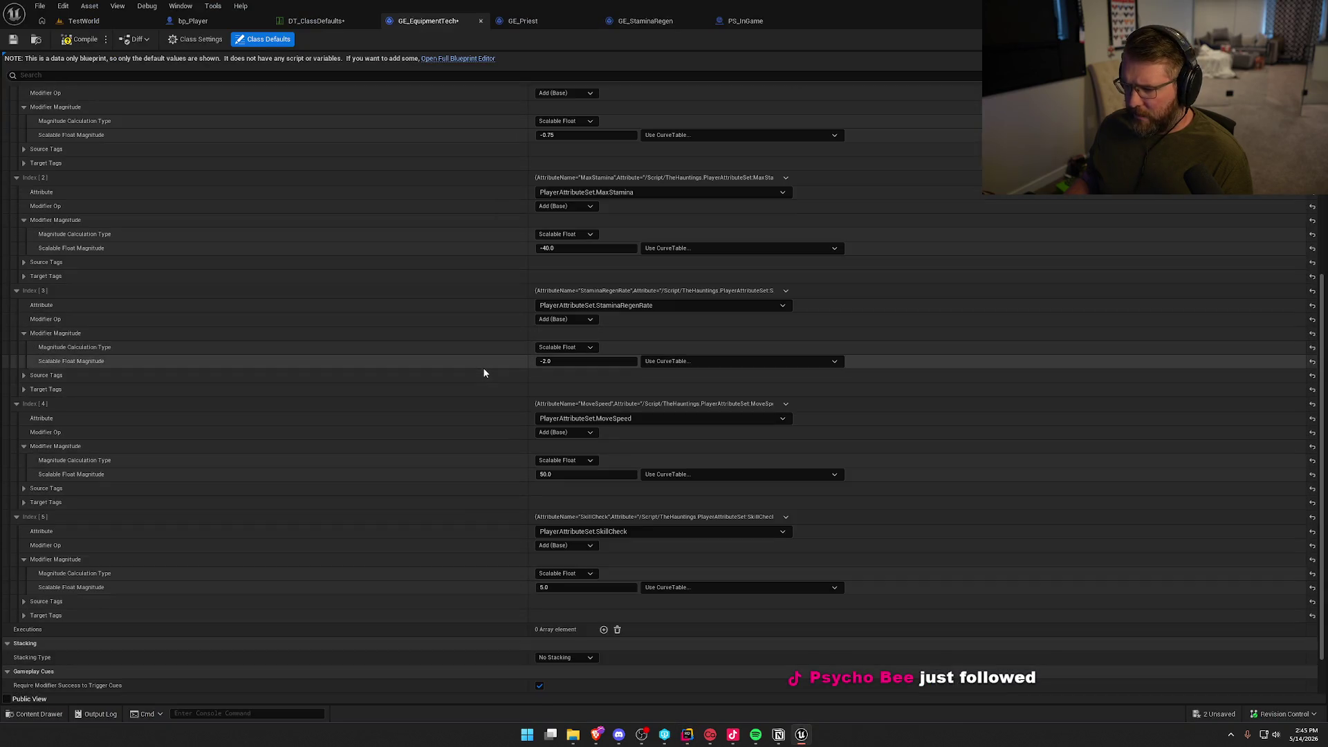
pyautogui.scroll(2, 485, 374)
pyautogui.click(786, 229)
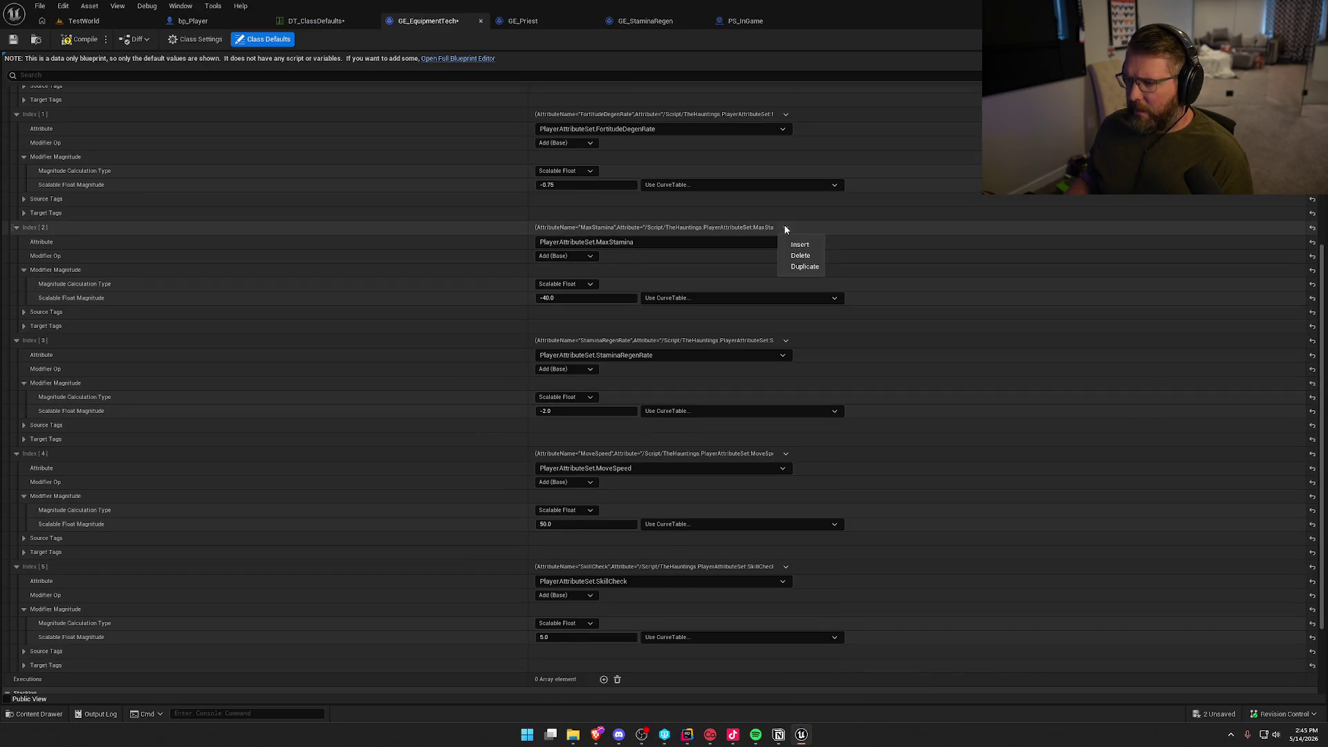
pyautogui.click(801, 255)
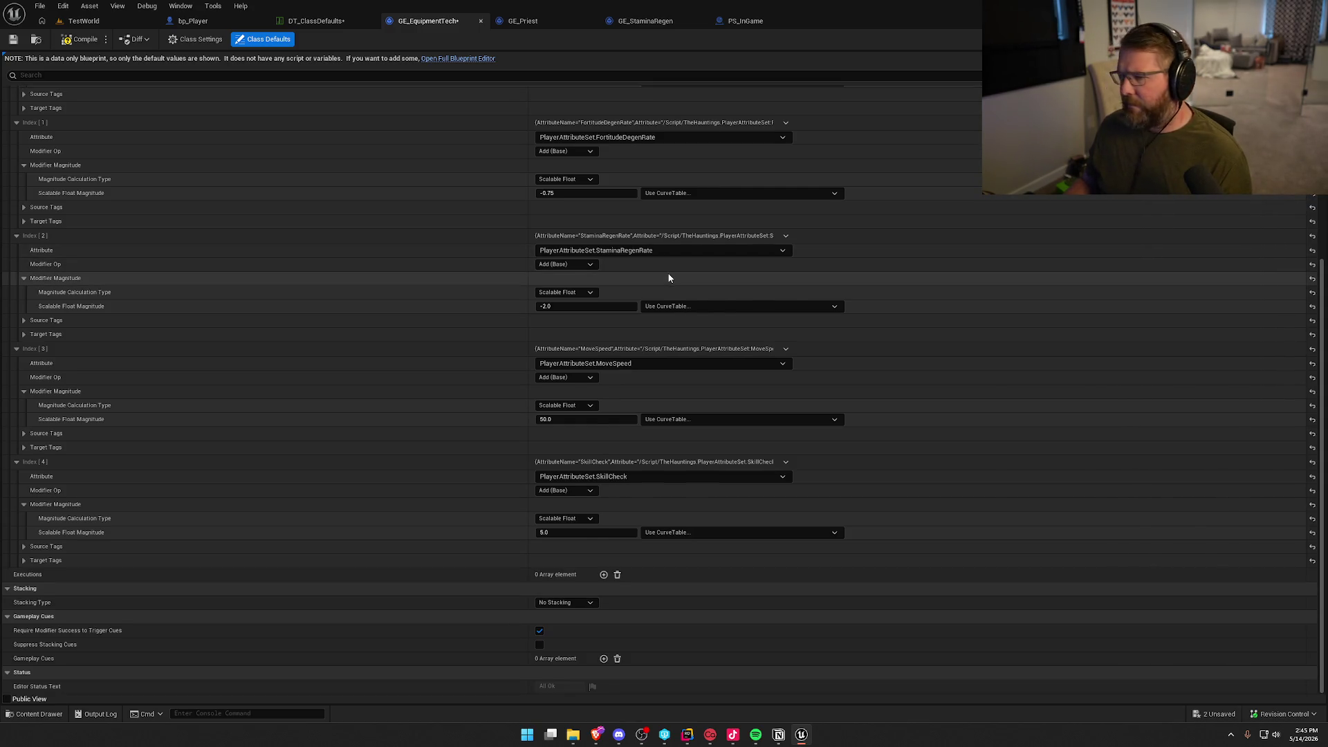
# Delete the StaminaRegenRate modifier, checking attribute defaults in Rider.
pyautogui.hotkey('alt', 'Tab')
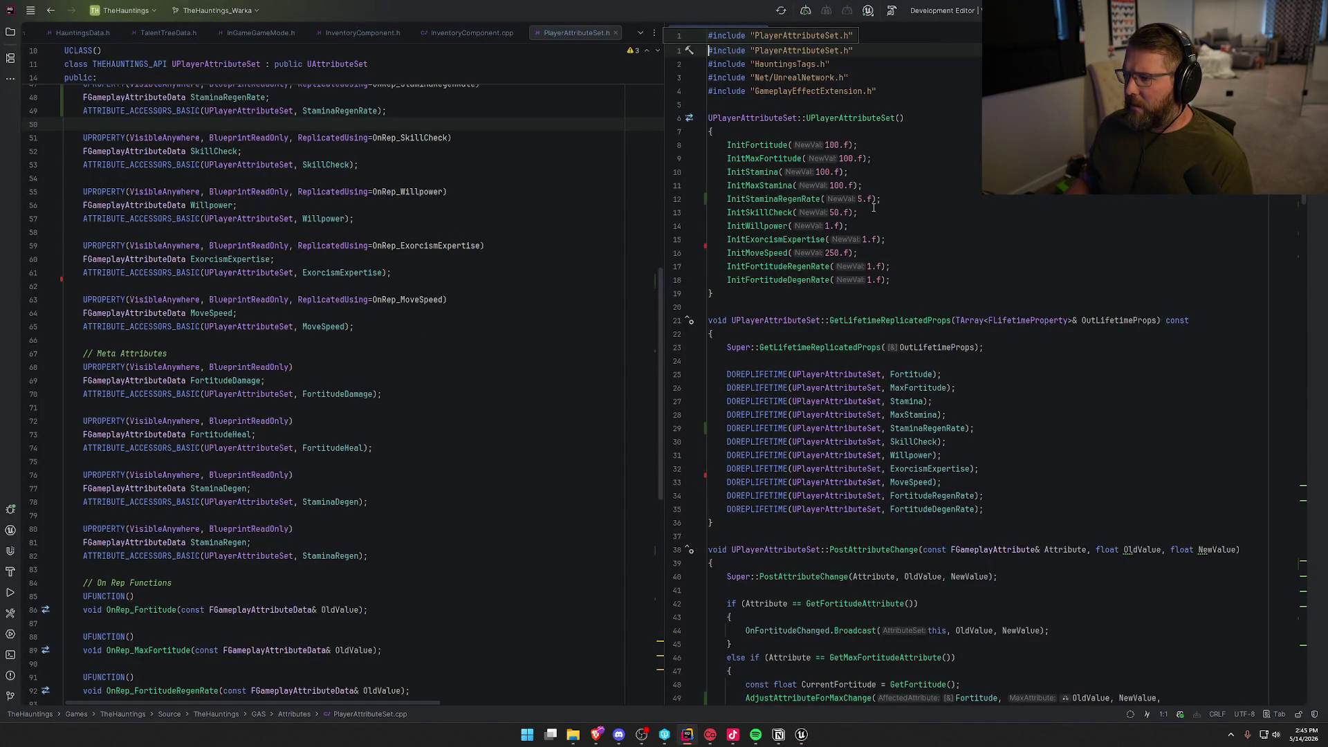
pyautogui.hotkey('alt', 'Tab')
pyautogui.click(786, 235)
pyautogui.click(792, 263)
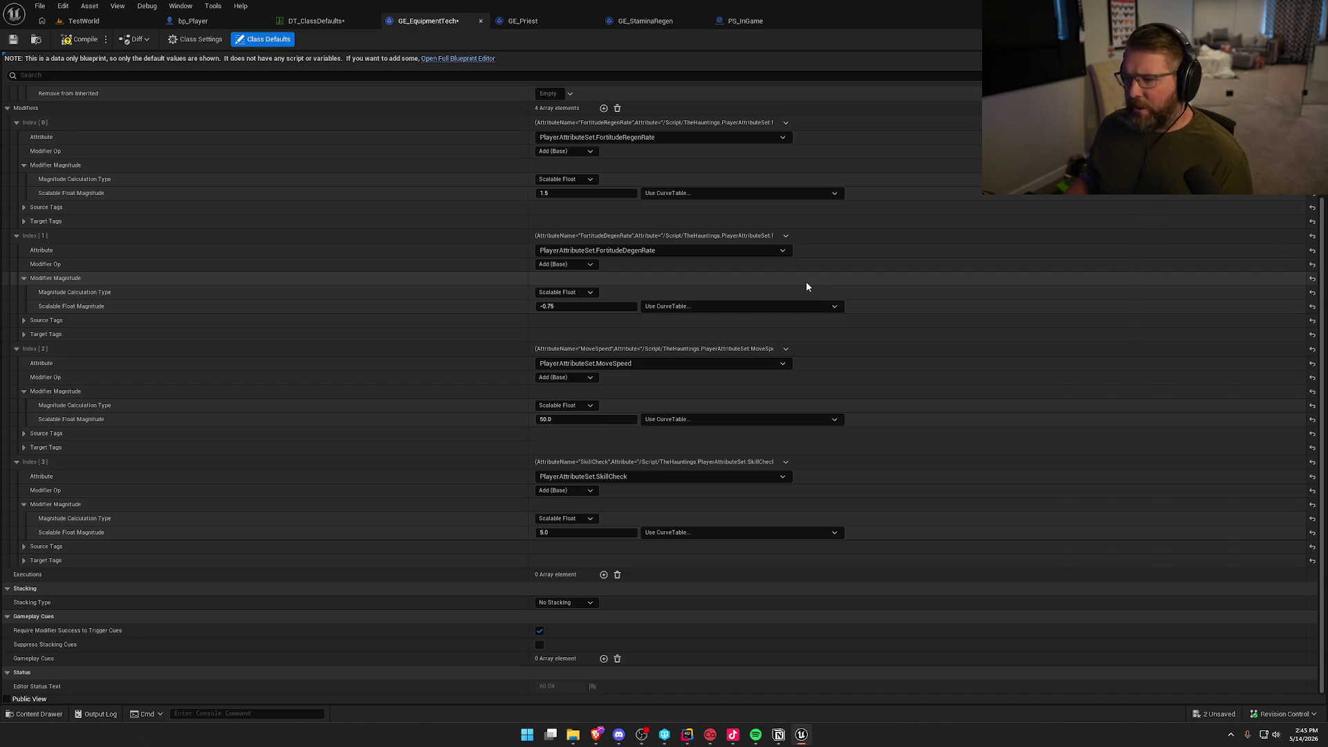
pyautogui.hotkey('alt', 'Tab')
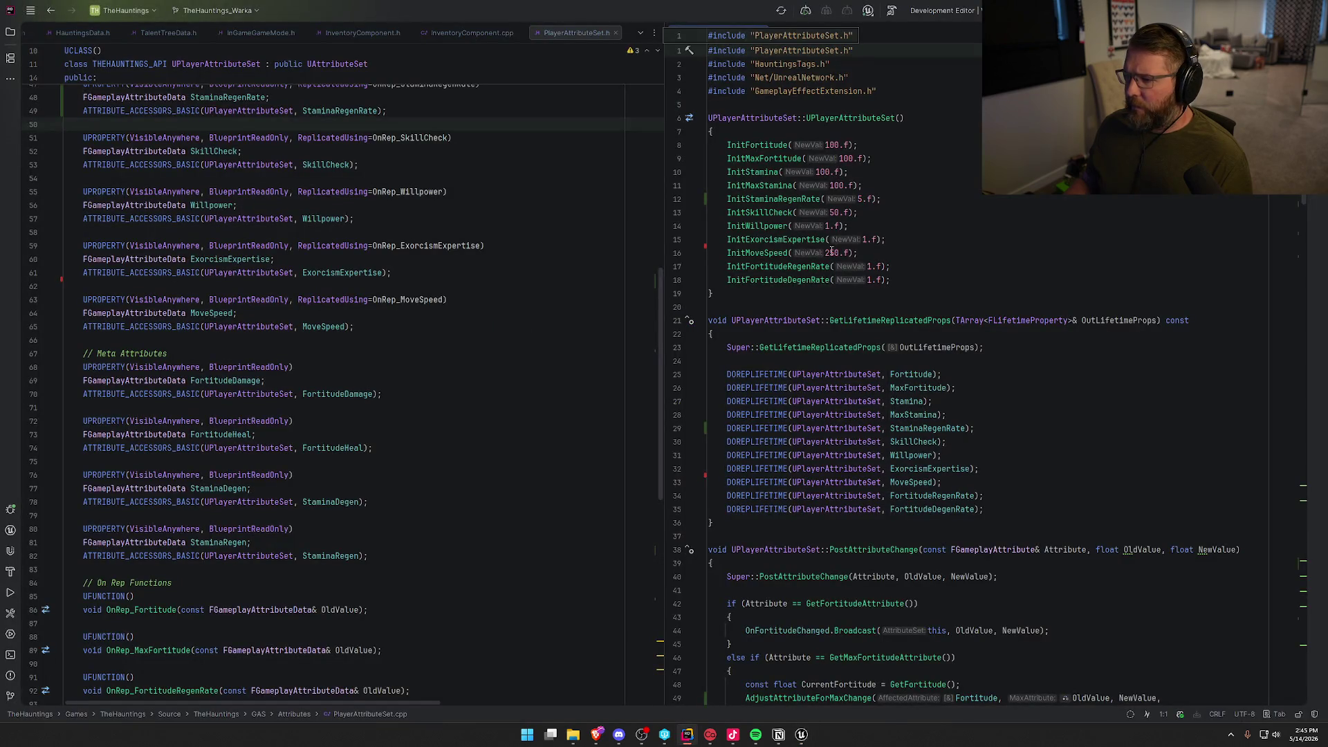
pyautogui.hotkey('alt', 'Tab')
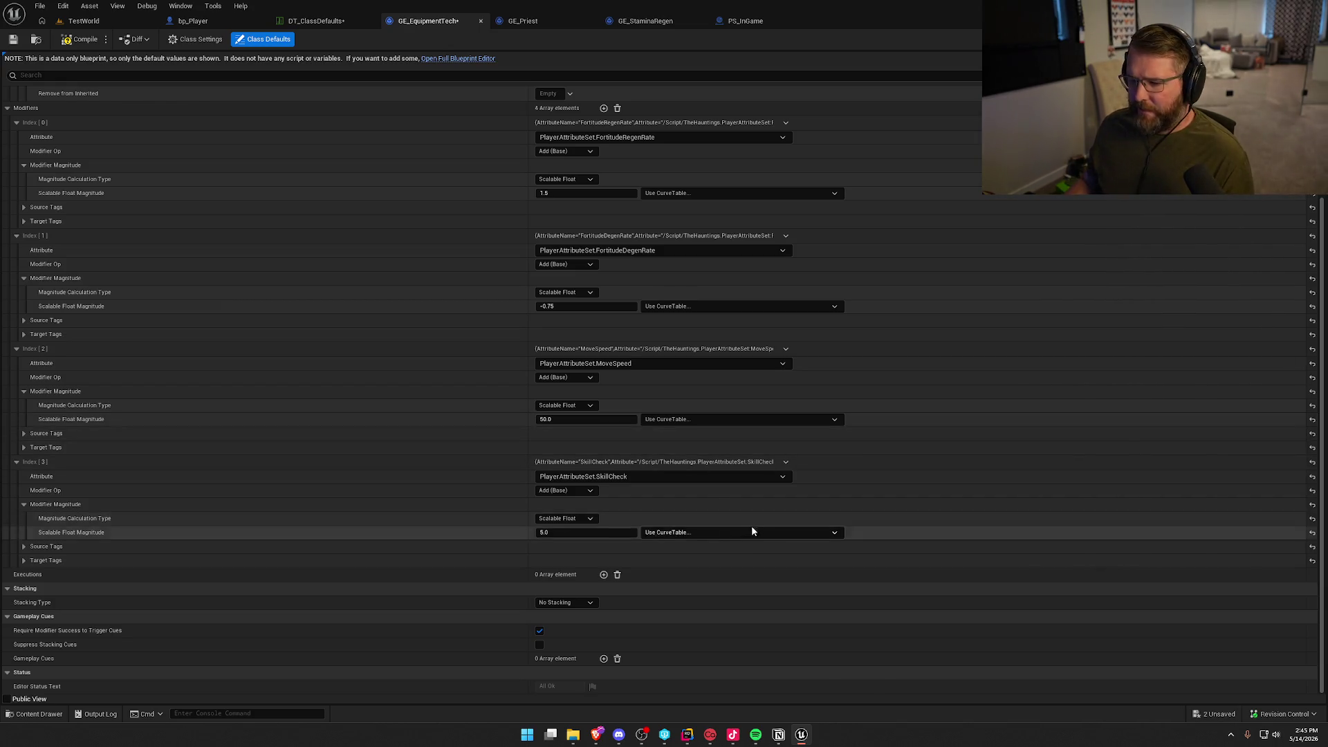
pyautogui.hotkey('alt', 'Tab')
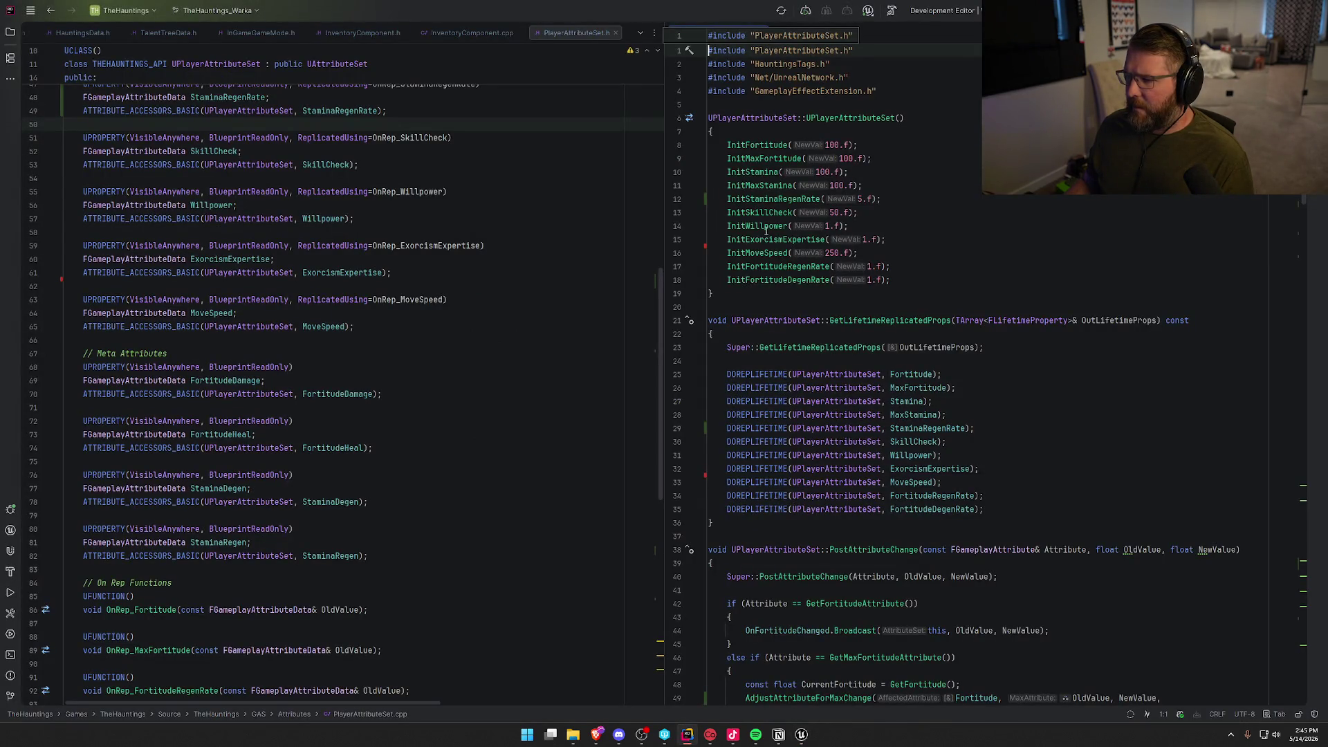
pyautogui.hotkey('alt', 'Tab')
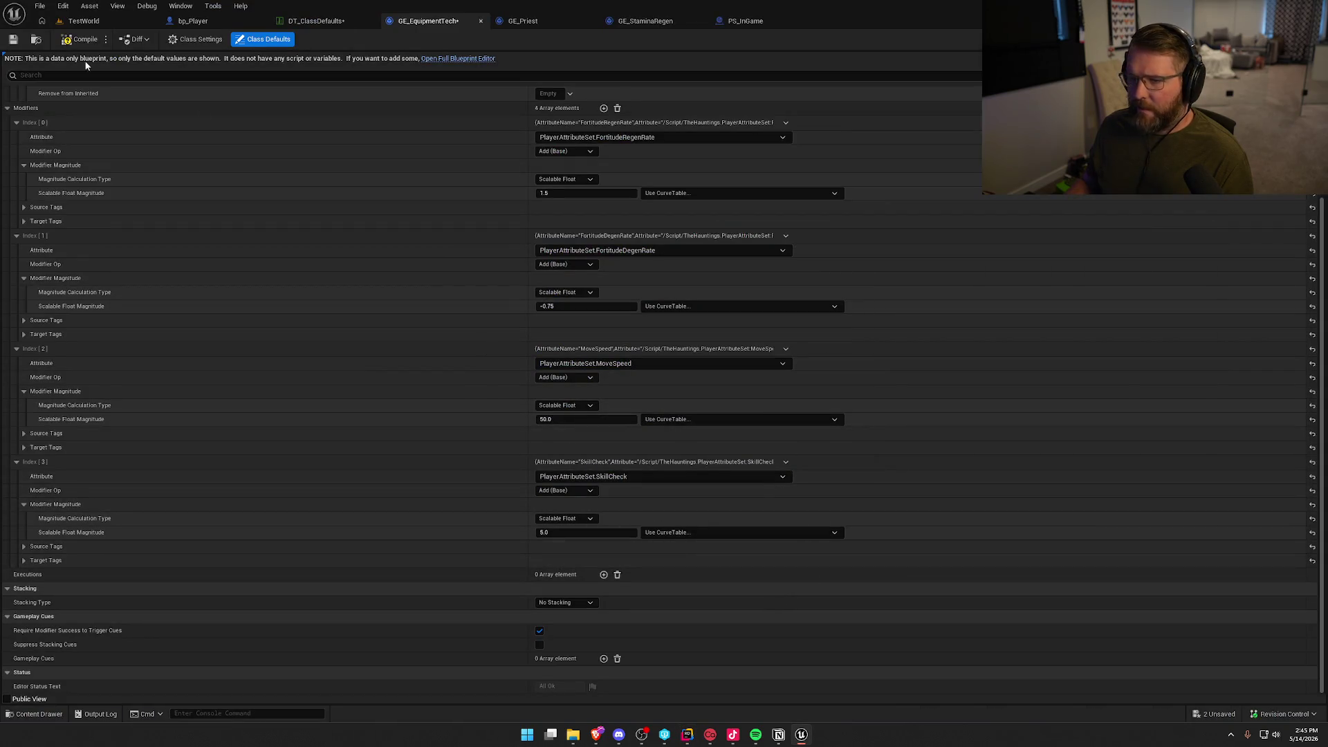
# Play TestWorld and inspect the player's EquipmentTech tag, effect and attributes in the gameplay debugger.
pyautogui.click(89, 22)
pyautogui.click(285, 40)
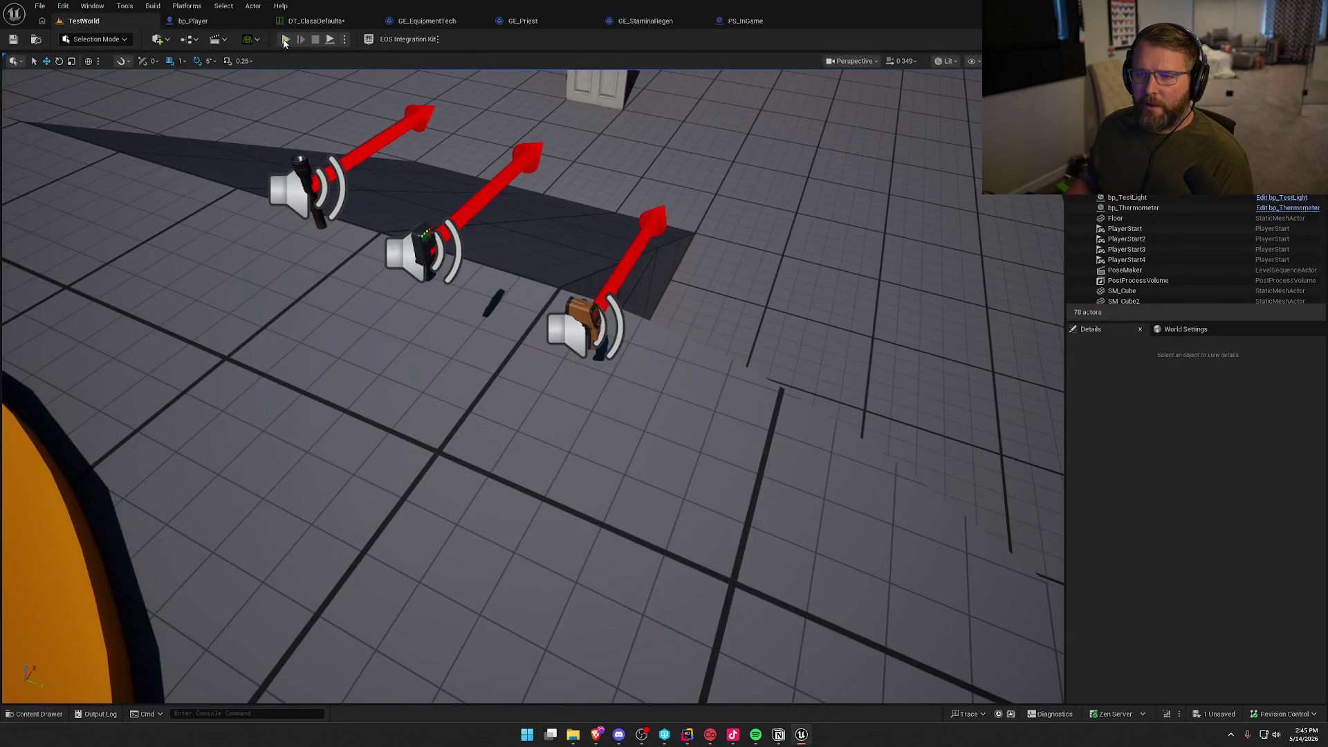
pyautogui.press("'")
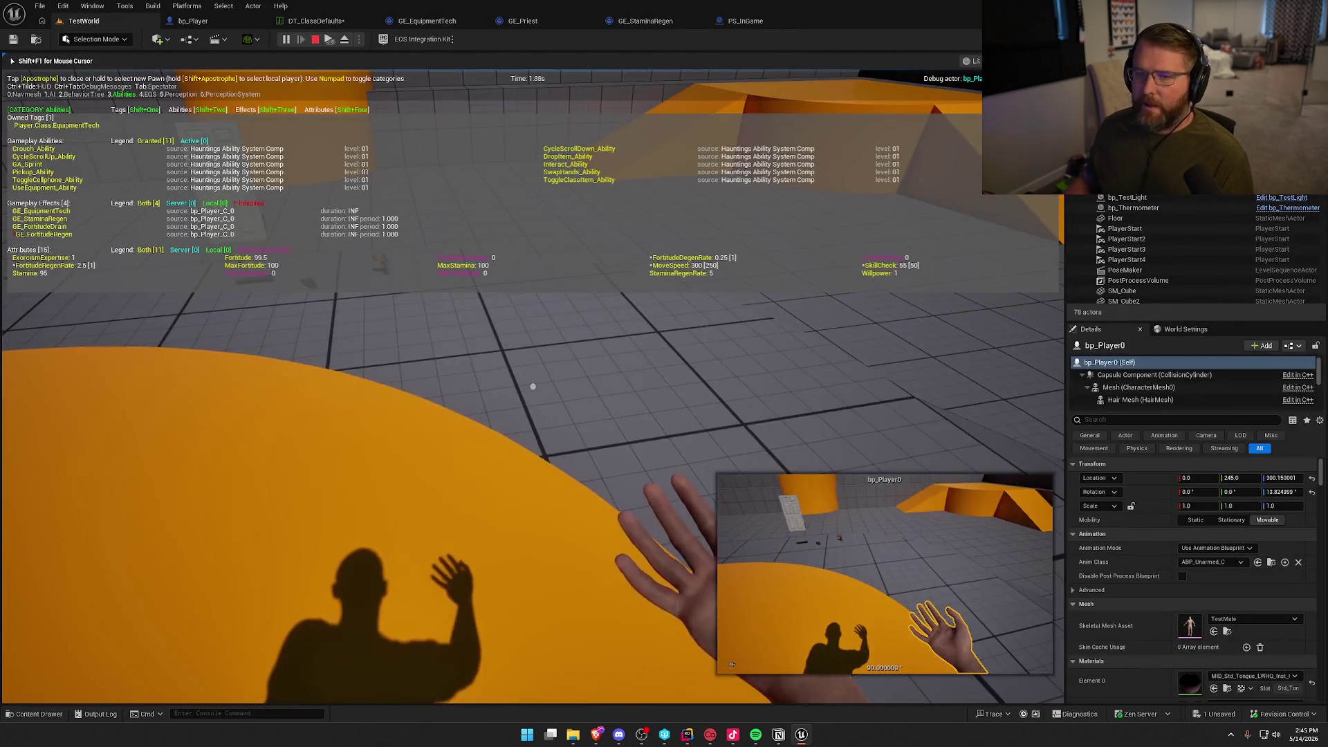
pyautogui.press('w')
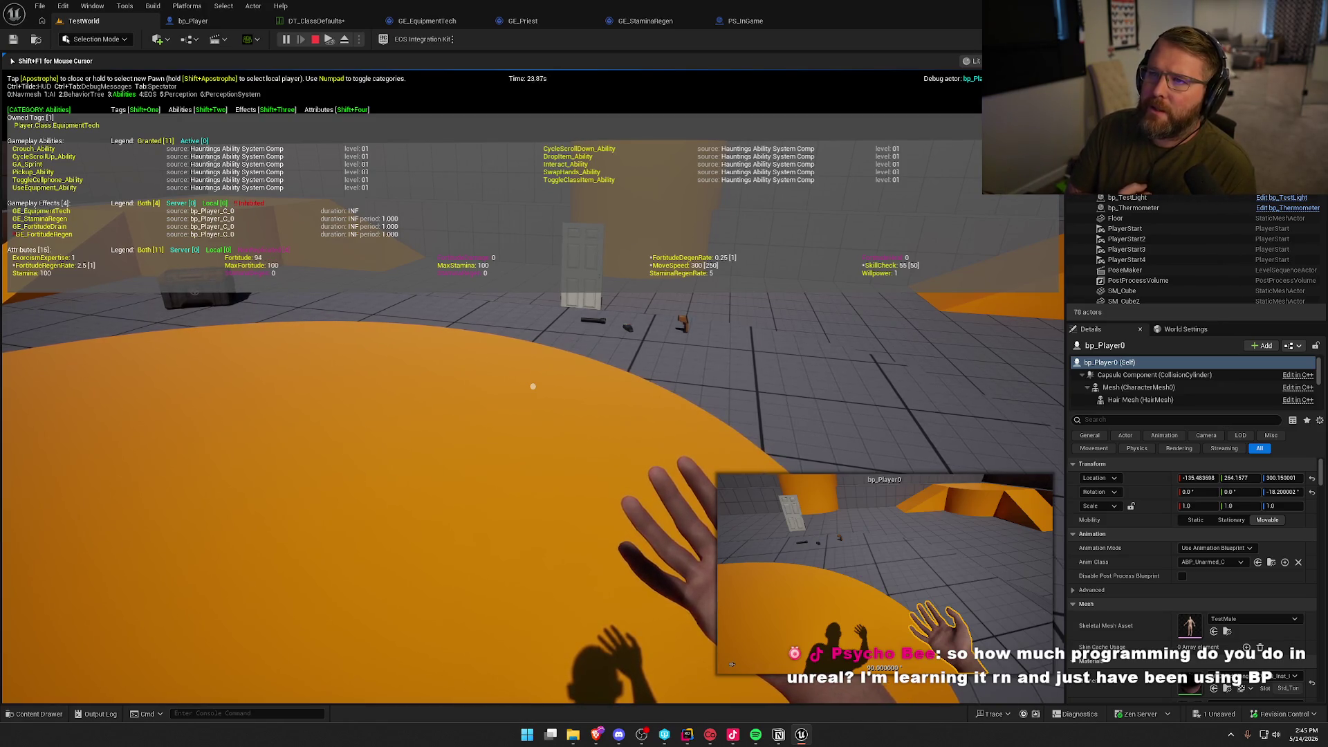
pyautogui.moveTo(533, 386)
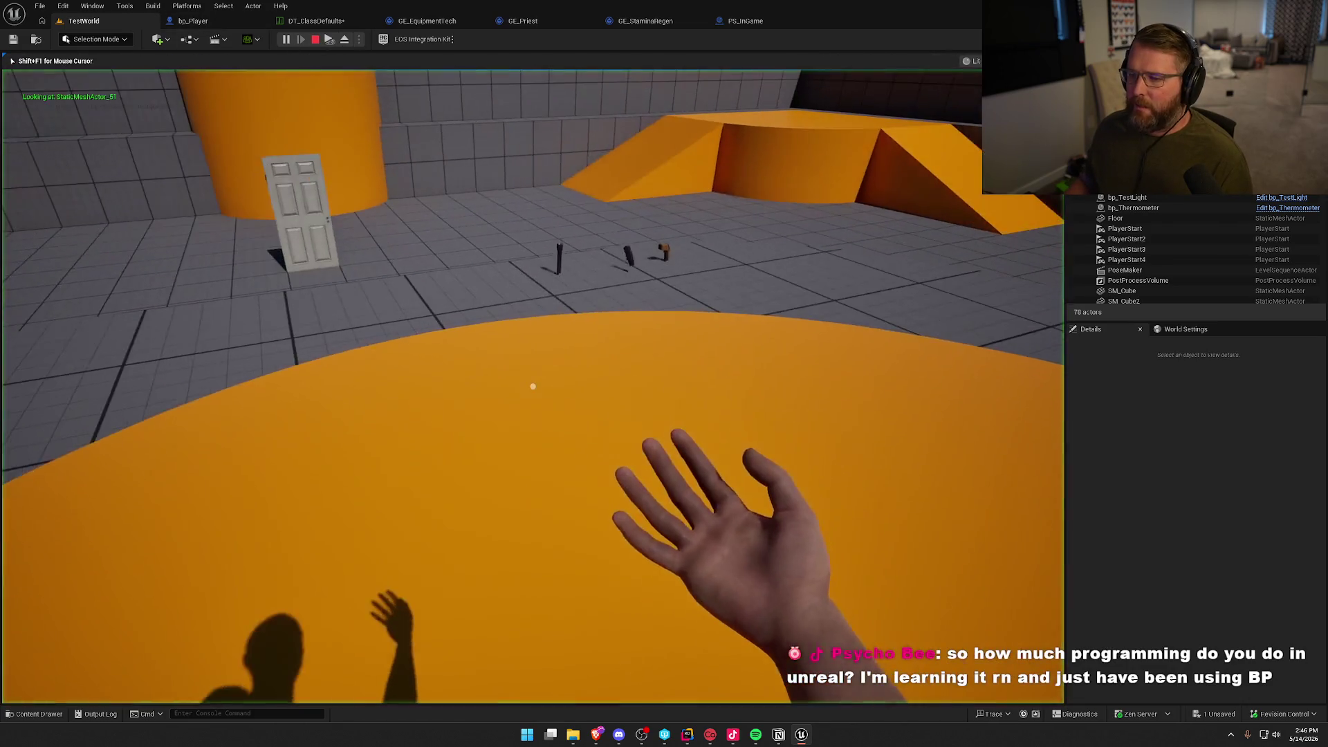
# Pick up the flashlight and thermometer, then drop the thermometer.
pyautogui.press('w')
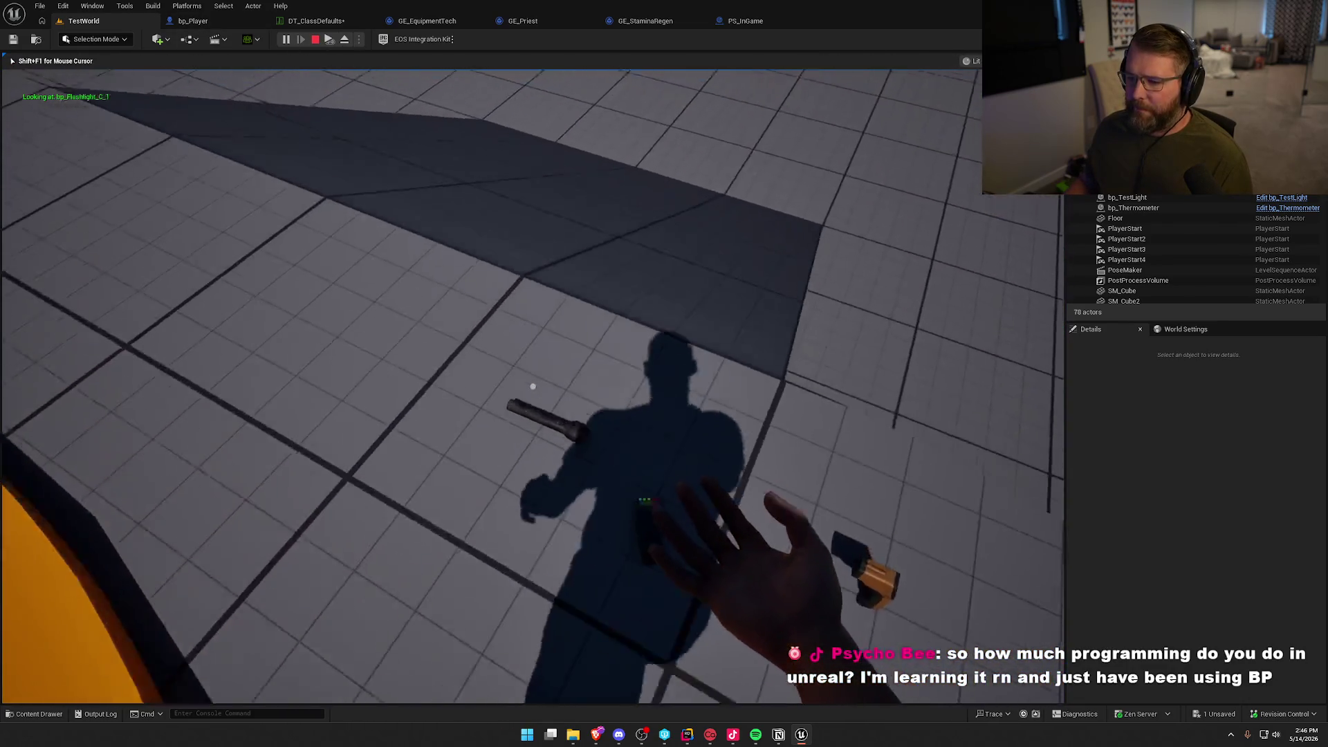
pyautogui.press('e')
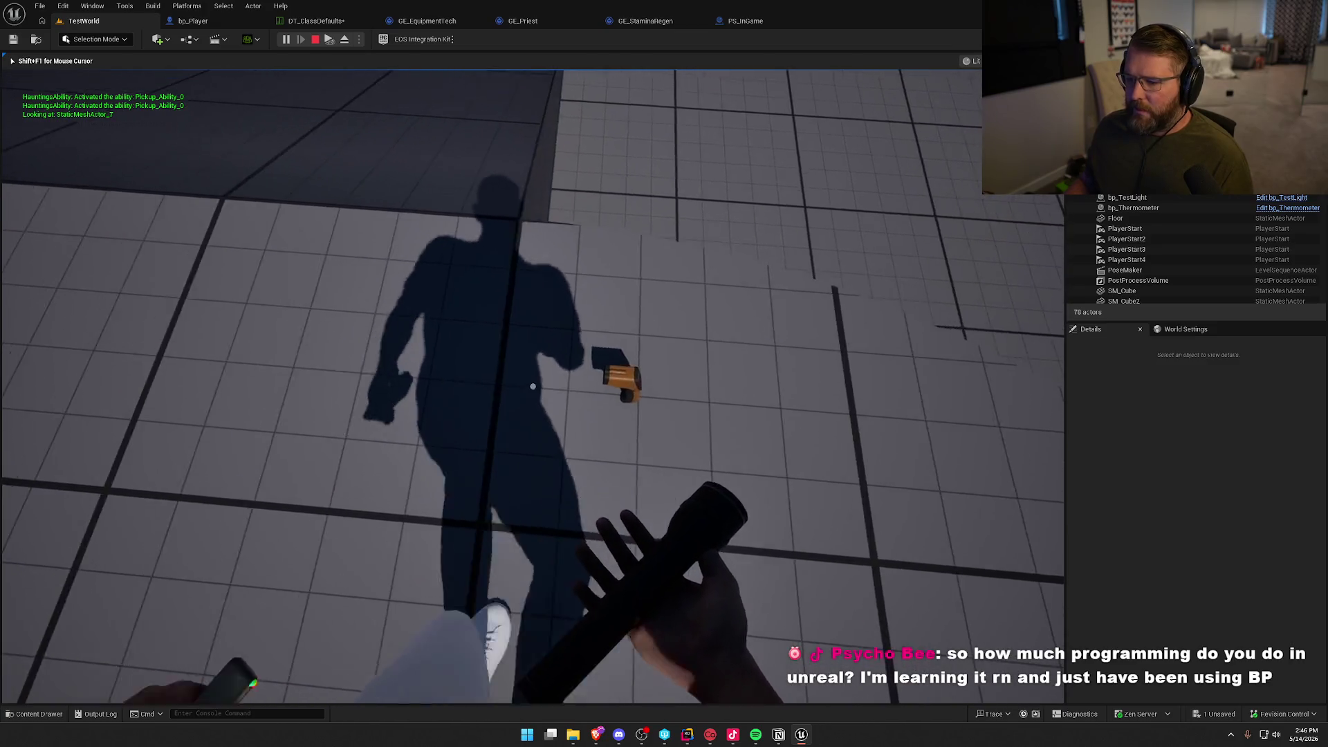
pyautogui.press('e')
pyautogui.scroll(-1, 533, 386)
pyautogui.scroll(-1, 533, 386)
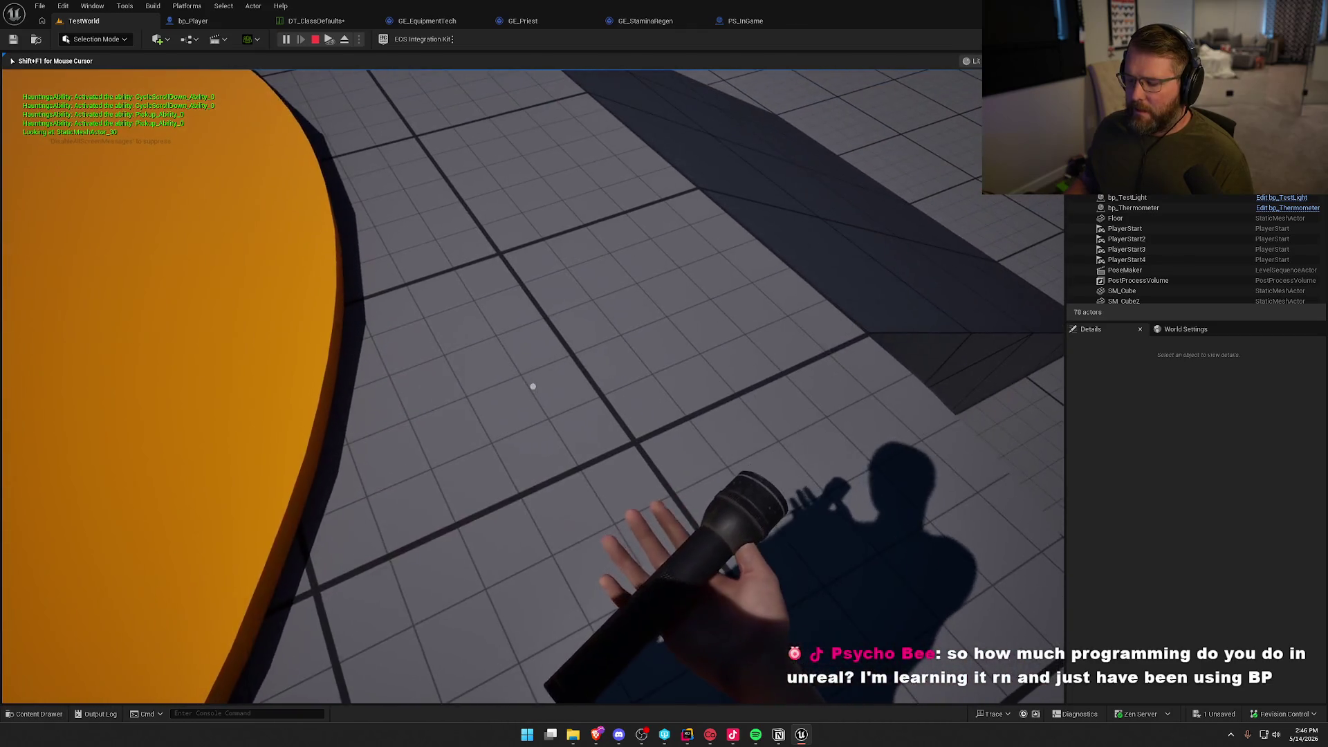
pyautogui.scroll(-1, 533, 386)
pyautogui.press('q')
pyautogui.scroll(-1, 533, 386)
pyautogui.scroll(-2, 533, 386)
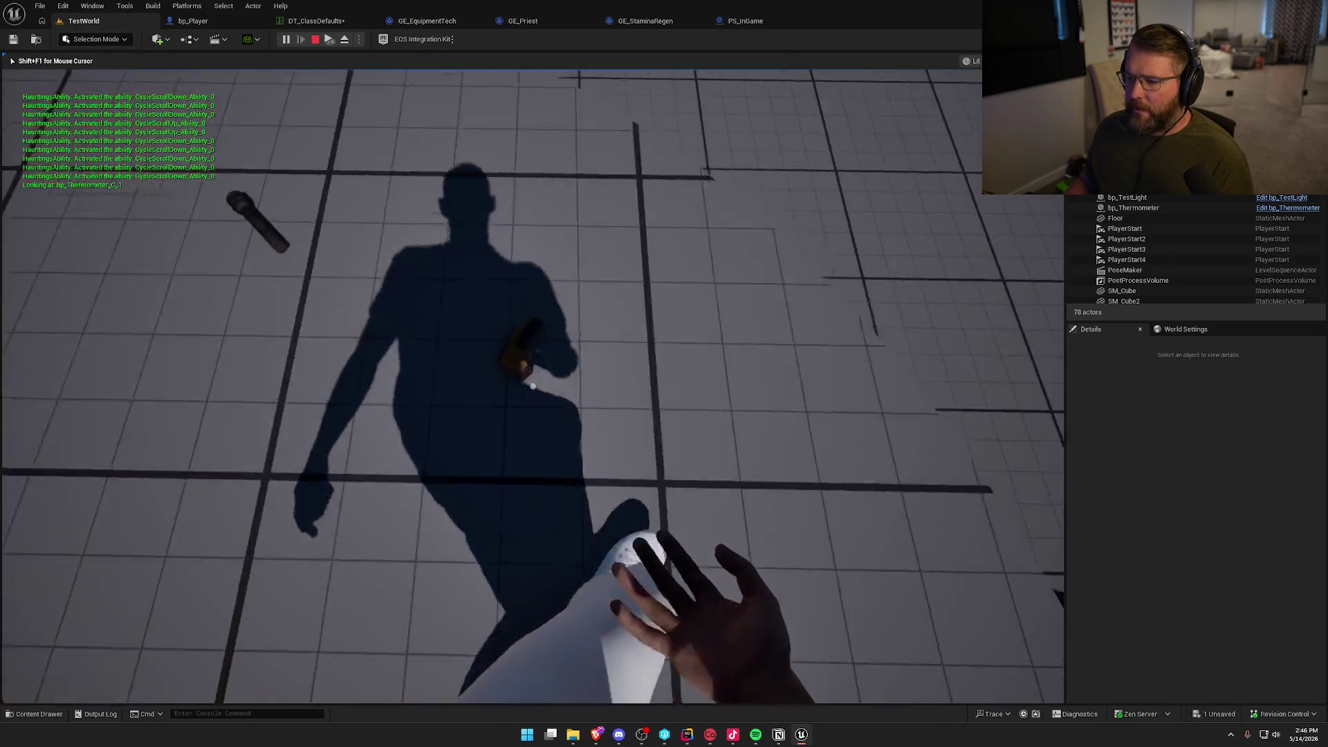
# Re-pick the thermometer and flashlight, swap hands, then drop the EMF meter and thermometer.
pyautogui.press('e')
pyautogui.press('e')
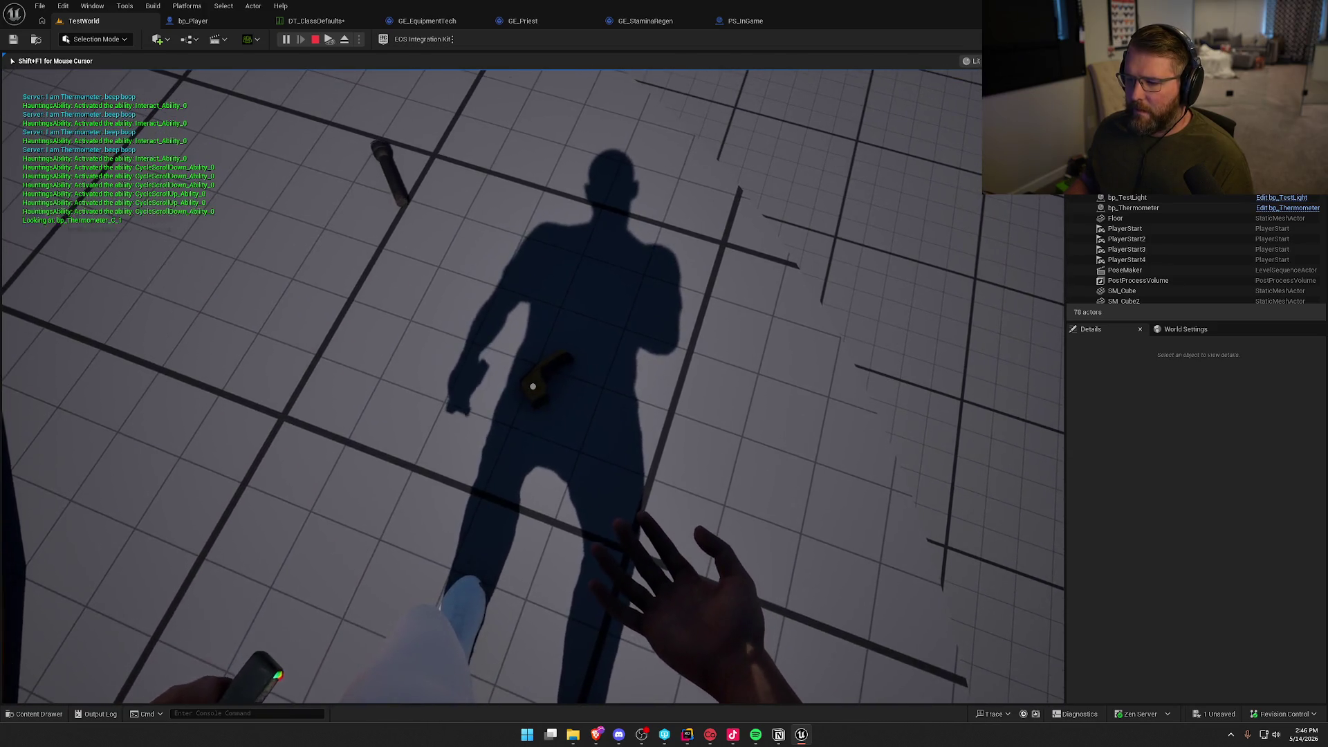
pyautogui.press('f')
pyautogui.press('f')
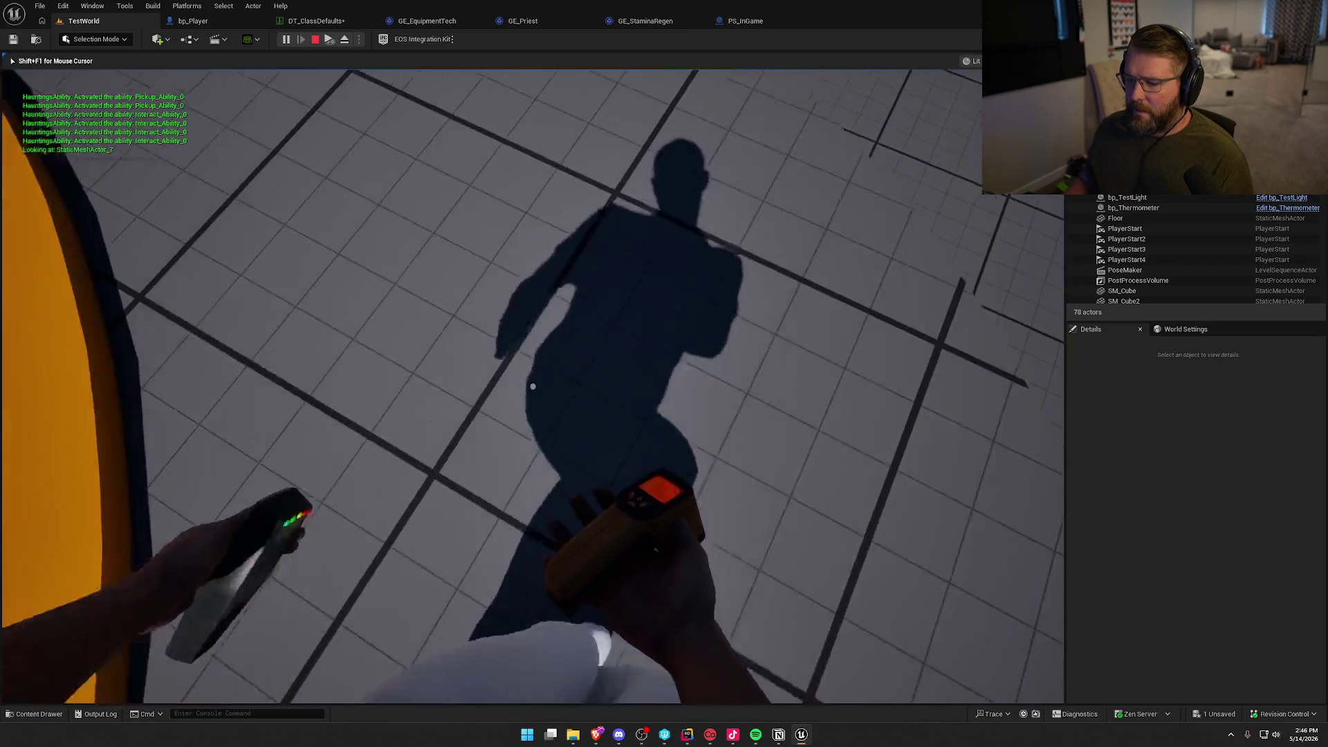
pyautogui.scroll(-1, 532, 386)
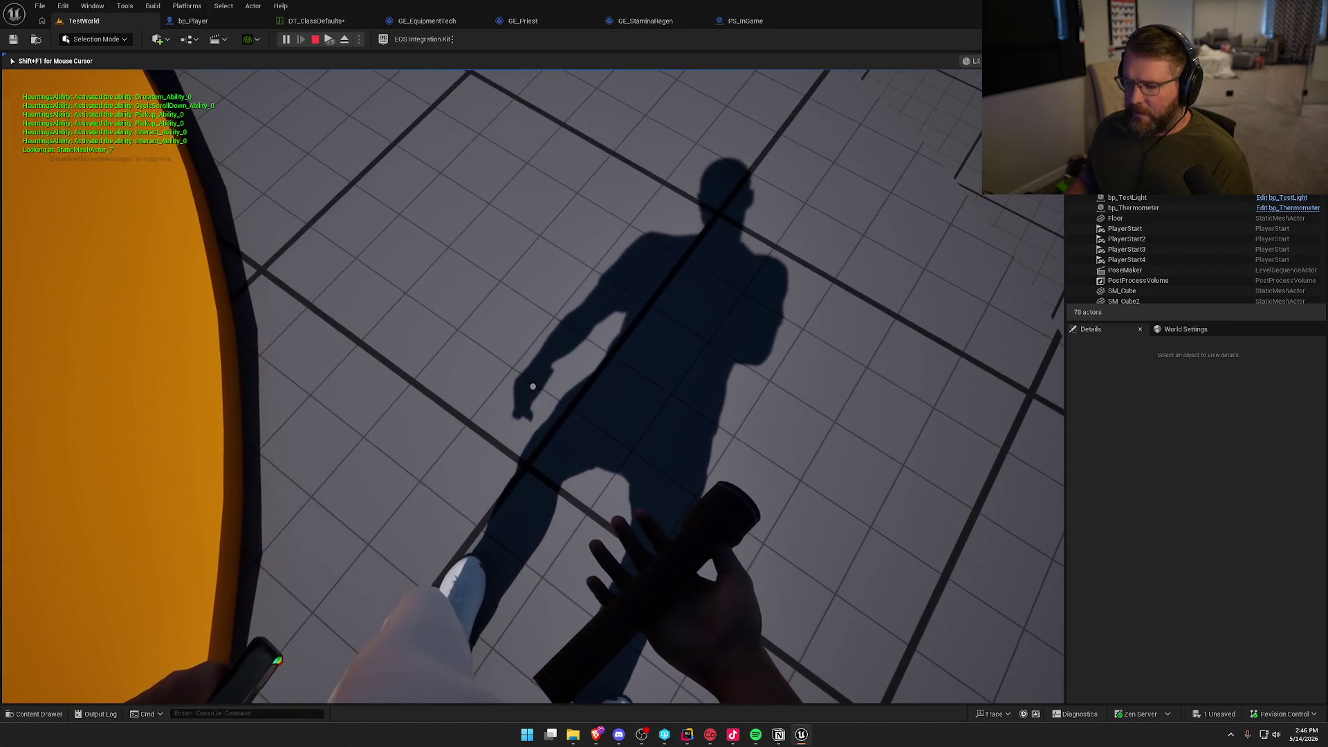
pyautogui.press('g')
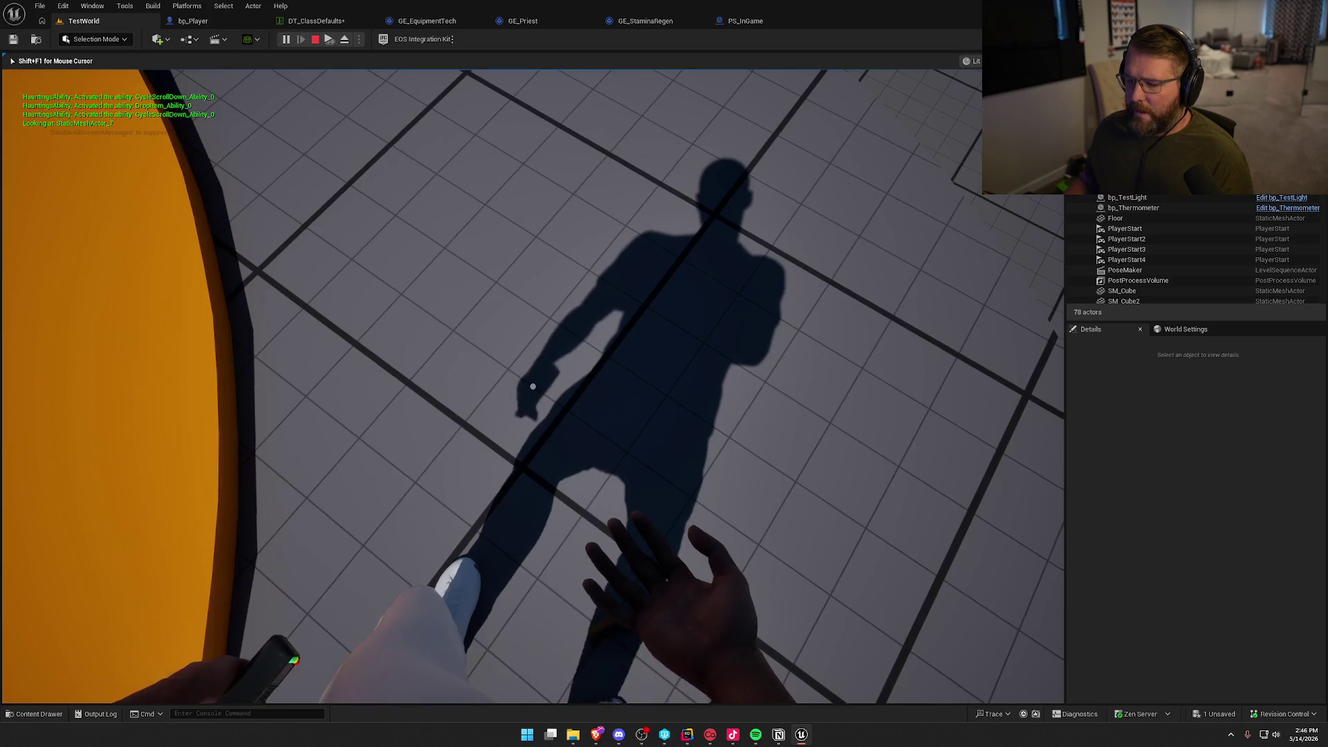
pyautogui.press('f')
pyautogui.press('f')
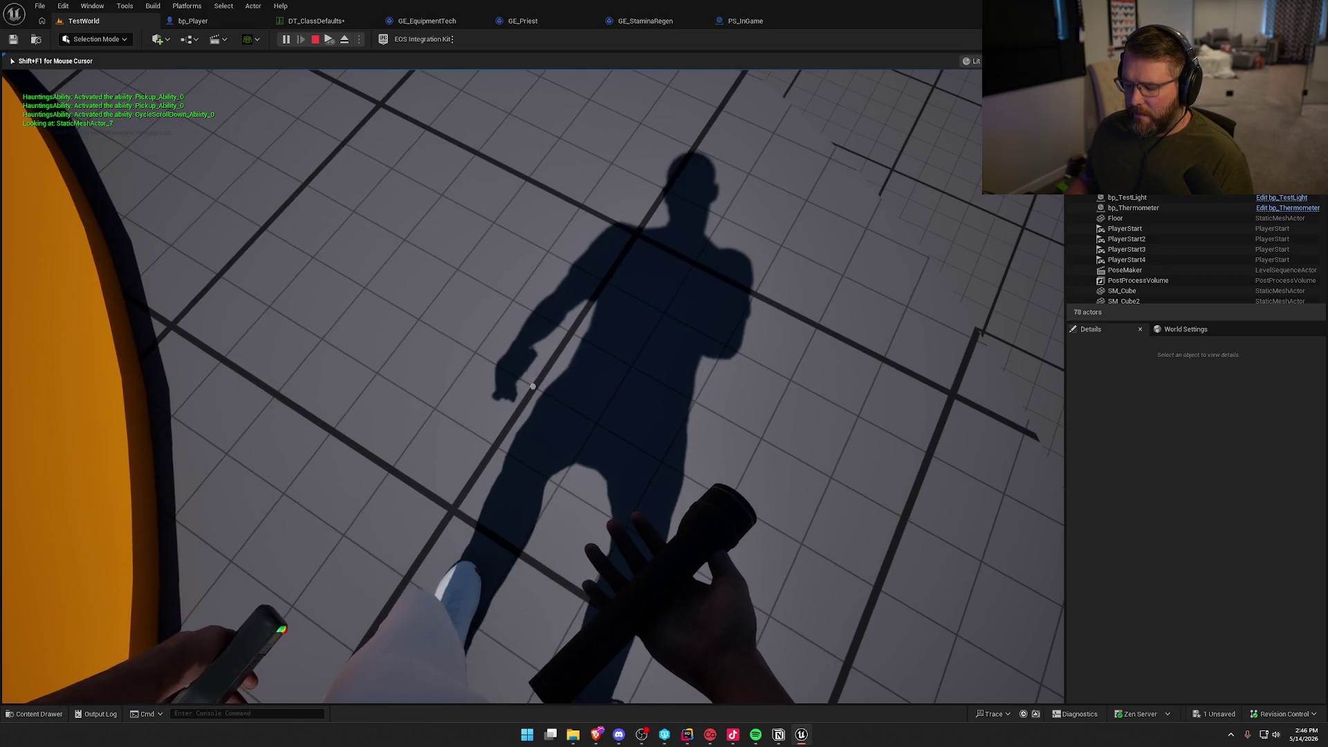
pyautogui.press('q')
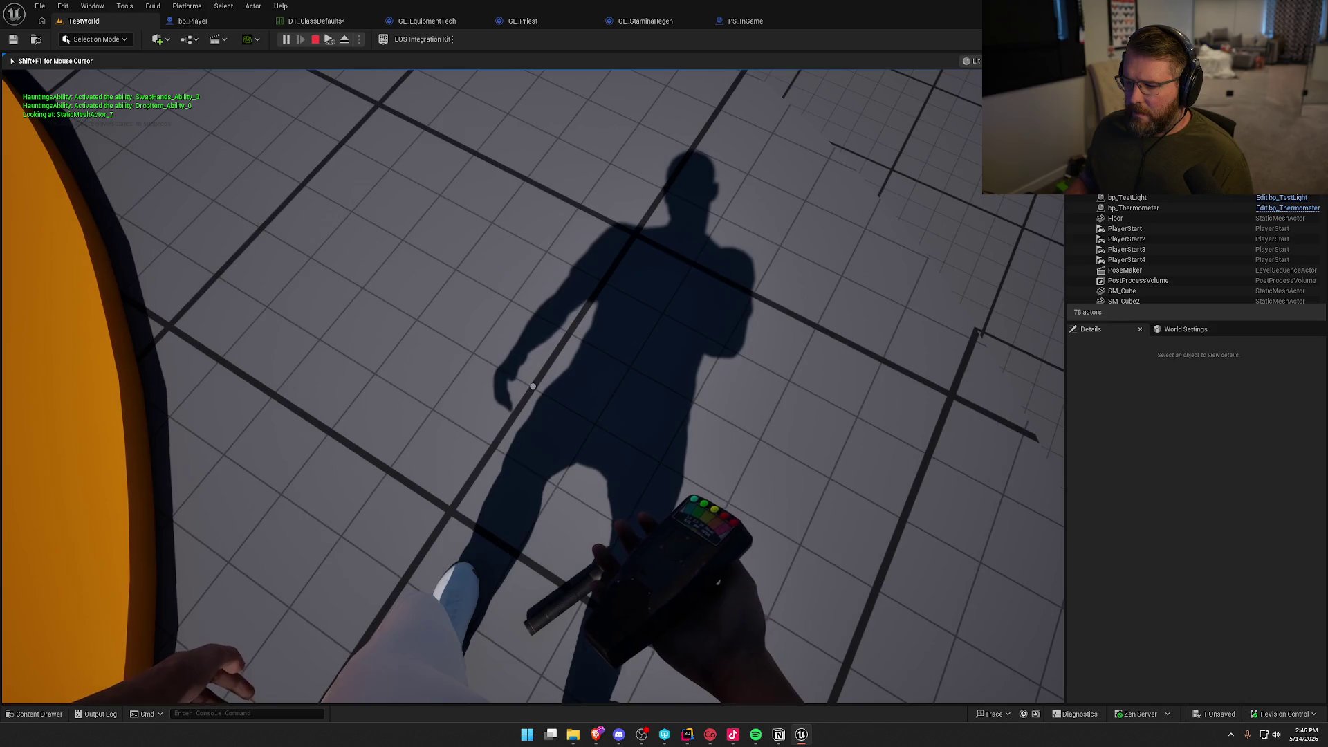
pyautogui.scroll(-1, 533, 386)
pyautogui.scroll(-1, 533, 386)
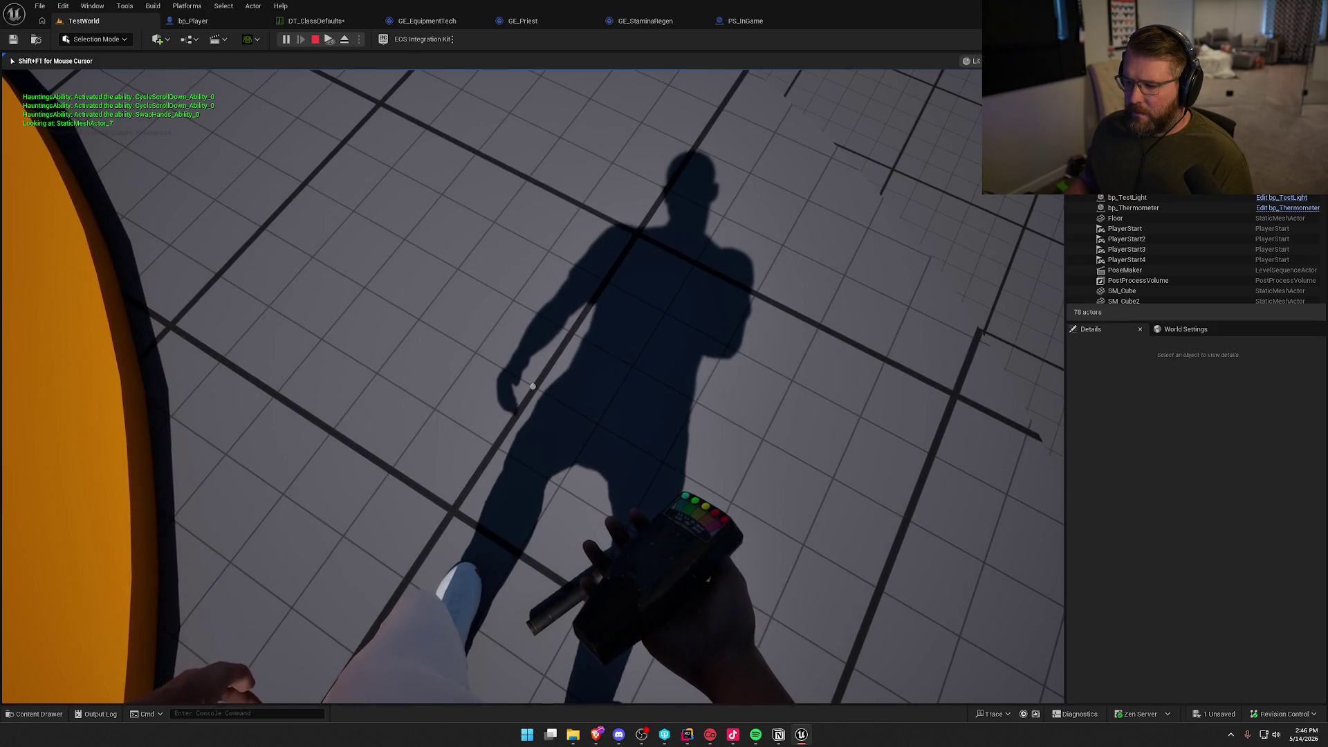
pyautogui.press('g')
pyautogui.scroll(-1, 533, 387)
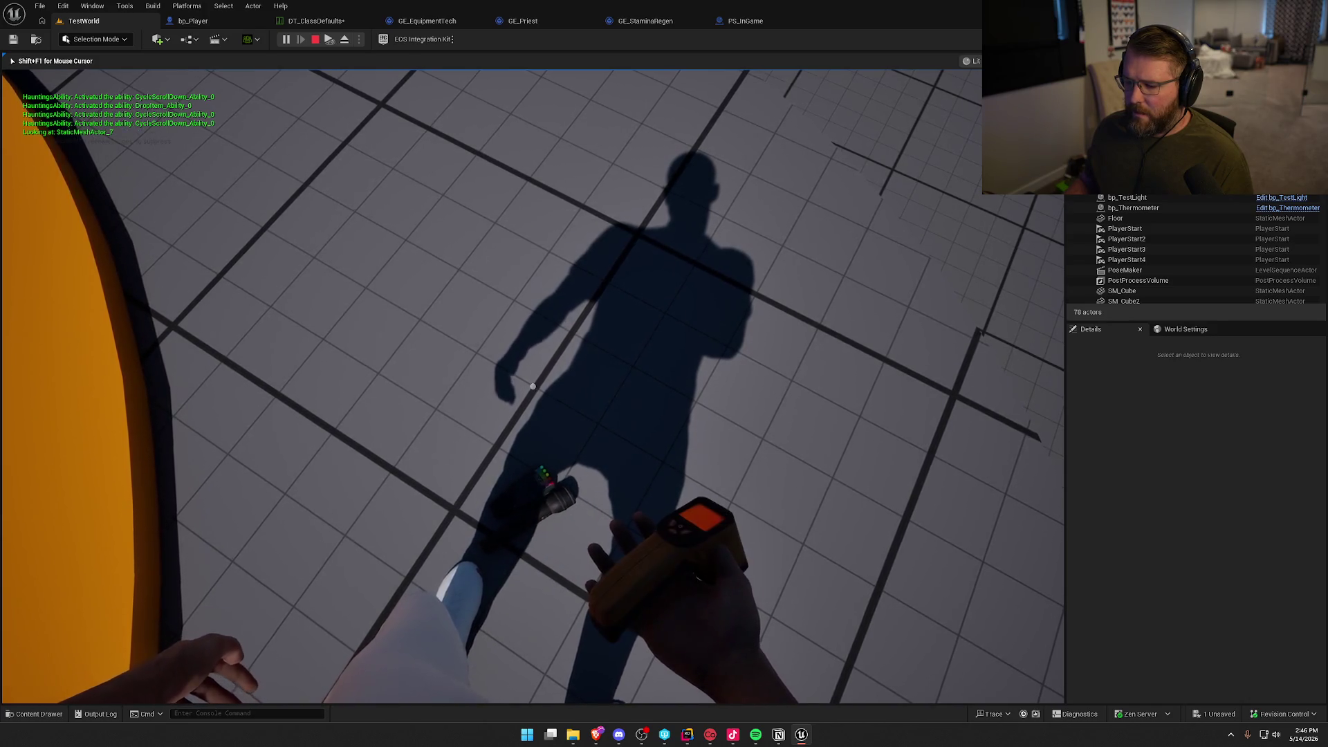
pyautogui.press('g')
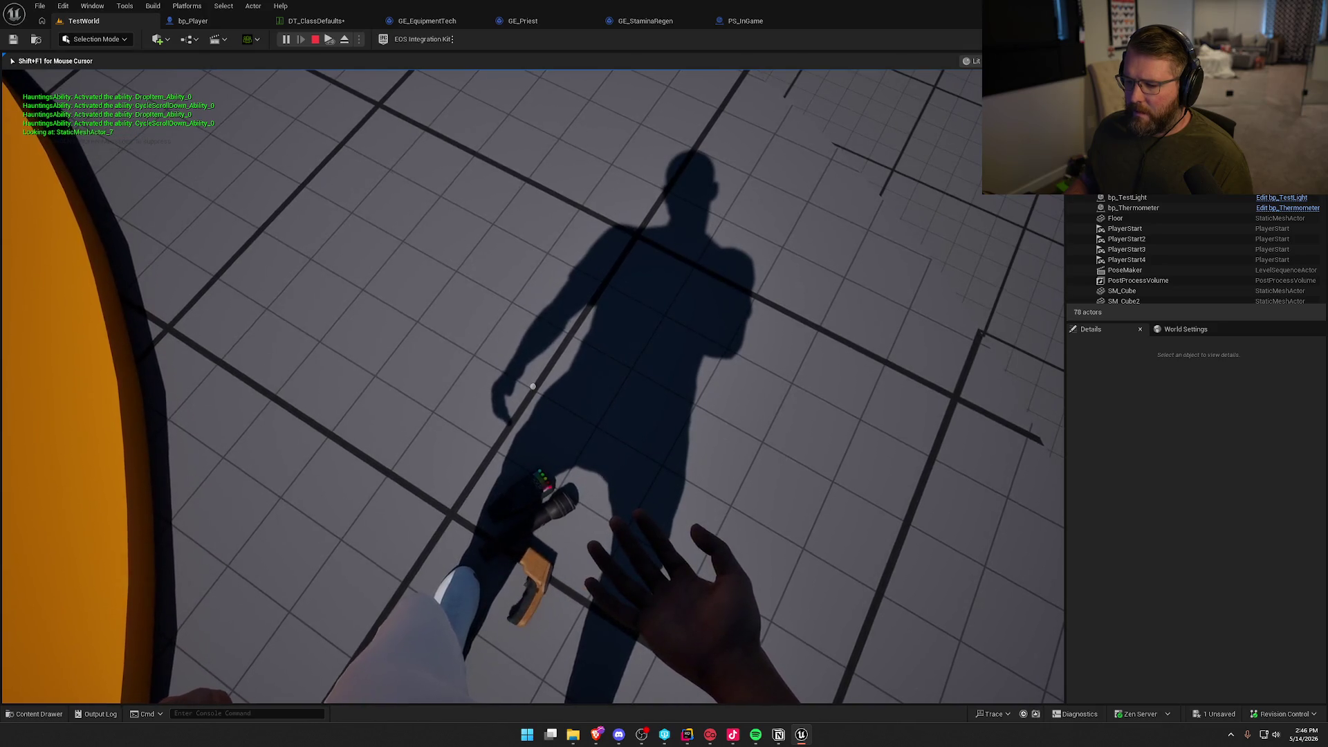
# Stop play and switch the viewport to Game View without editor icons or gizmos.
pyautogui.press('Escape')
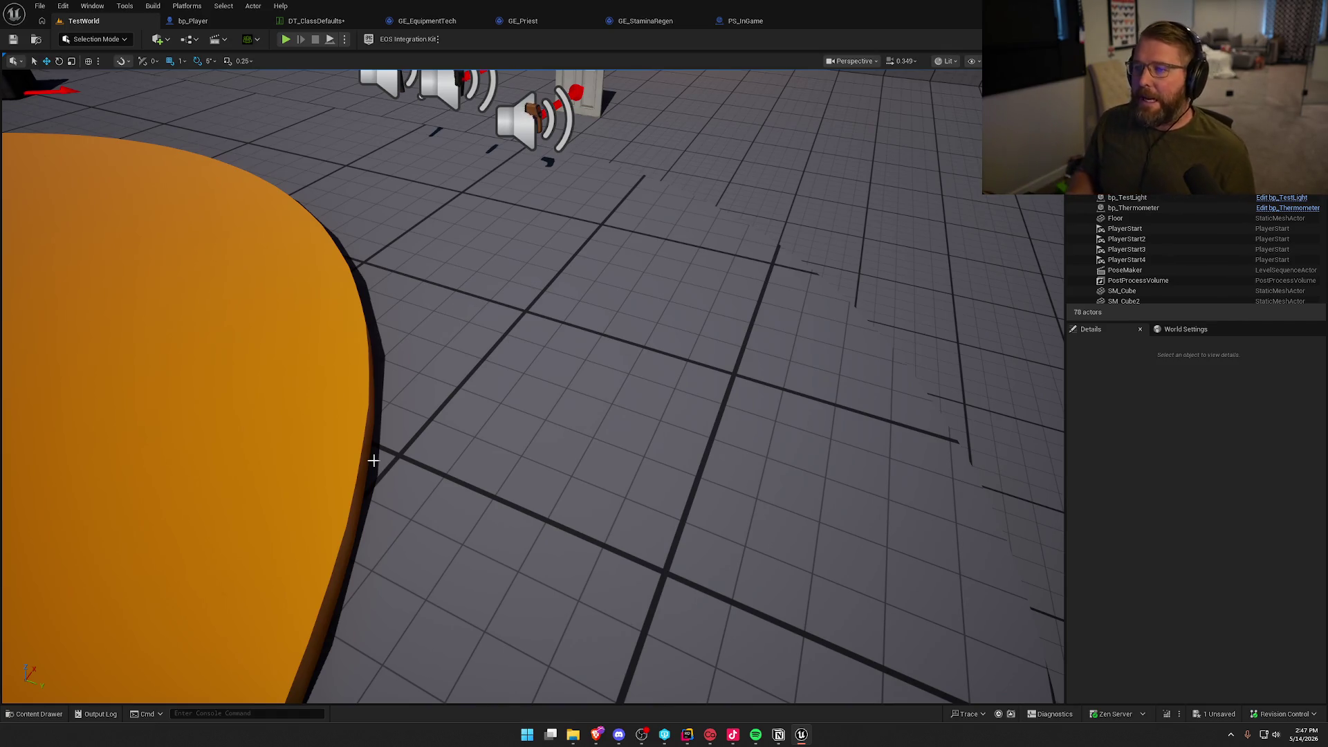
pyautogui.moveTo(374, 461); pyautogui.dragTo(374, 425)
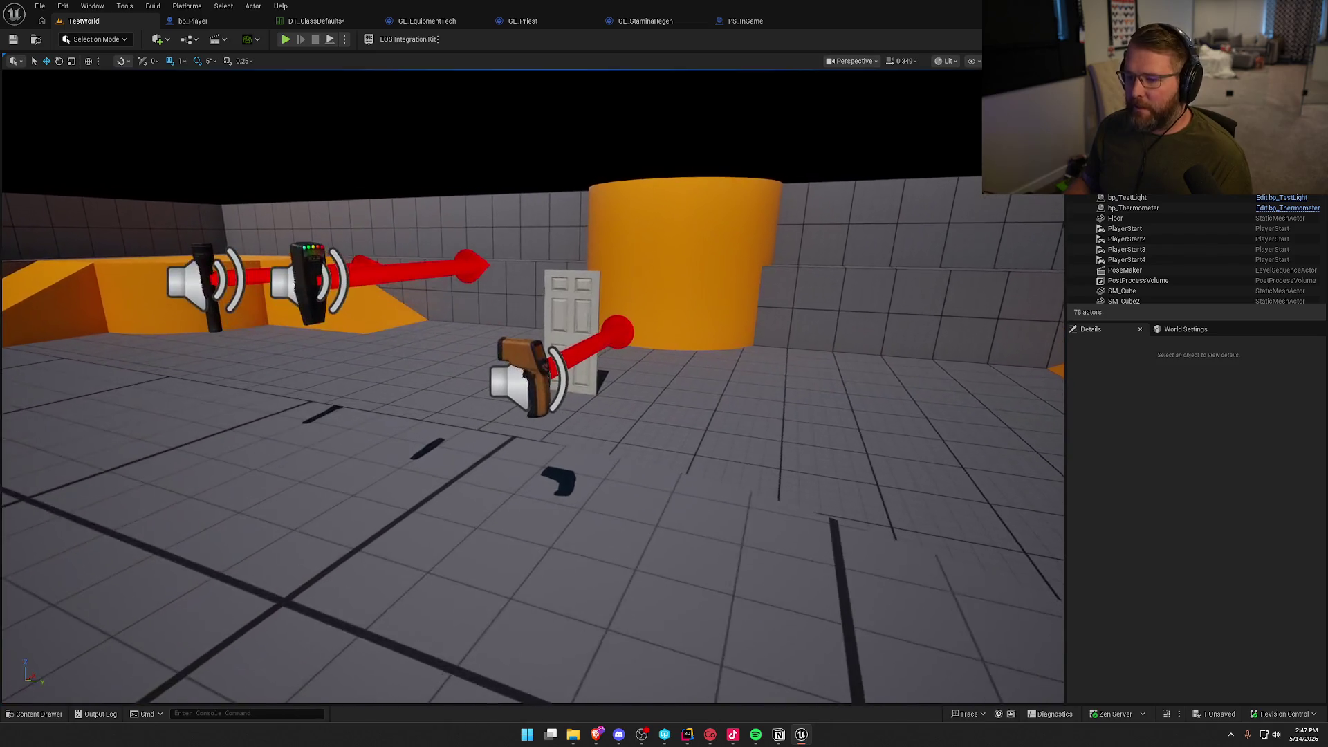
pyautogui.press('g')
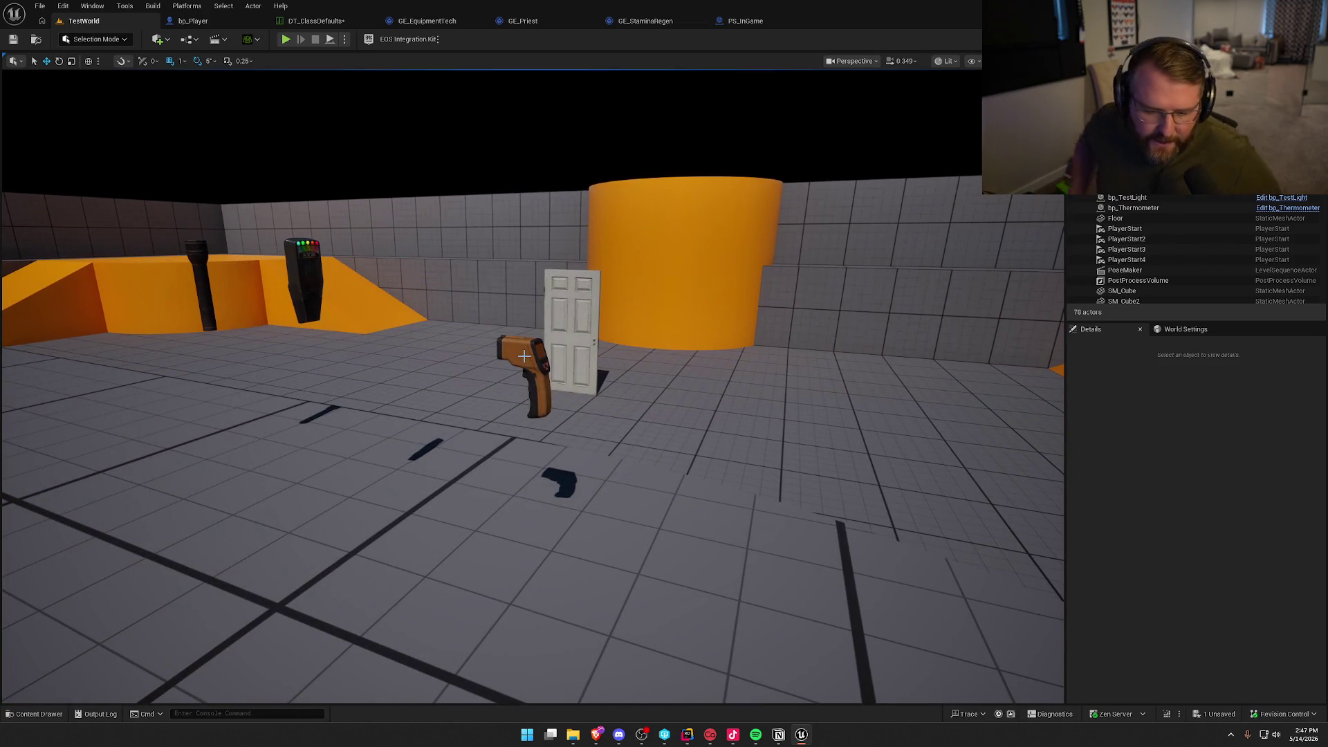
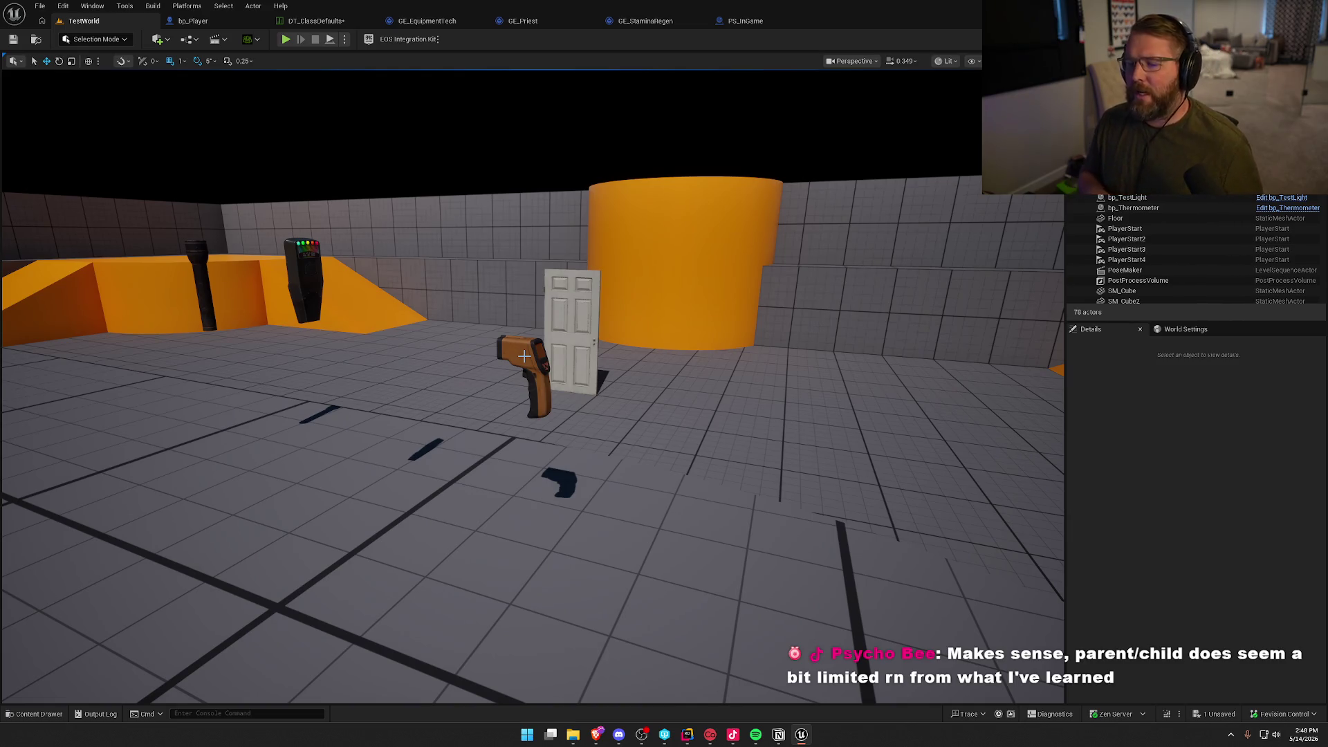
# Orbit around the test level and bring up the Content Drawer on the ClassDefaults folder.
pyautogui.moveTo(524, 356)
pyautogui.mouseDown()
pyautogui.moveTo(513, 401)
pyautogui.moveTo(541, 421)
pyautogui.mouseUp()
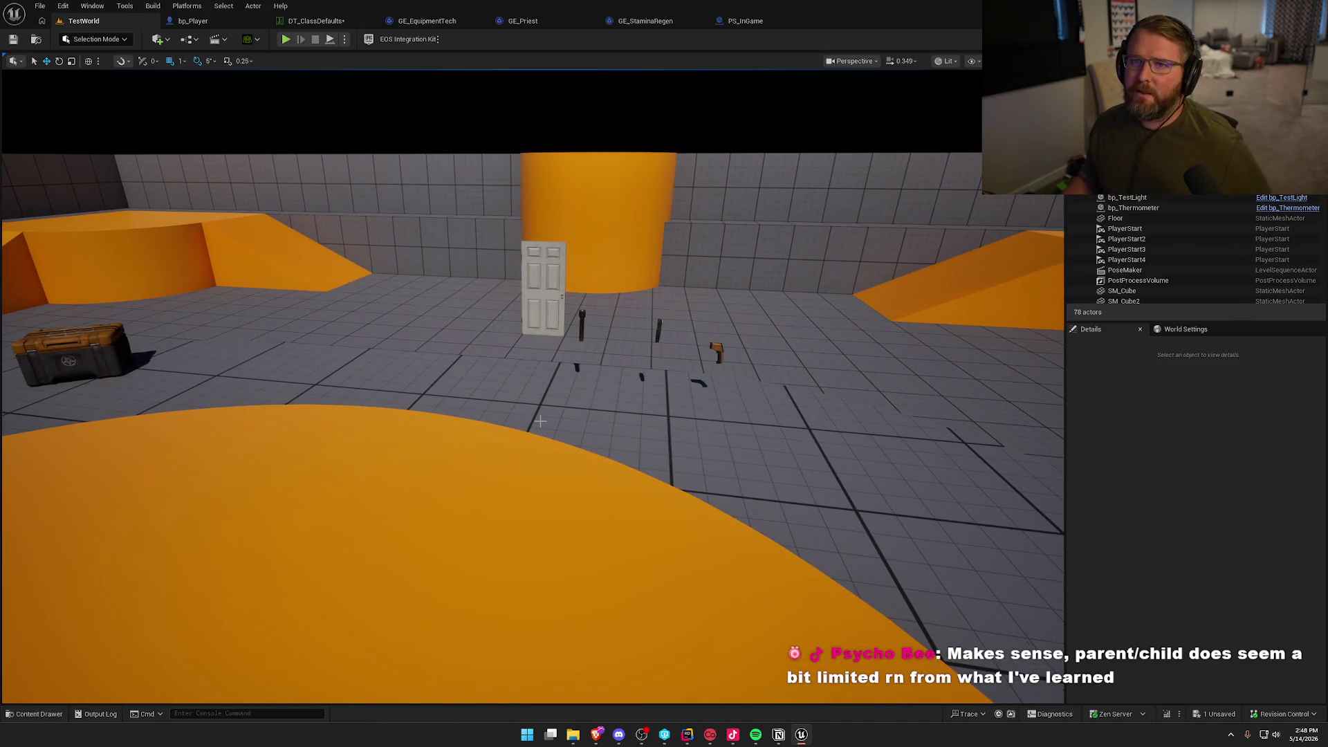
pyautogui.moveTo(629, 421)
pyautogui.mouseDown()
pyautogui.moveTo(592, 453)
pyautogui.moveTo(629, 421)
pyautogui.mouseUp()
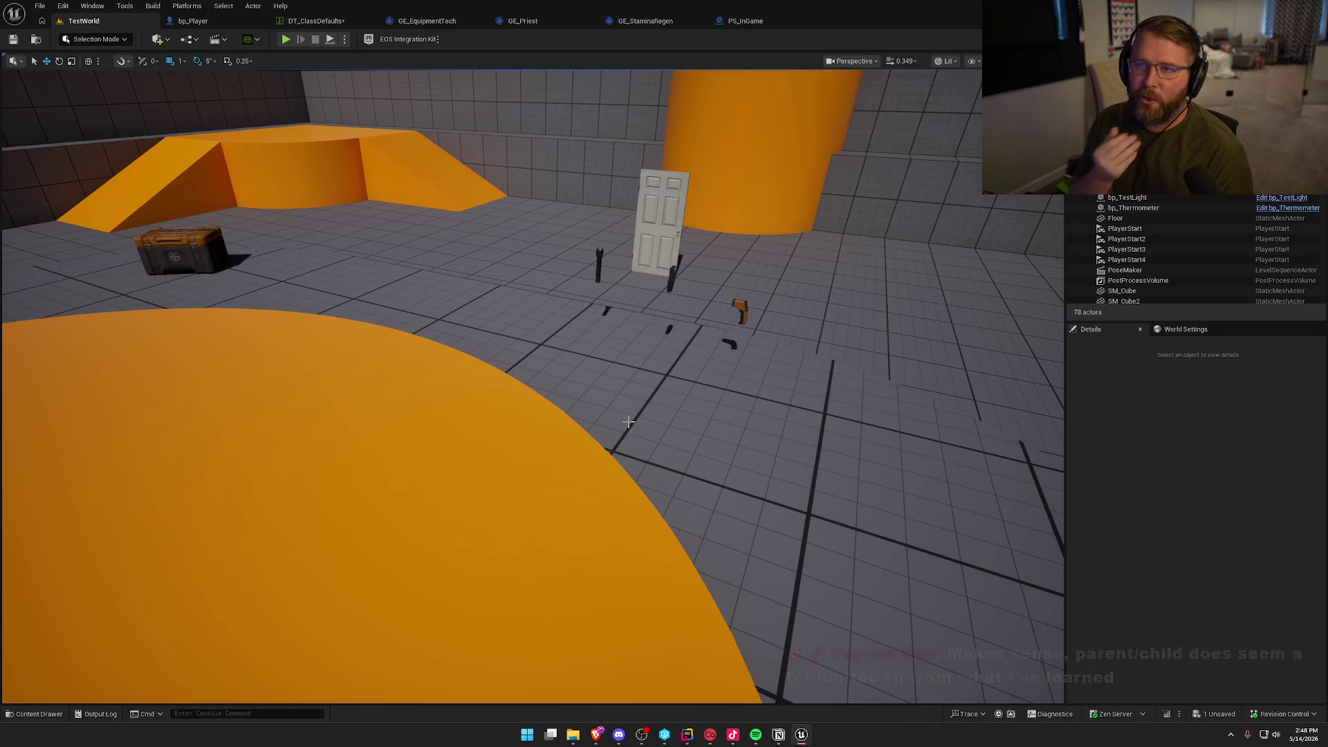
pyautogui.scroll(-5, 628, 421)
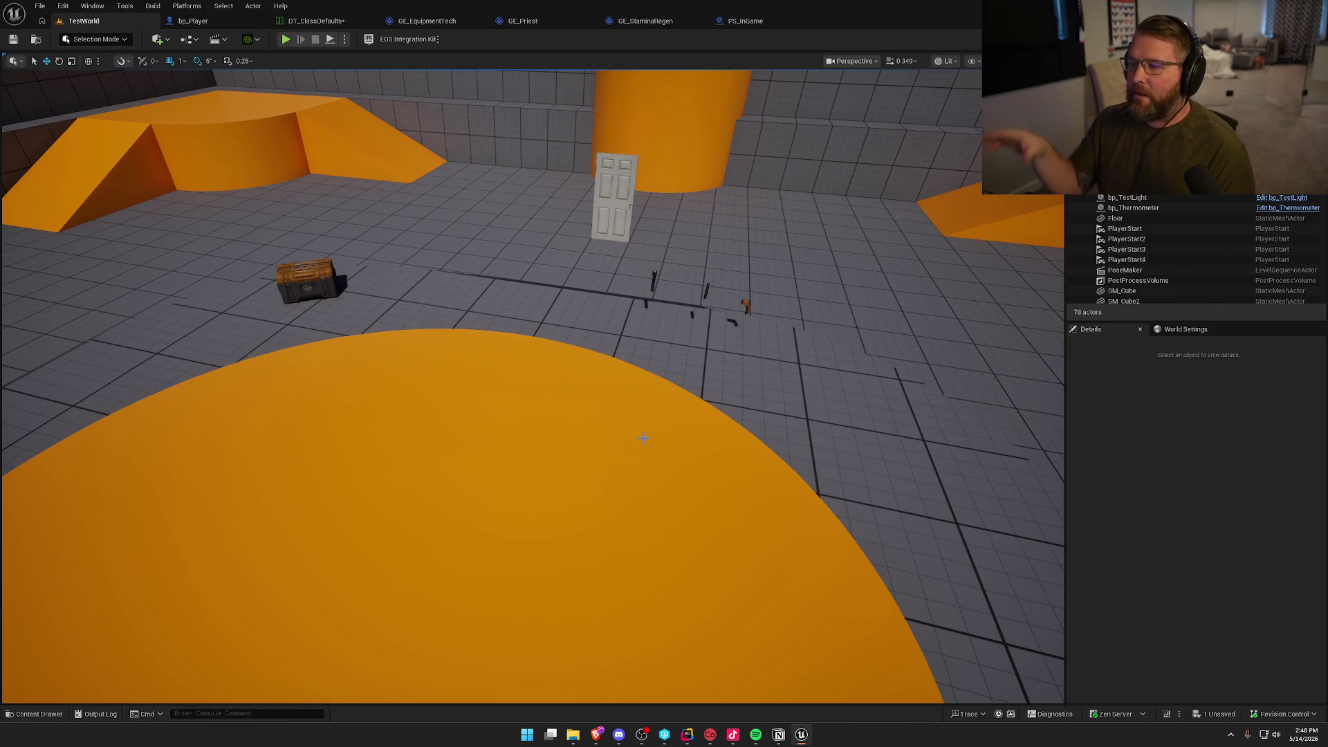
pyautogui.scroll(-3, 643, 438)
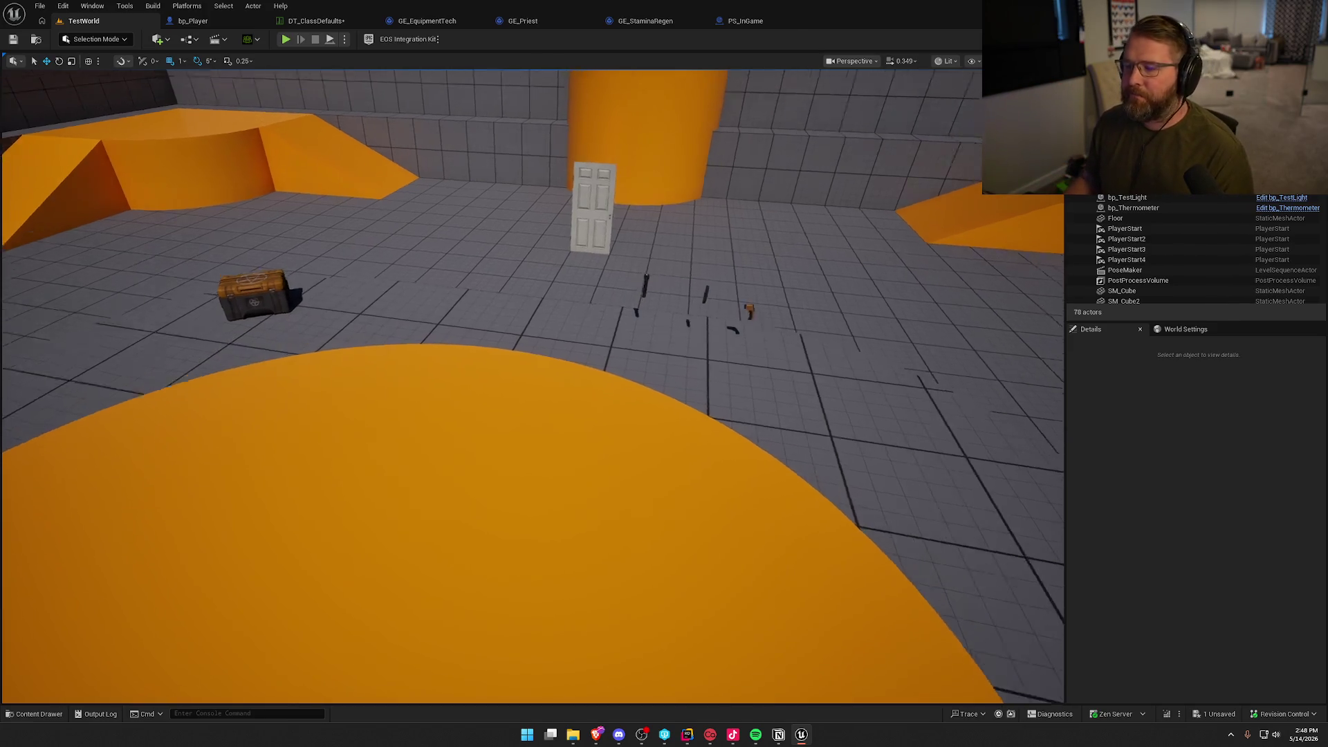
pyautogui.hotkey('ctrl', 'space')
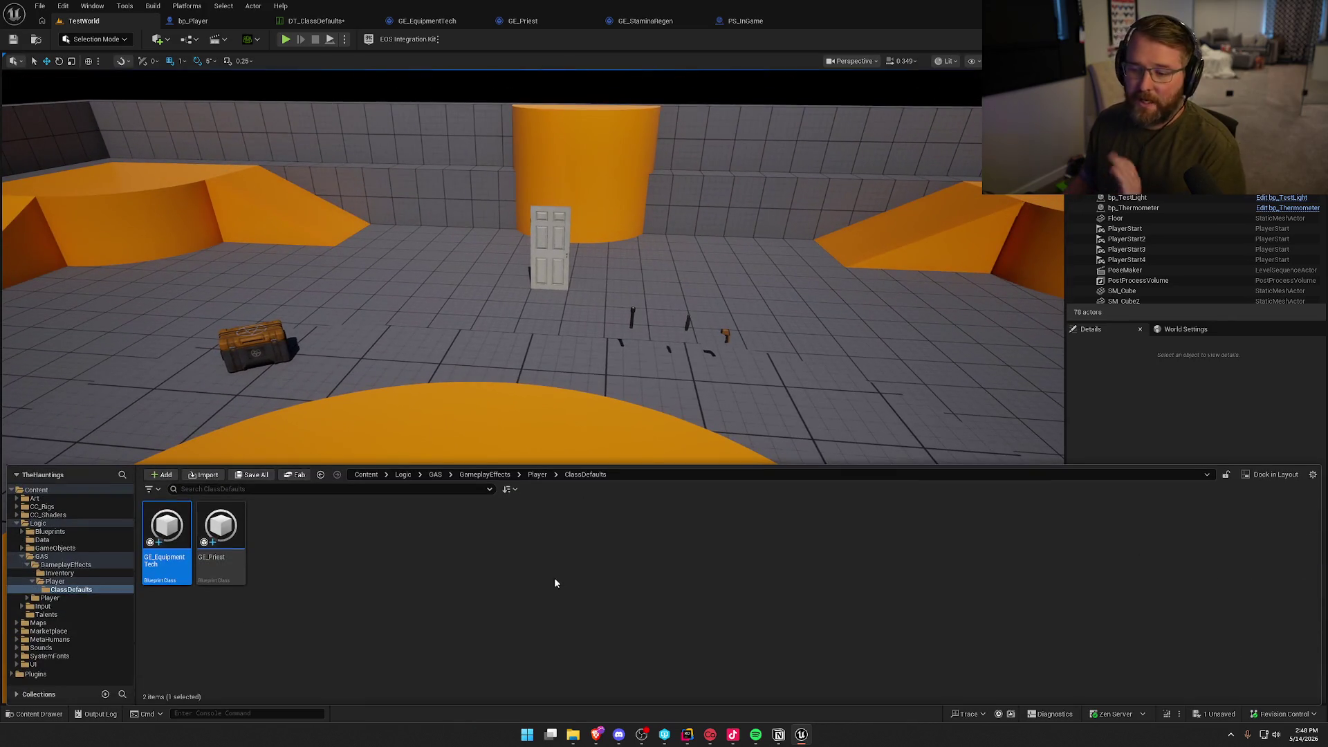
# Close the GE_StaminaRegen, GE_Priest and PS_InGame editors and the other unneeded tab.
pyautogui.click(645, 21)
pyautogui.click(700, 21)
pyautogui.middleClick(568, 21)
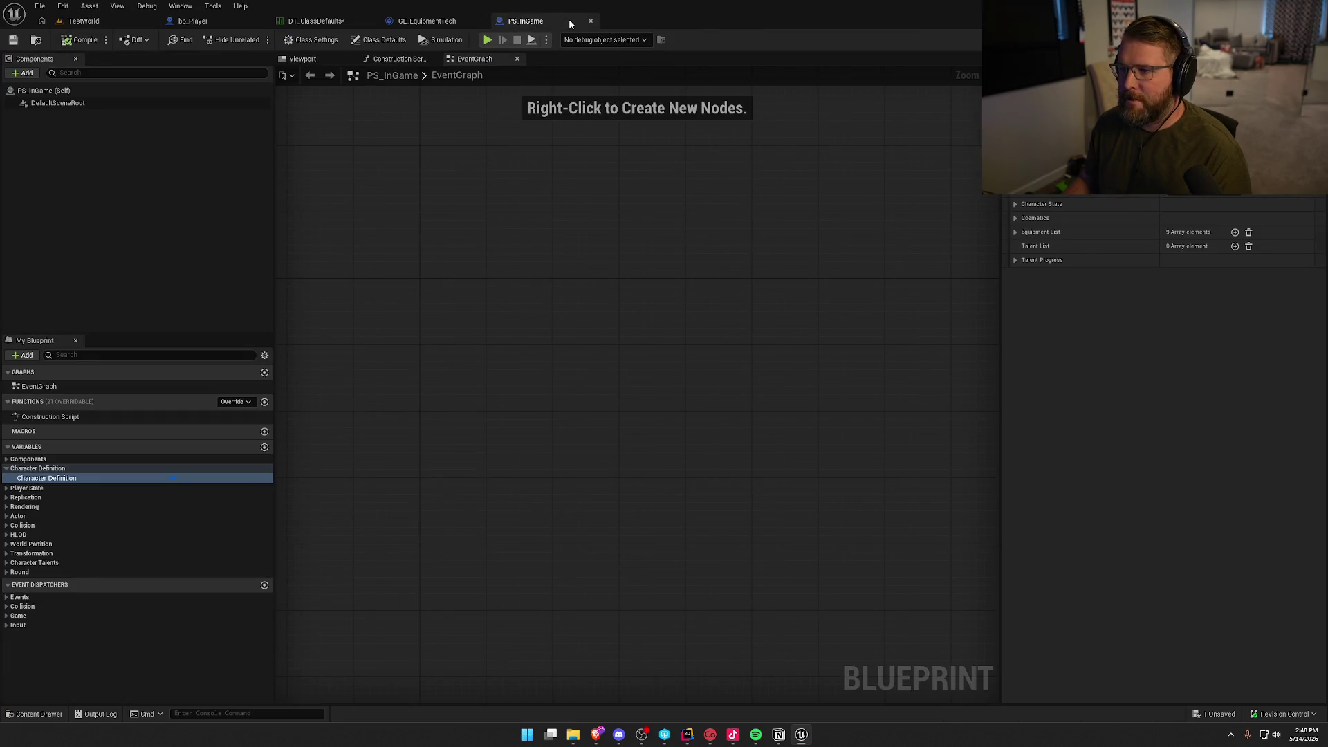
pyautogui.middleClick(570, 22)
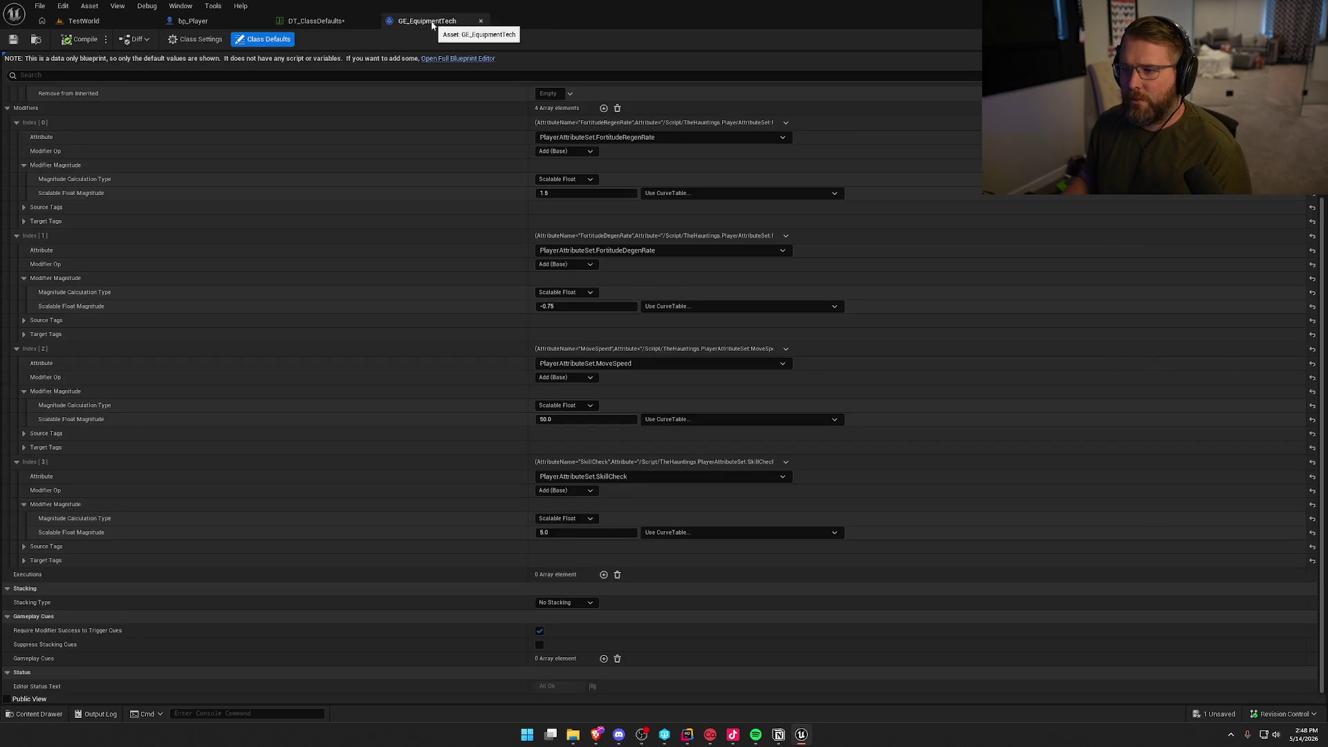
# Save DT_ClassDefaults, then return to TestWorld and start a play session.
pyautogui.click(341, 25)
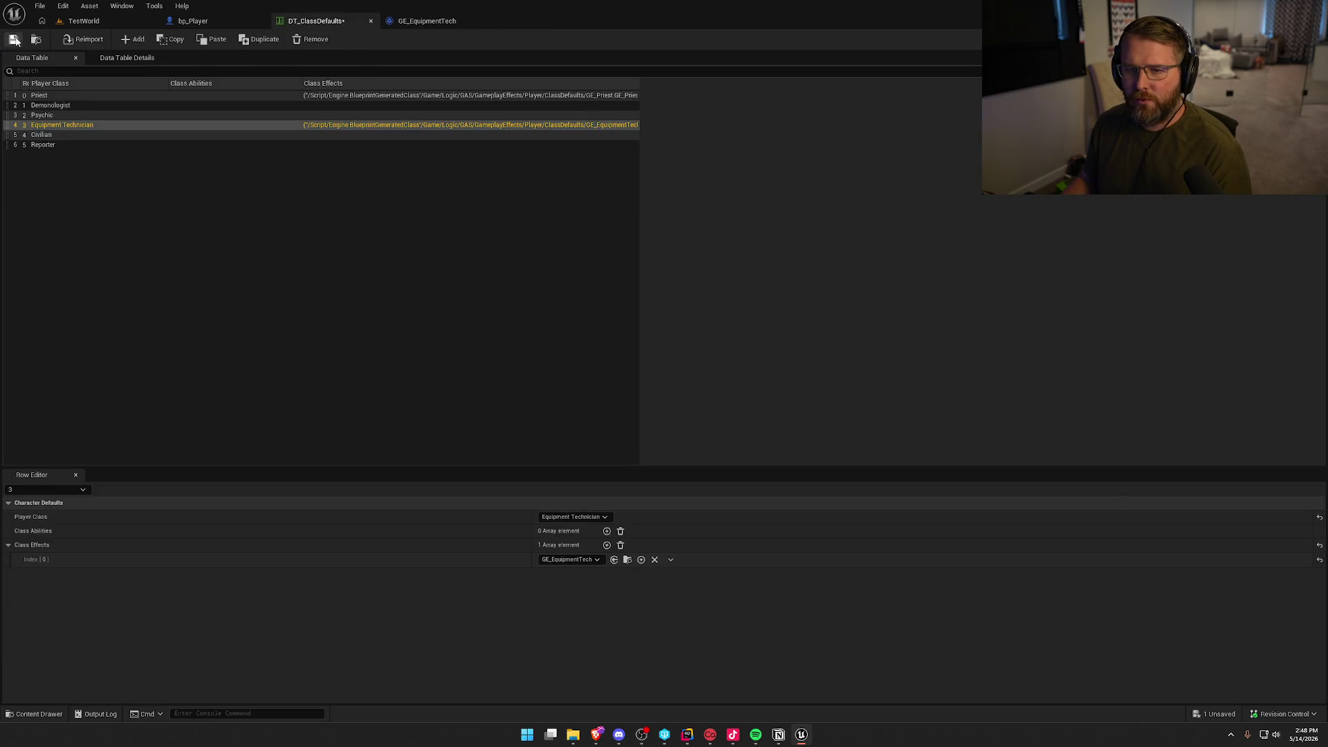
pyautogui.hotkey('ctrl', 's')
pyautogui.click(392, 269)
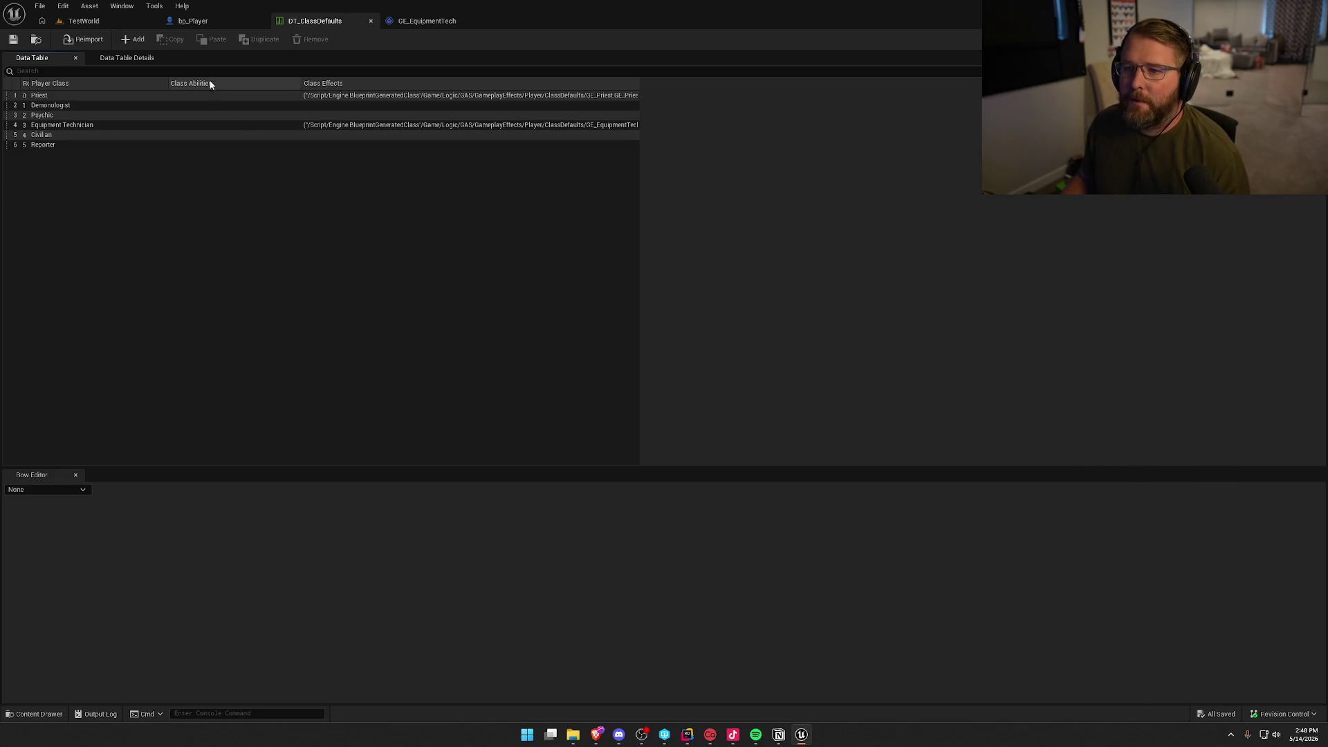
pyautogui.click(196, 21)
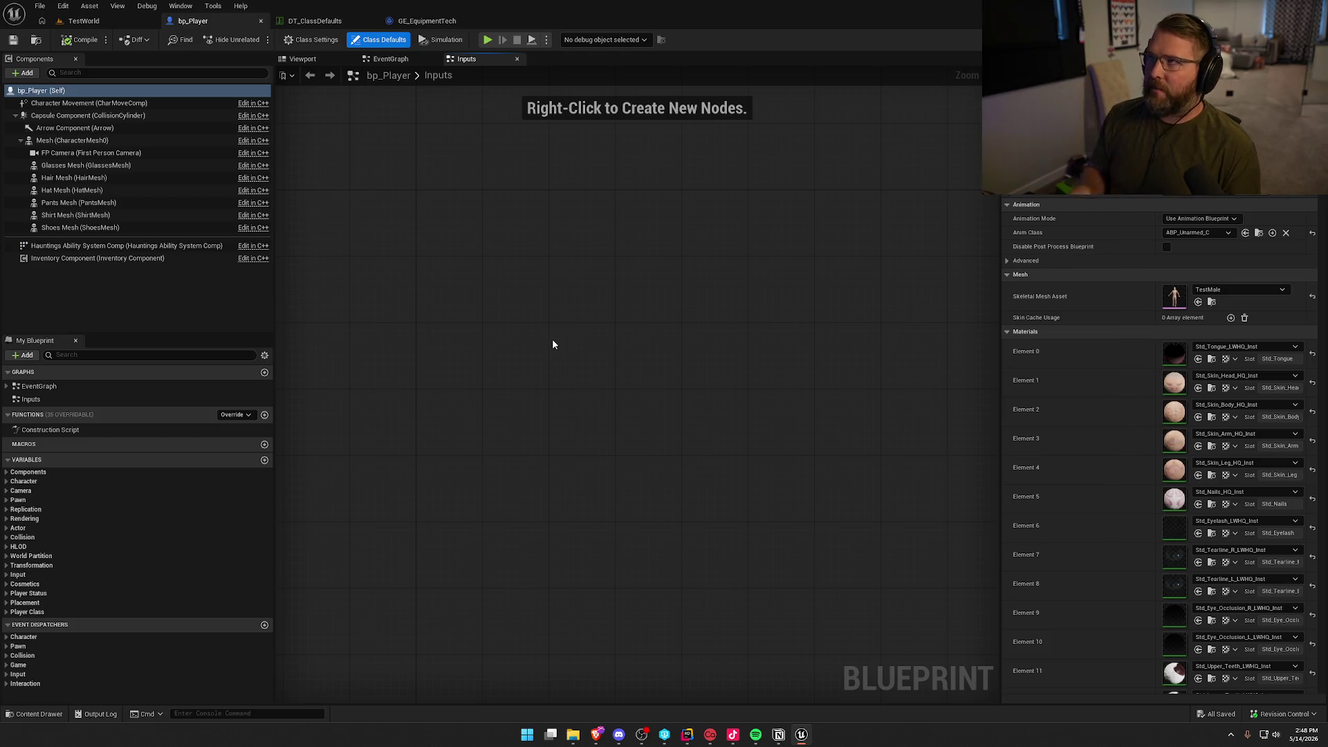
pyautogui.click(76, 21)
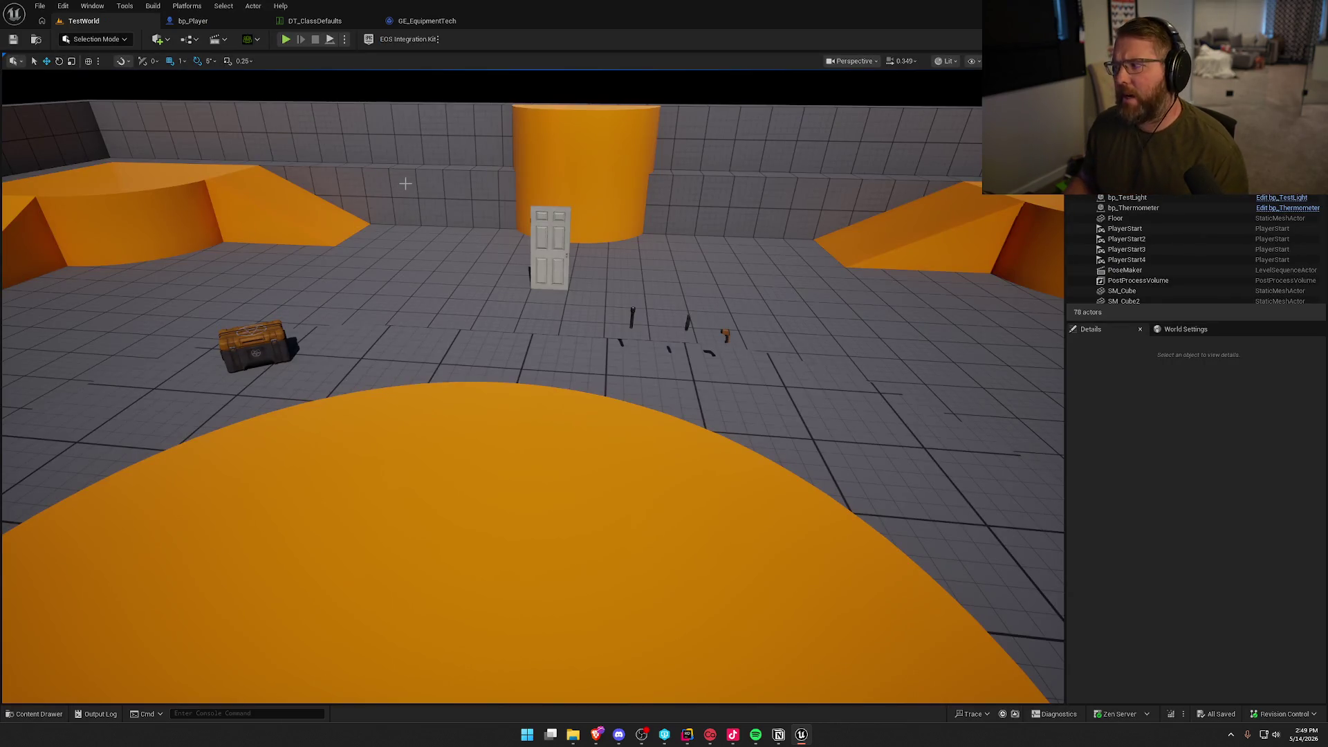
pyautogui.click(285, 39)
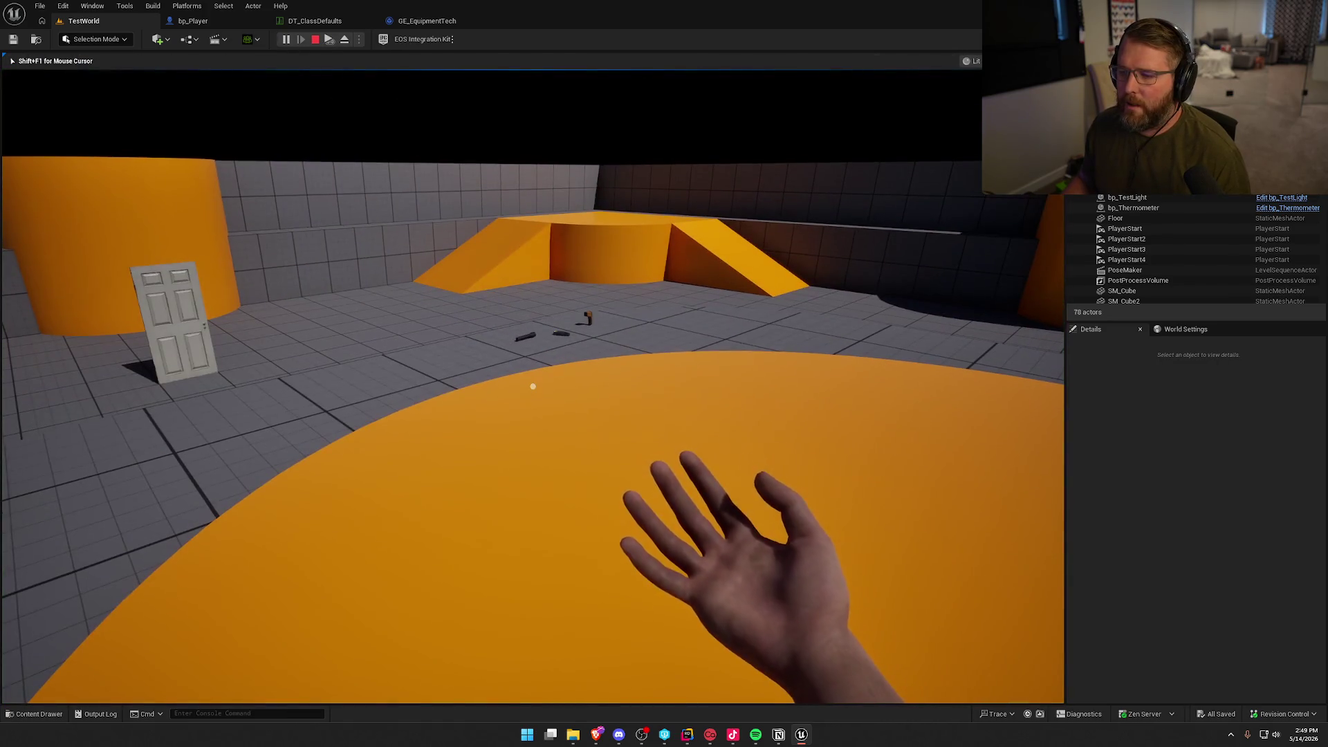
# Sprint and walk across the grid floor and up the orange ramp toward the items.
pyautogui.hotkey('shift', 'w')
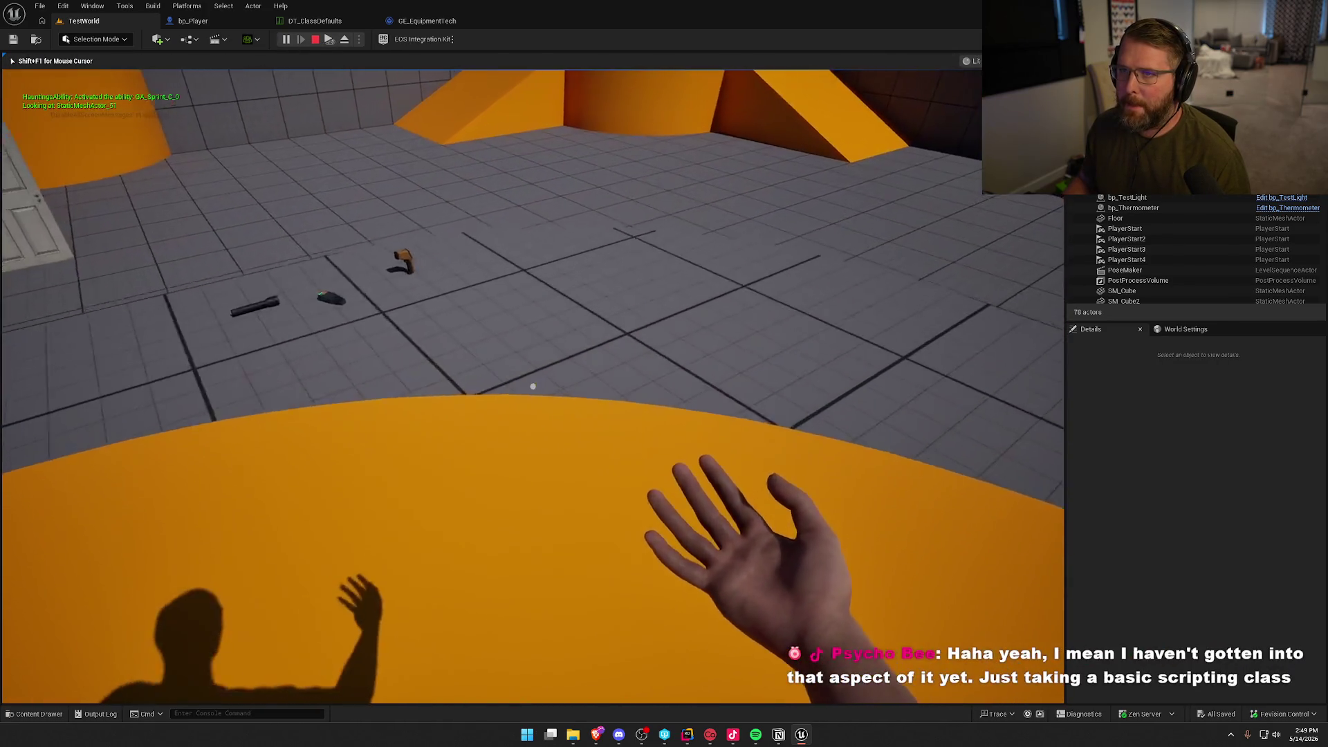
pyautogui.press('w')
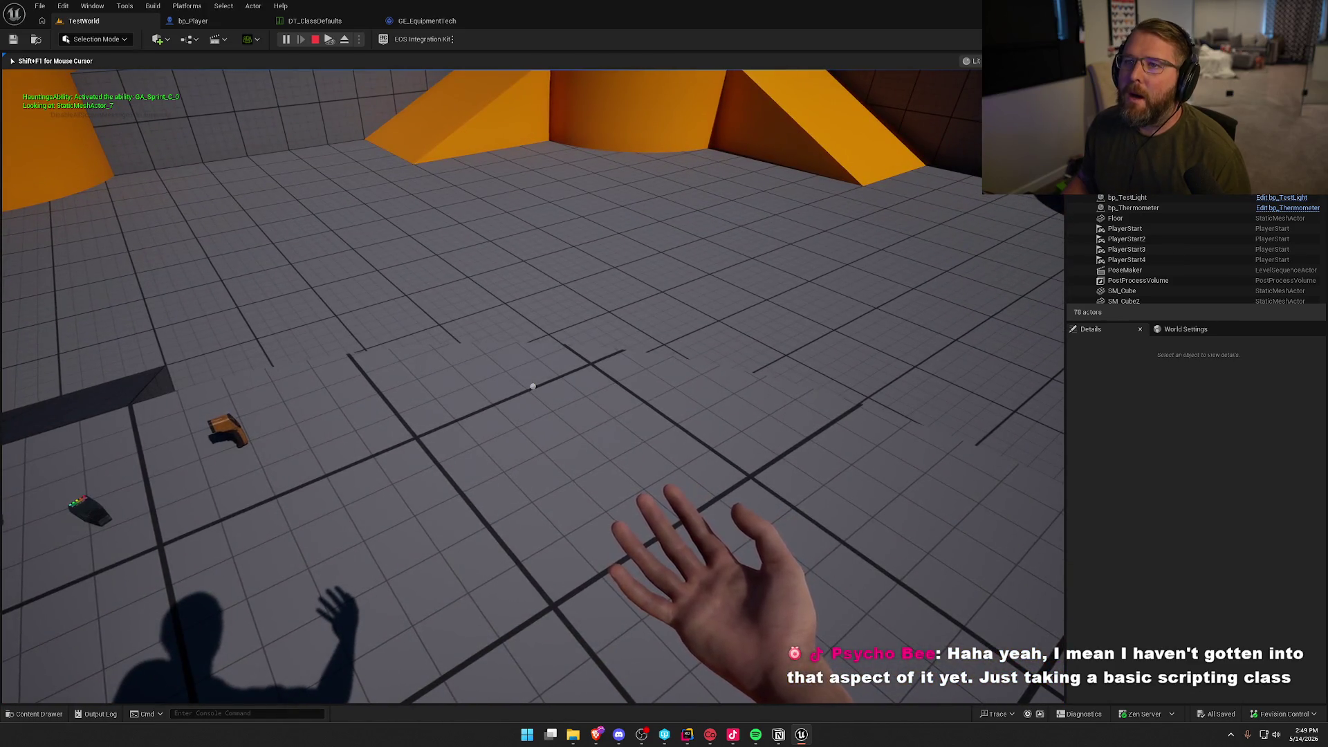
pyautogui.press('w')
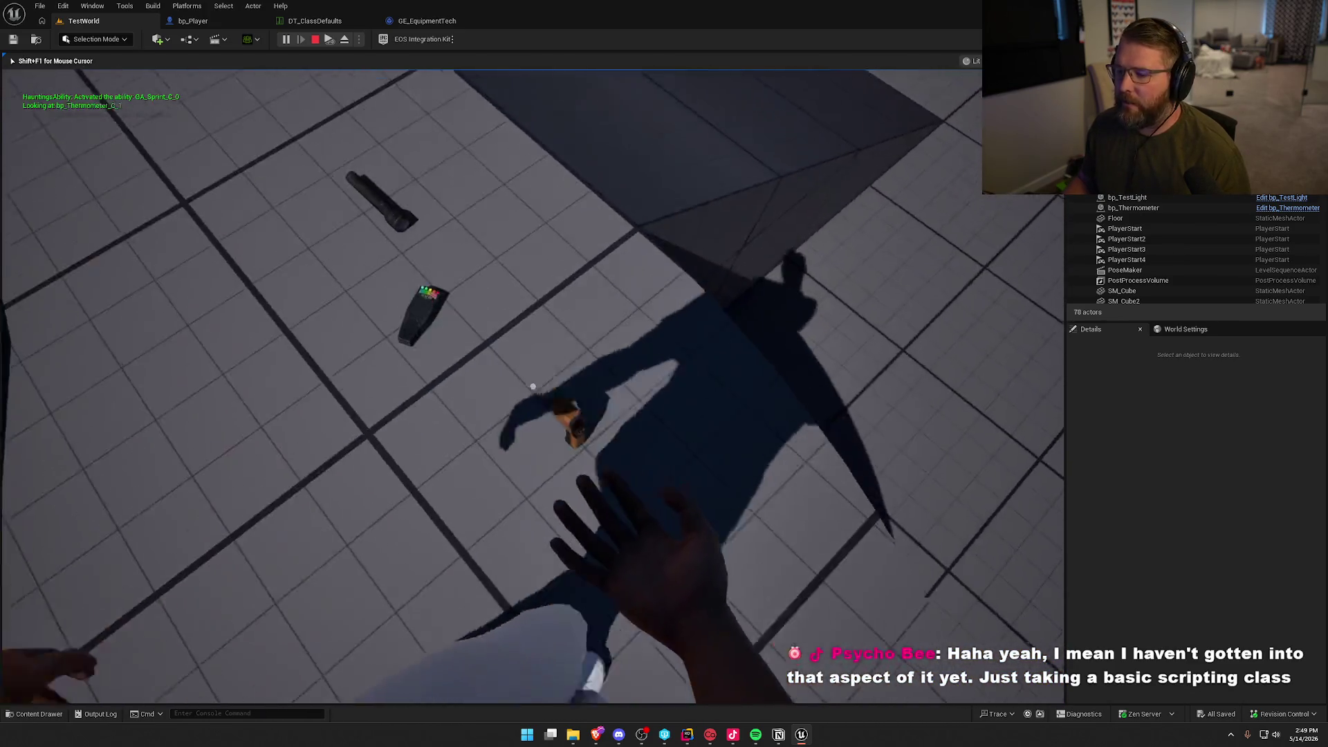
pyautogui.moveTo(533, 386)
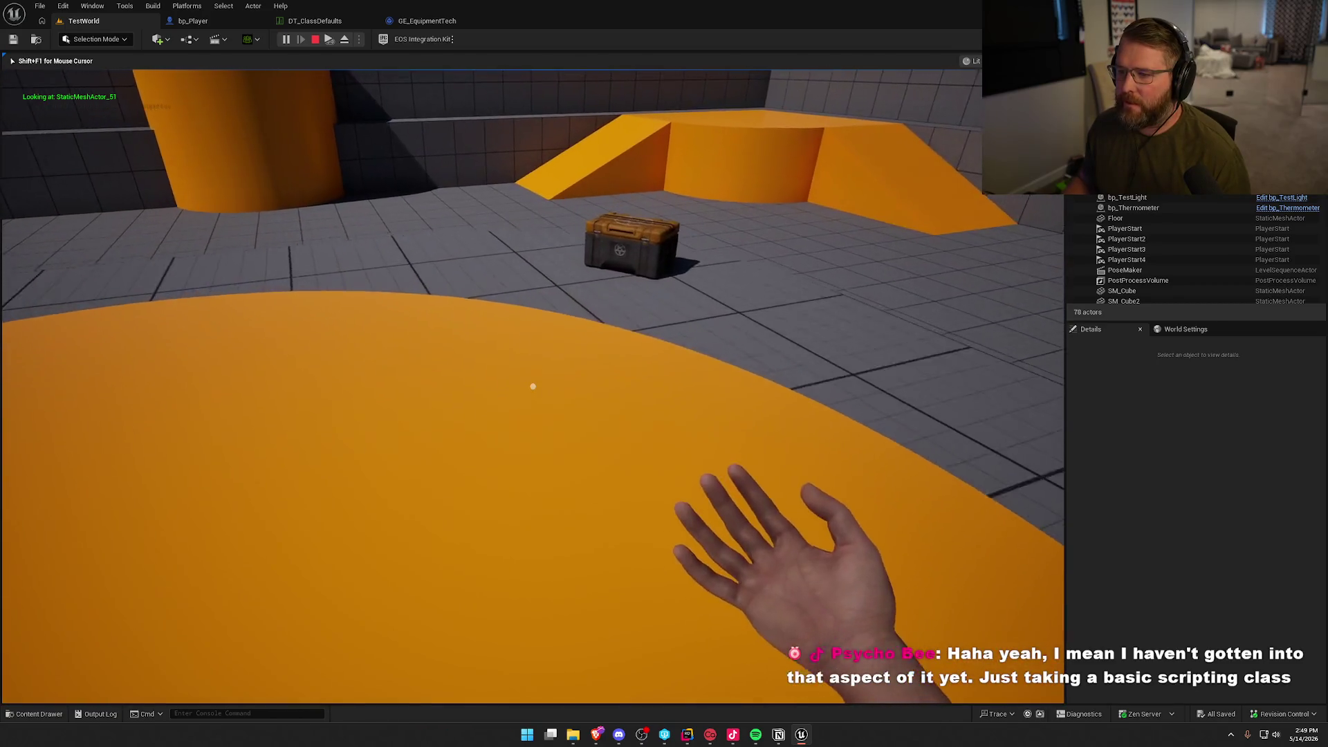
pyautogui.hotkey('shift', 'w')
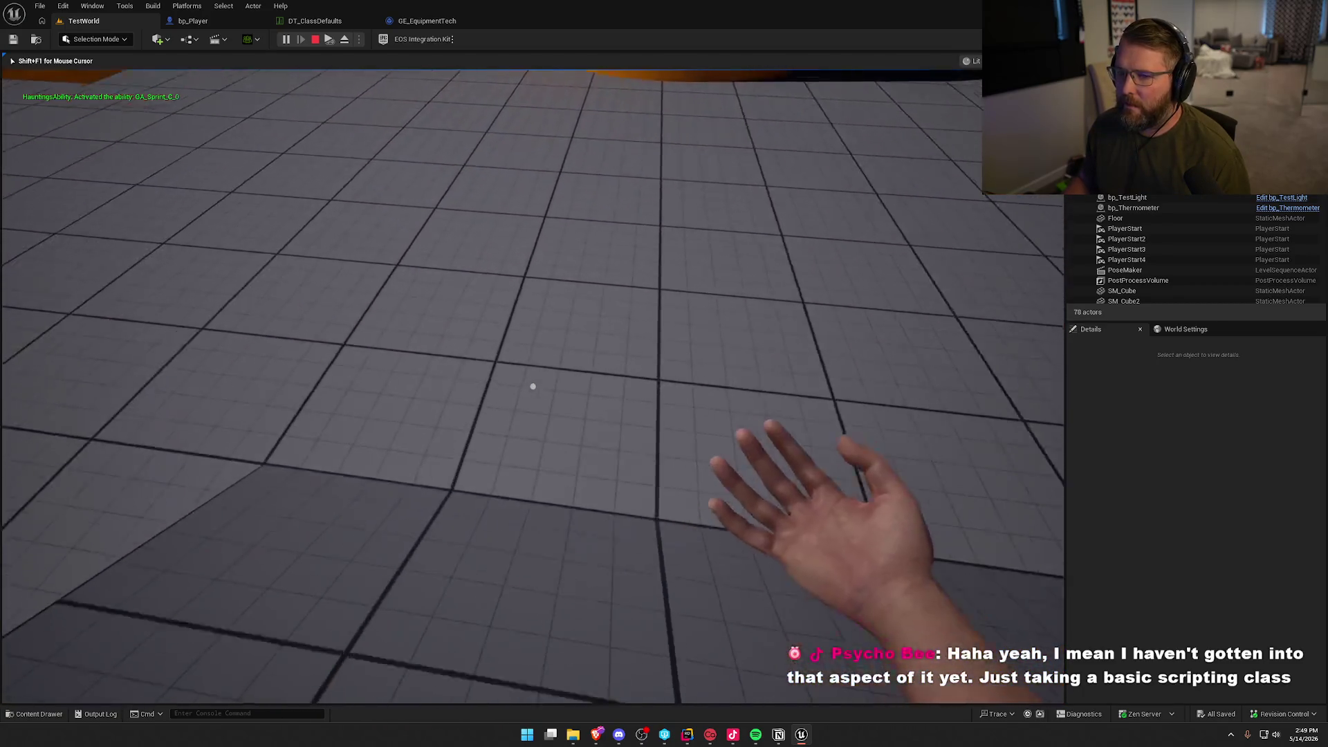
pyautogui.press('w')
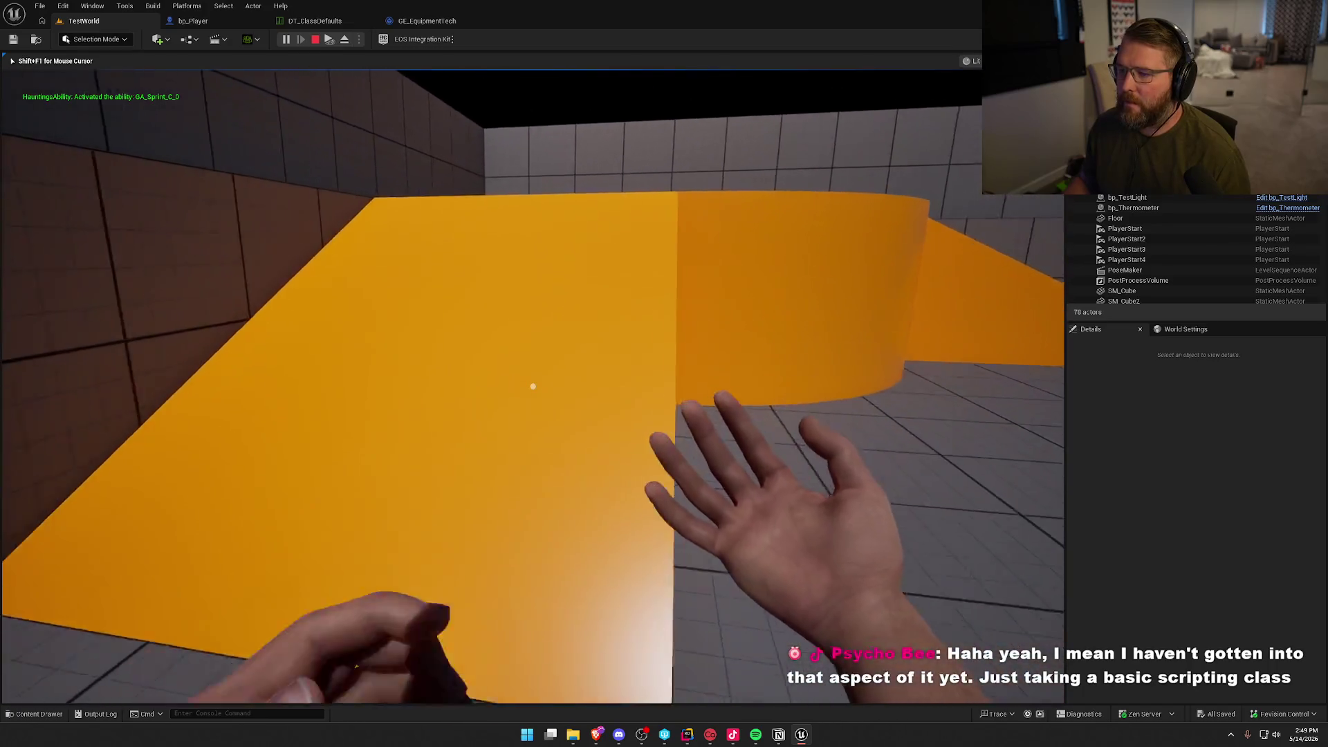
pyautogui.press('w')
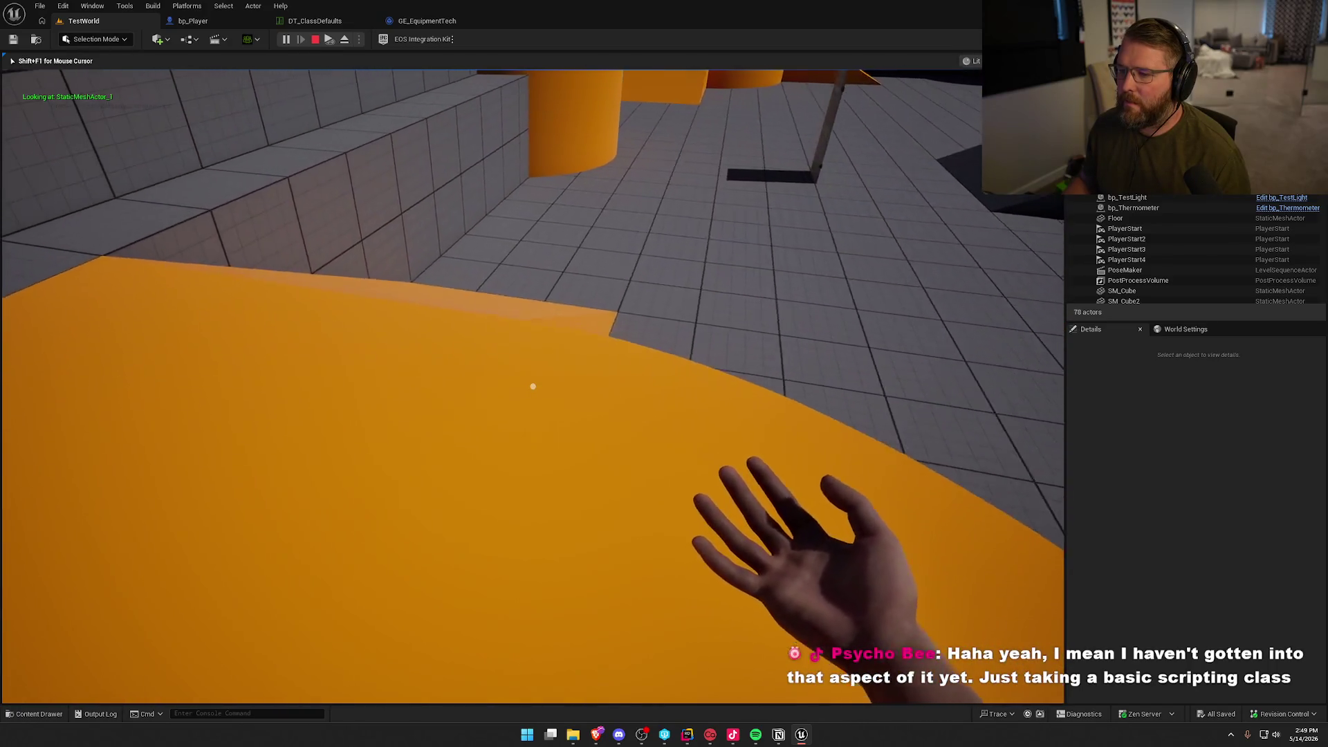
pyautogui.hotkey('shift', 'w')
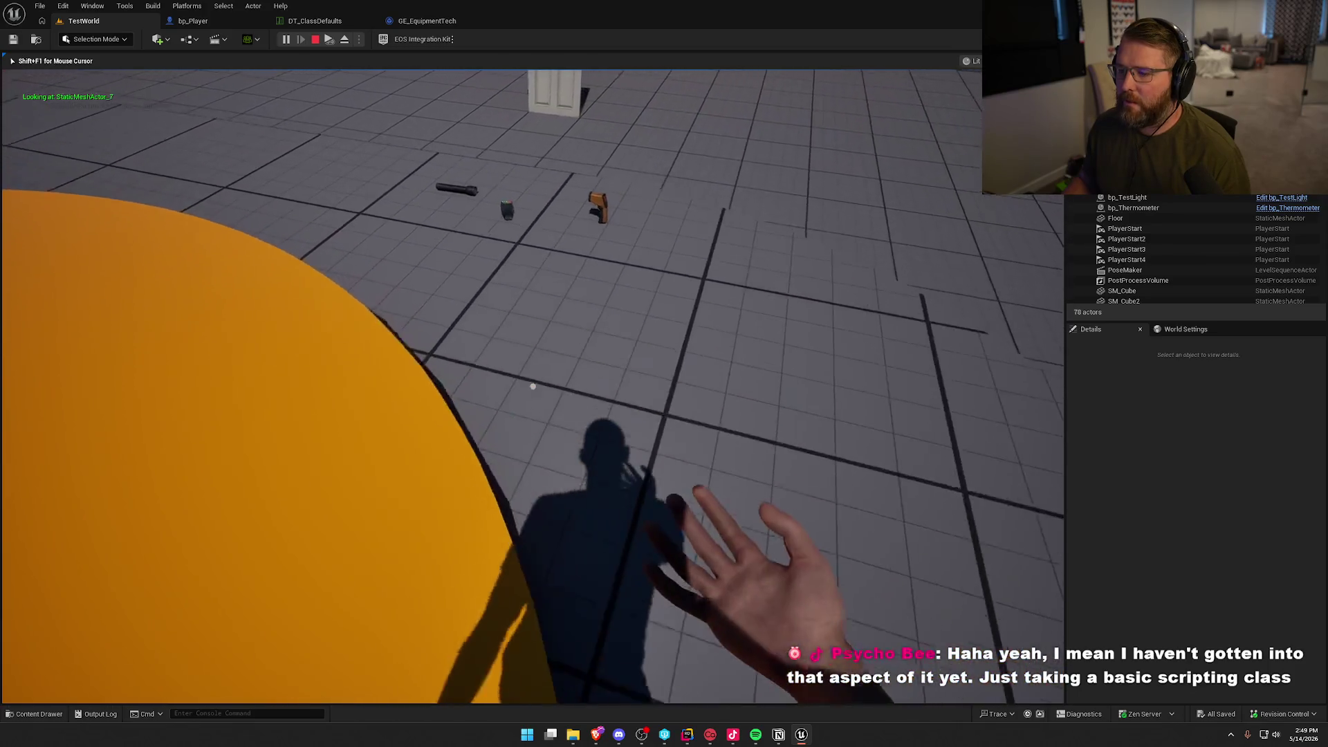
# Pick up the thermometer and flashlight, drop the flashlight onto the crate, then stop playing.
pyautogui.press('e')
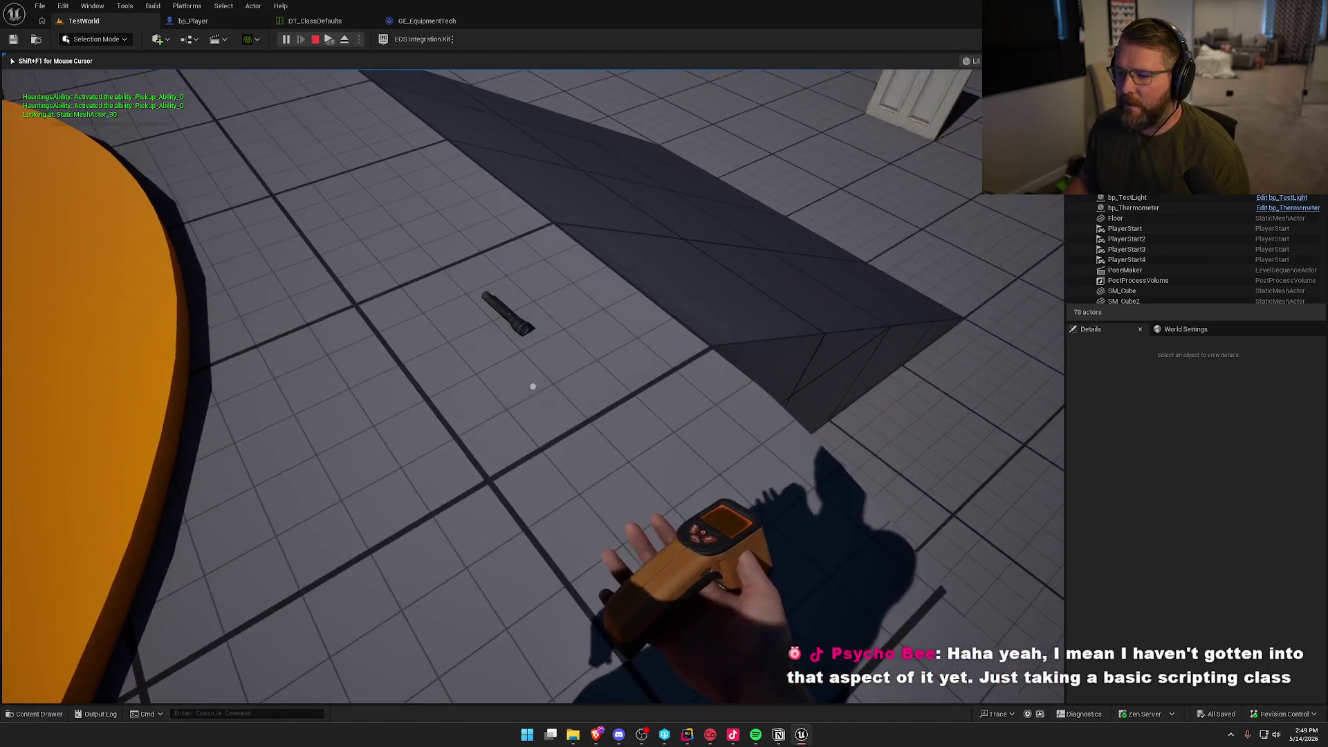
pyautogui.press('e')
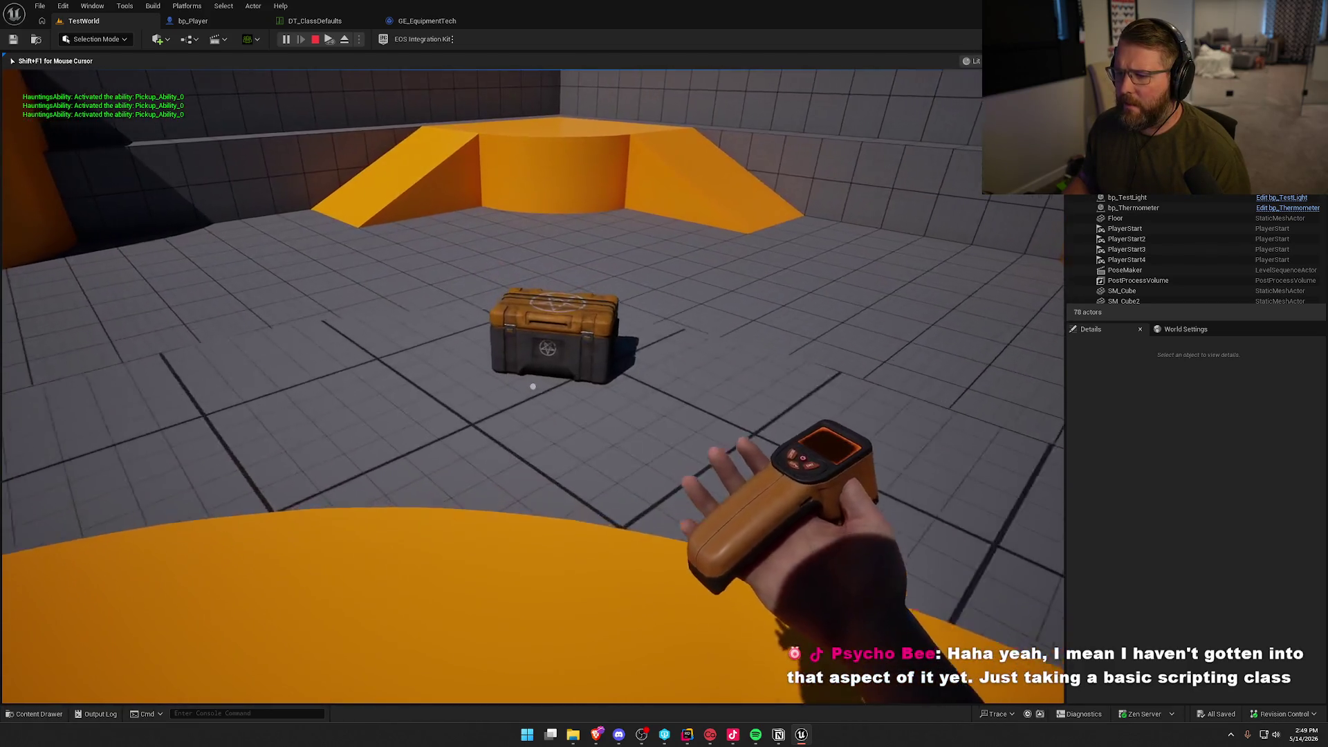
pyautogui.press('g')
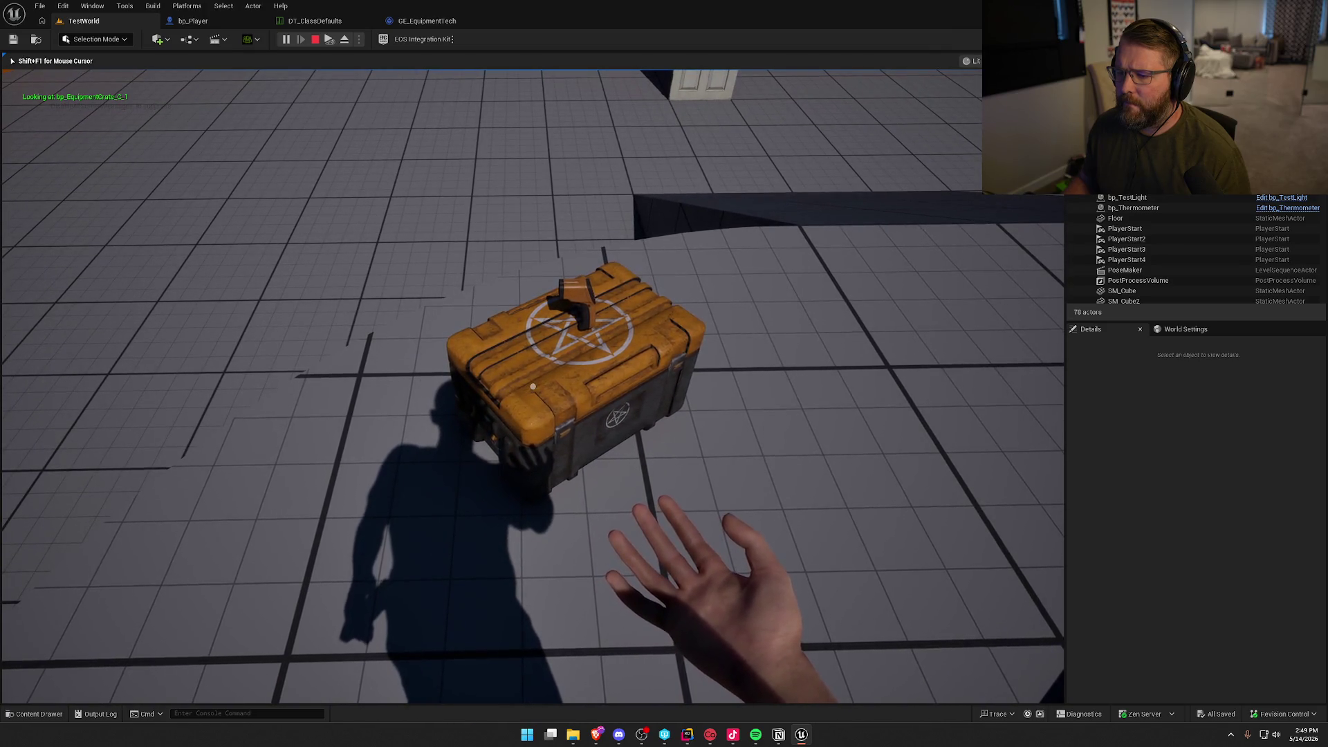
pyautogui.press('shift')
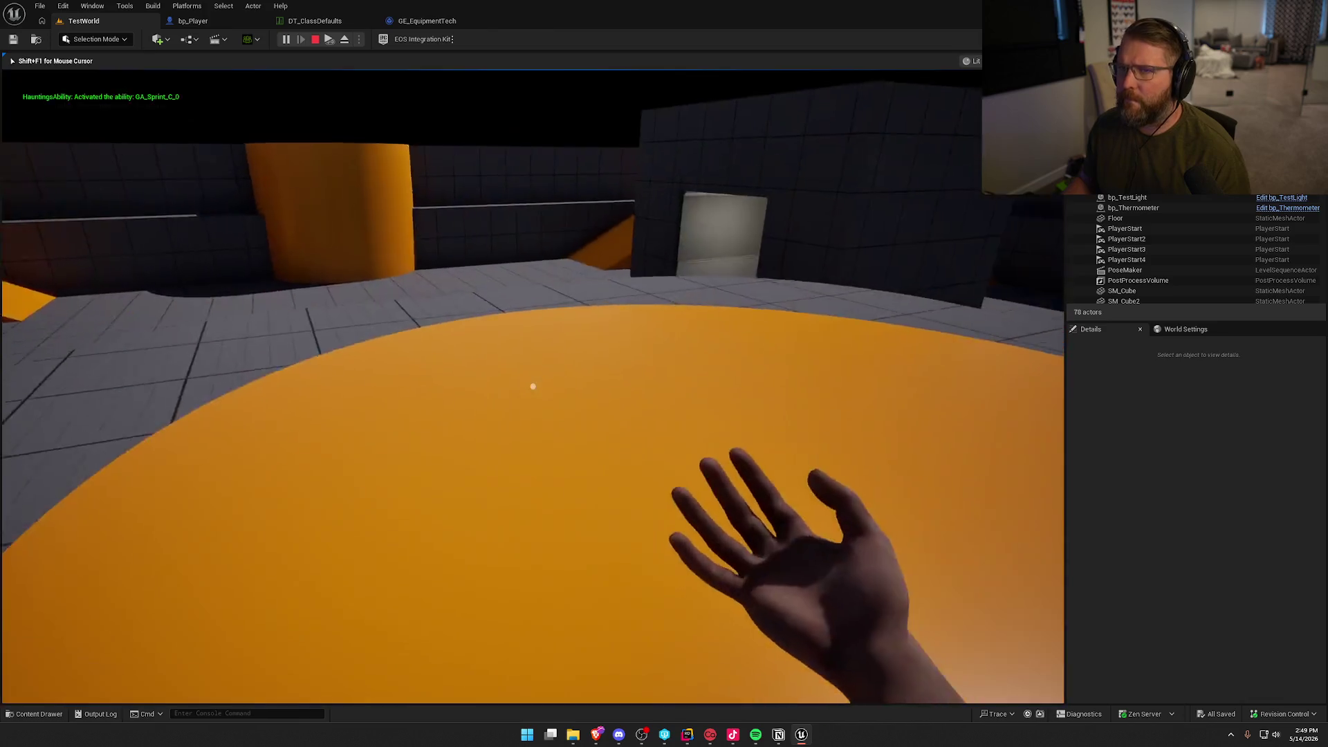
pyautogui.press('w')
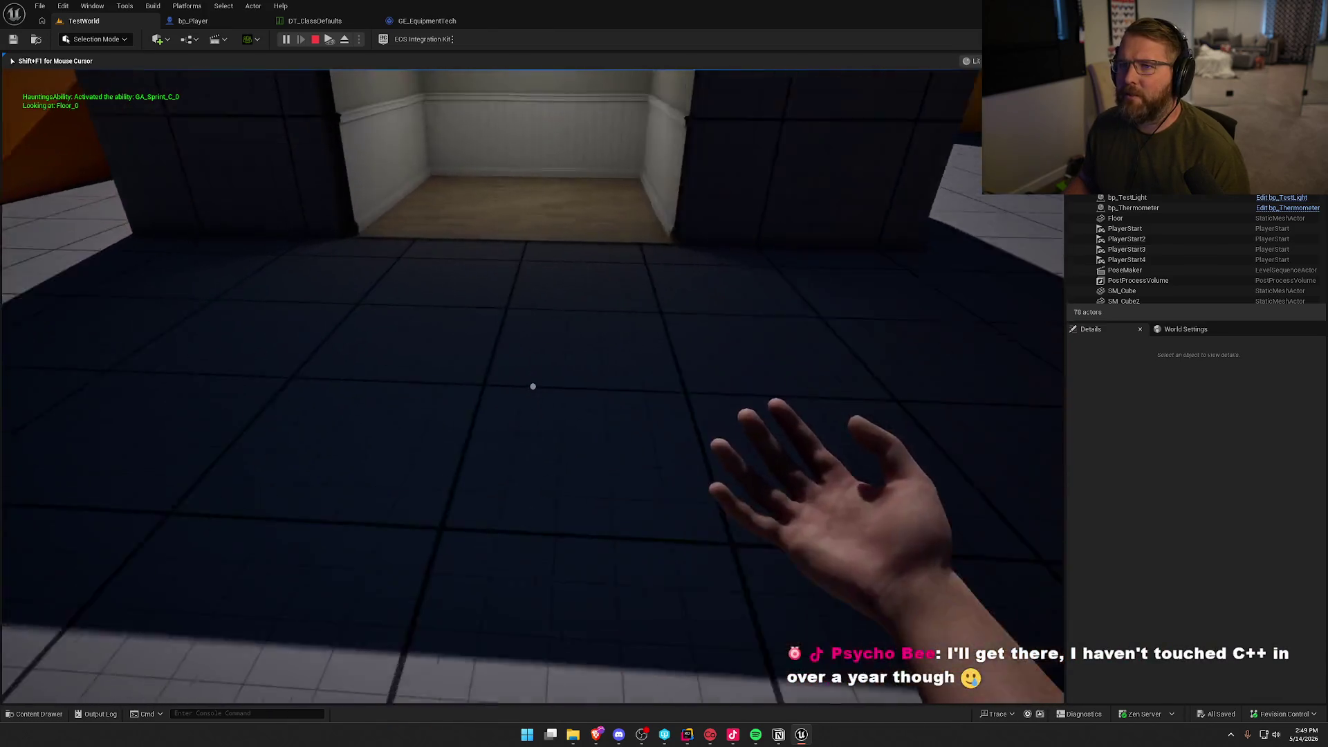
pyautogui.press('w')
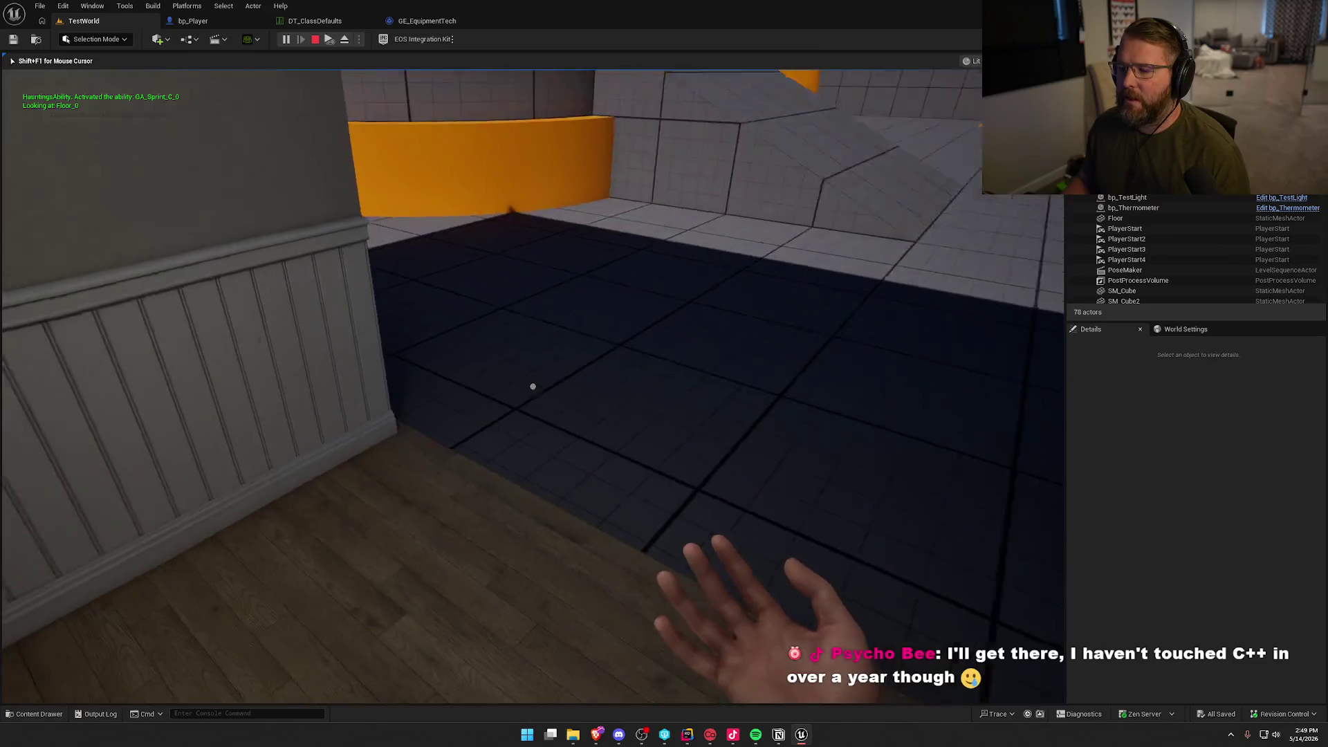
pyautogui.press('w')
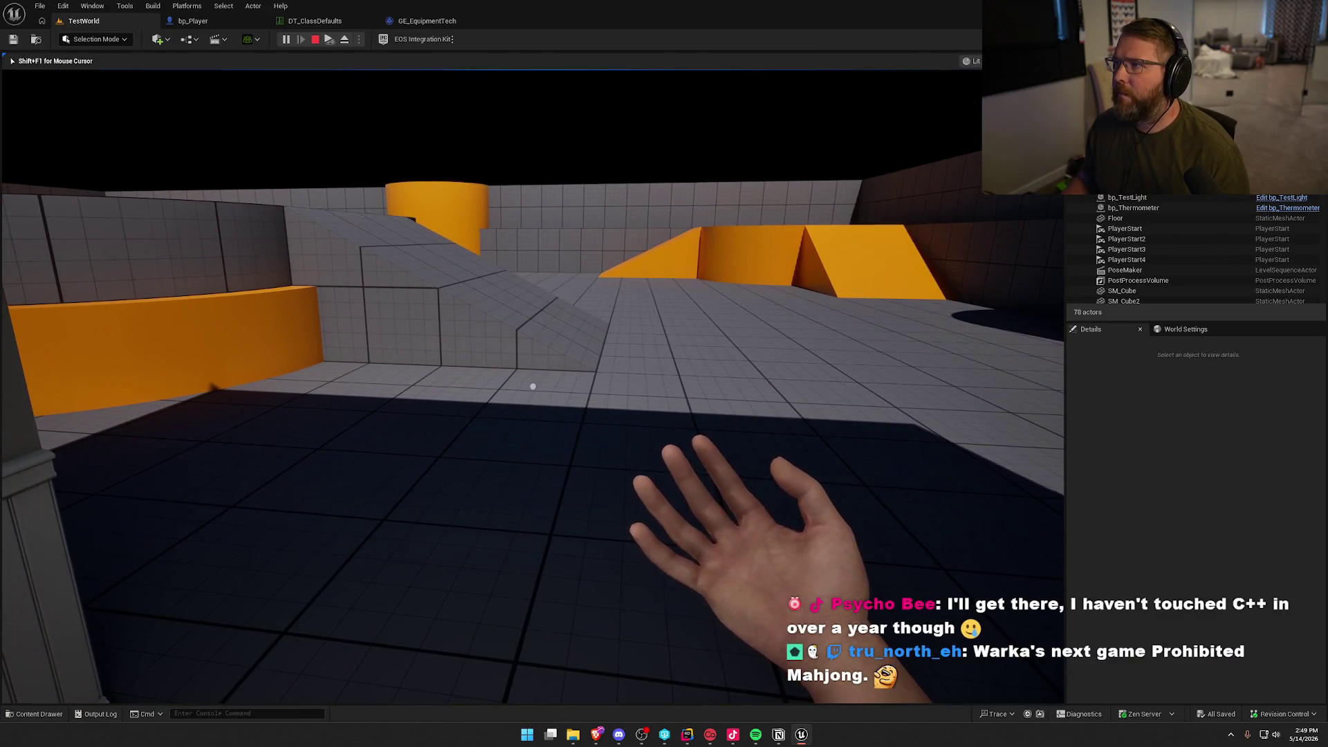
pyautogui.press('a')
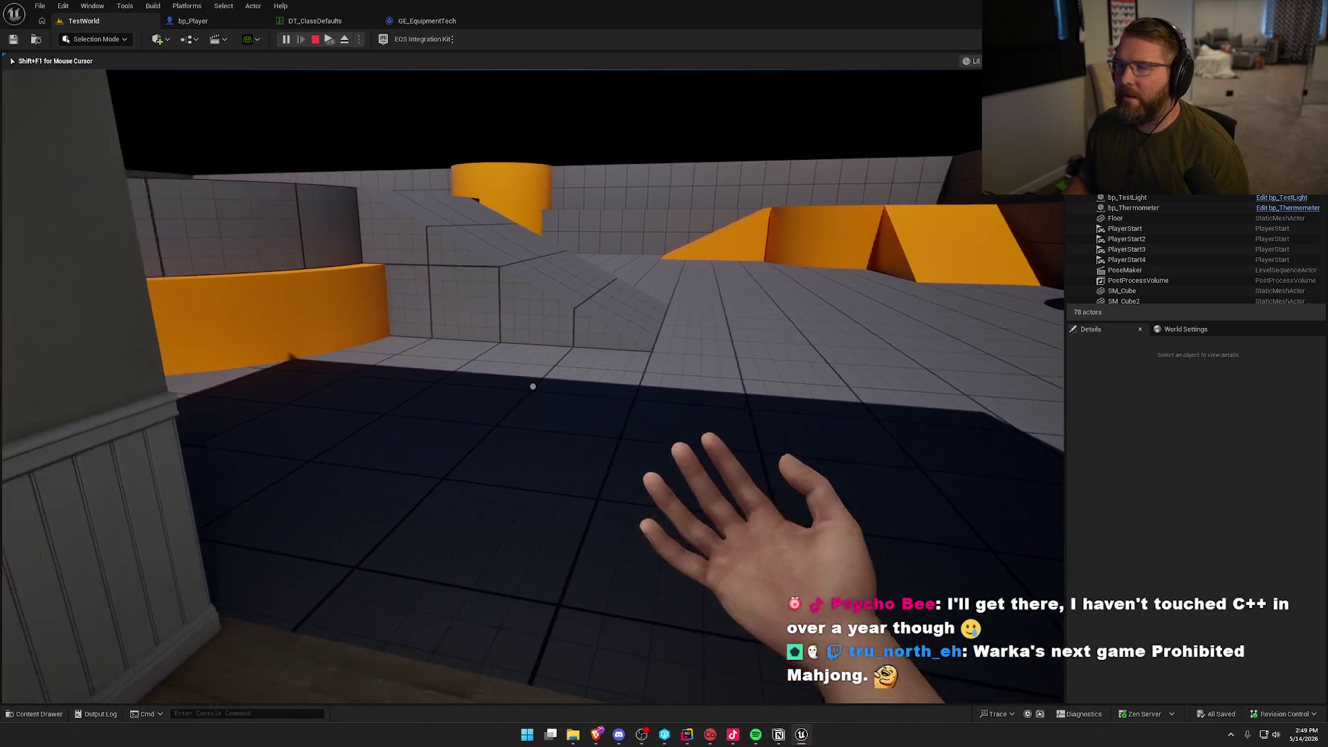
pyautogui.press('Escape')
pyautogui.hotkey('ctrl', 'space')
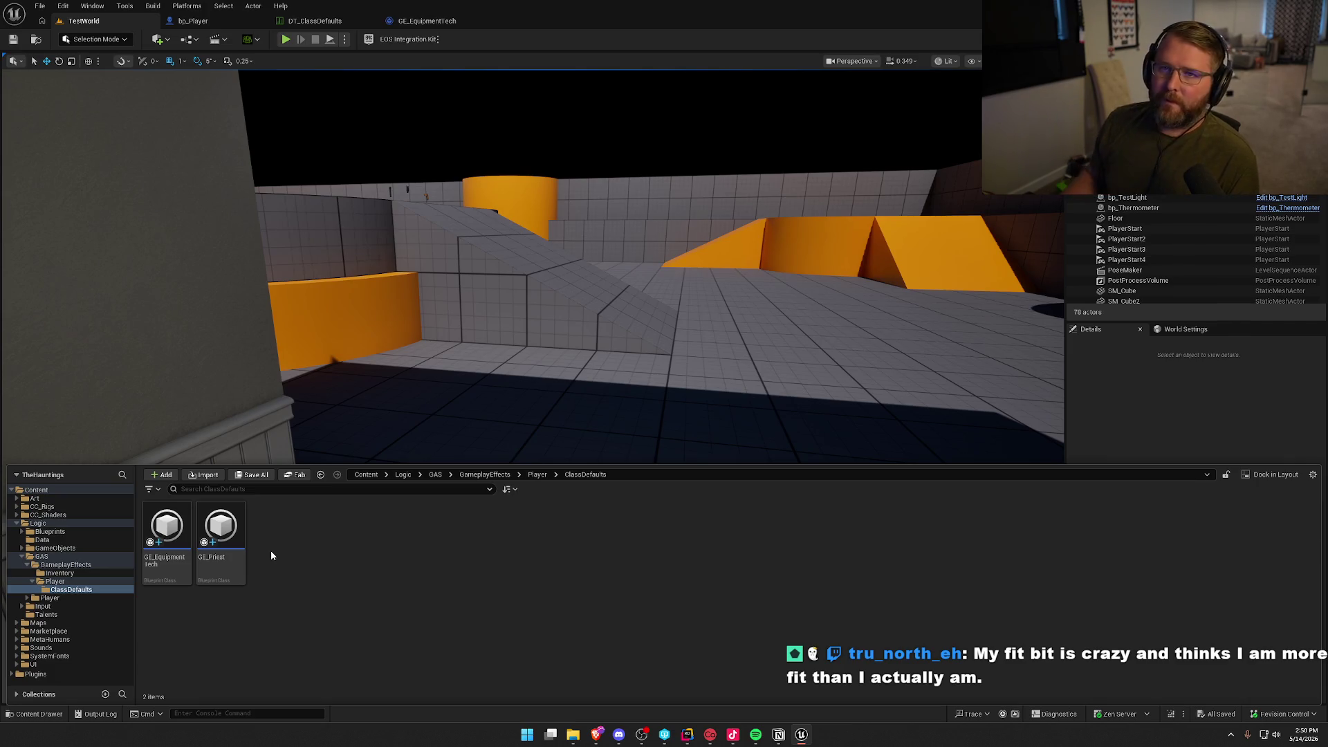
# Name the new effect asset GE_Demonologist and open it for editing.
pyautogui.rightClick(289, 575)
pyautogui.click(220, 533)
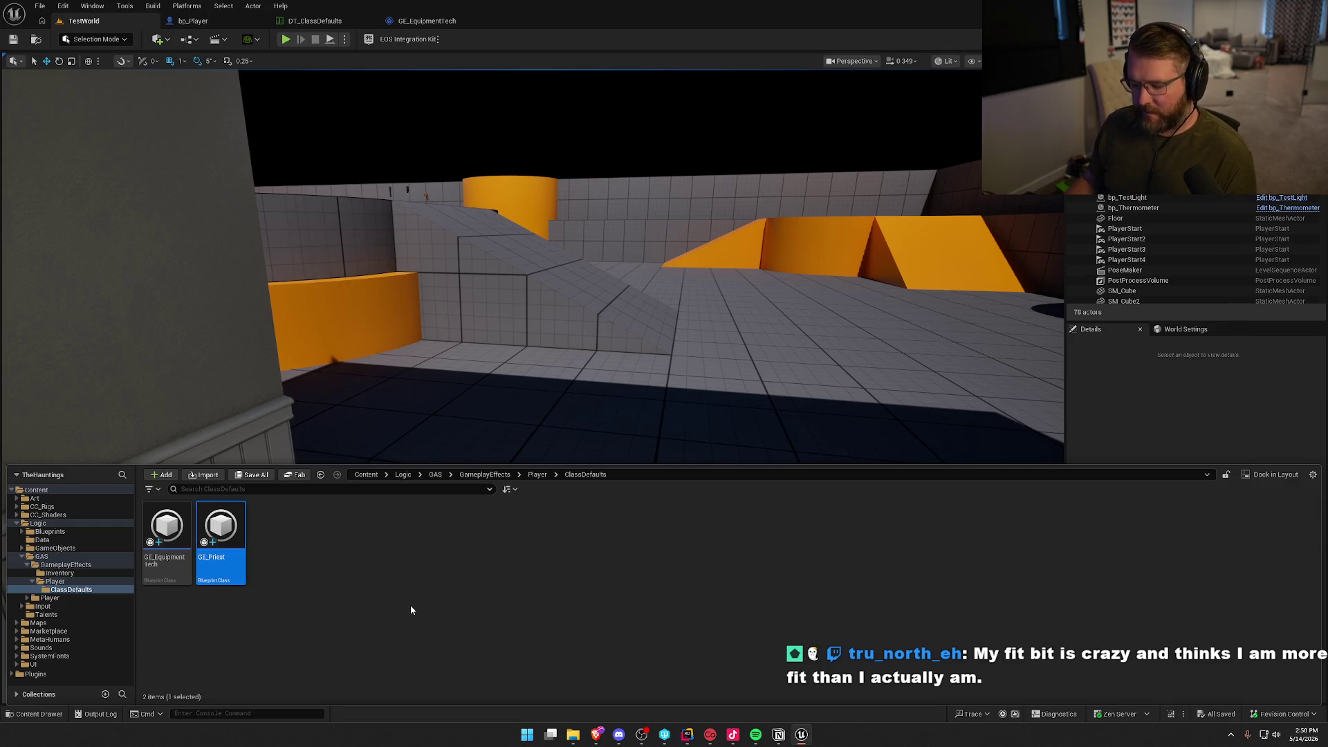
pyautogui.write('GE_')
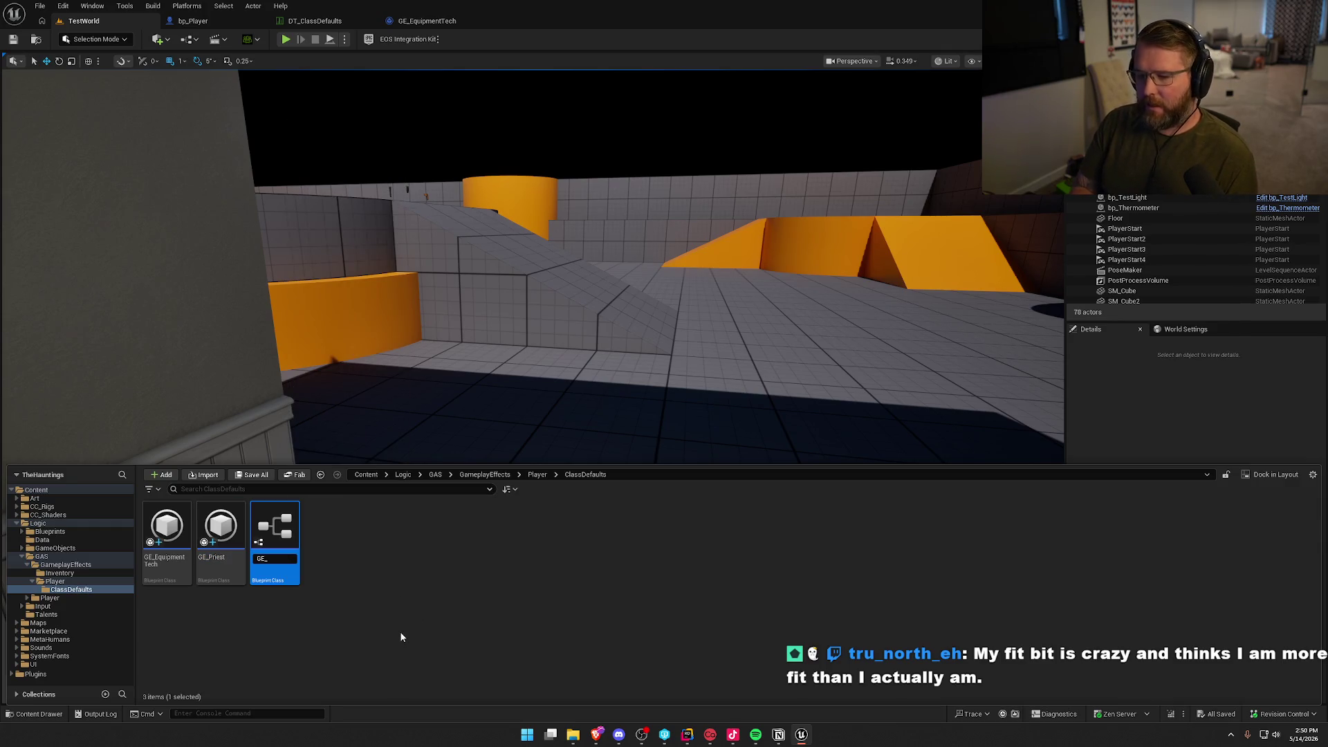
pyautogui.write('ogist')
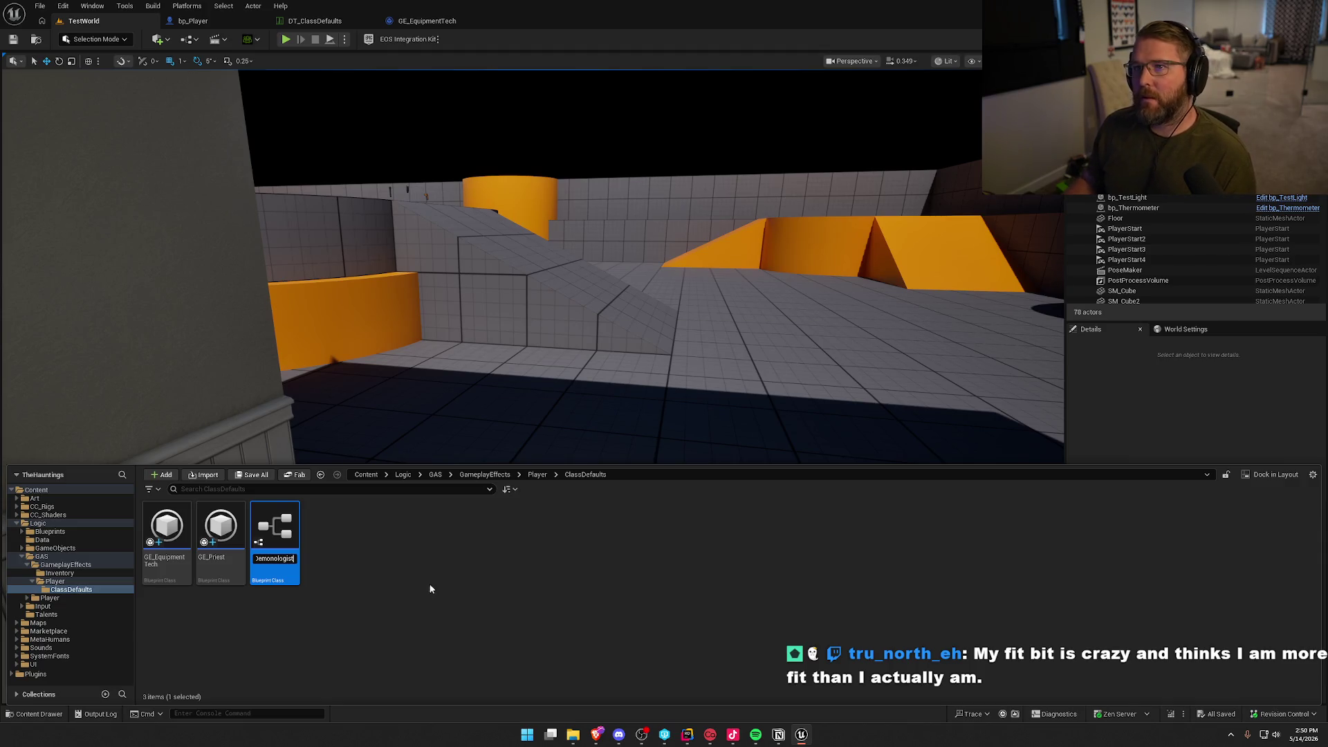
pyautogui.press('Return')
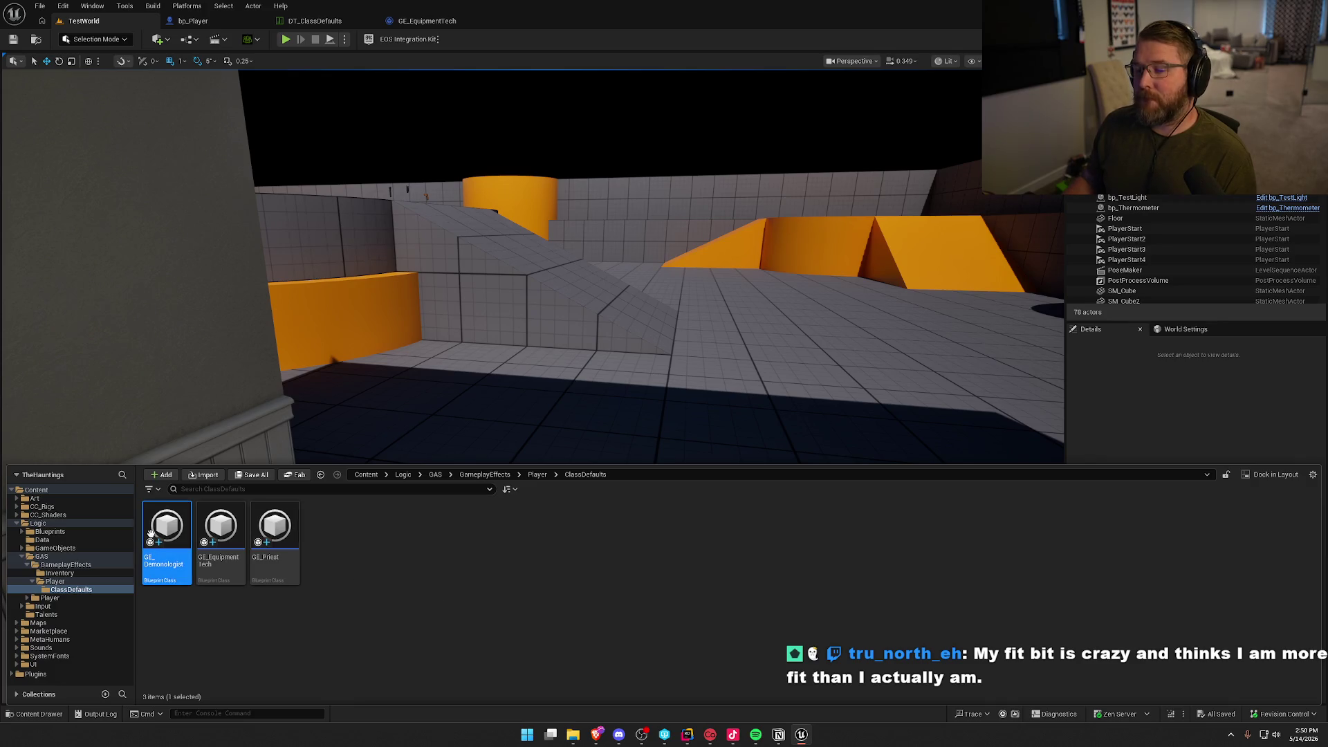
pyautogui.doubleClick(275, 529)
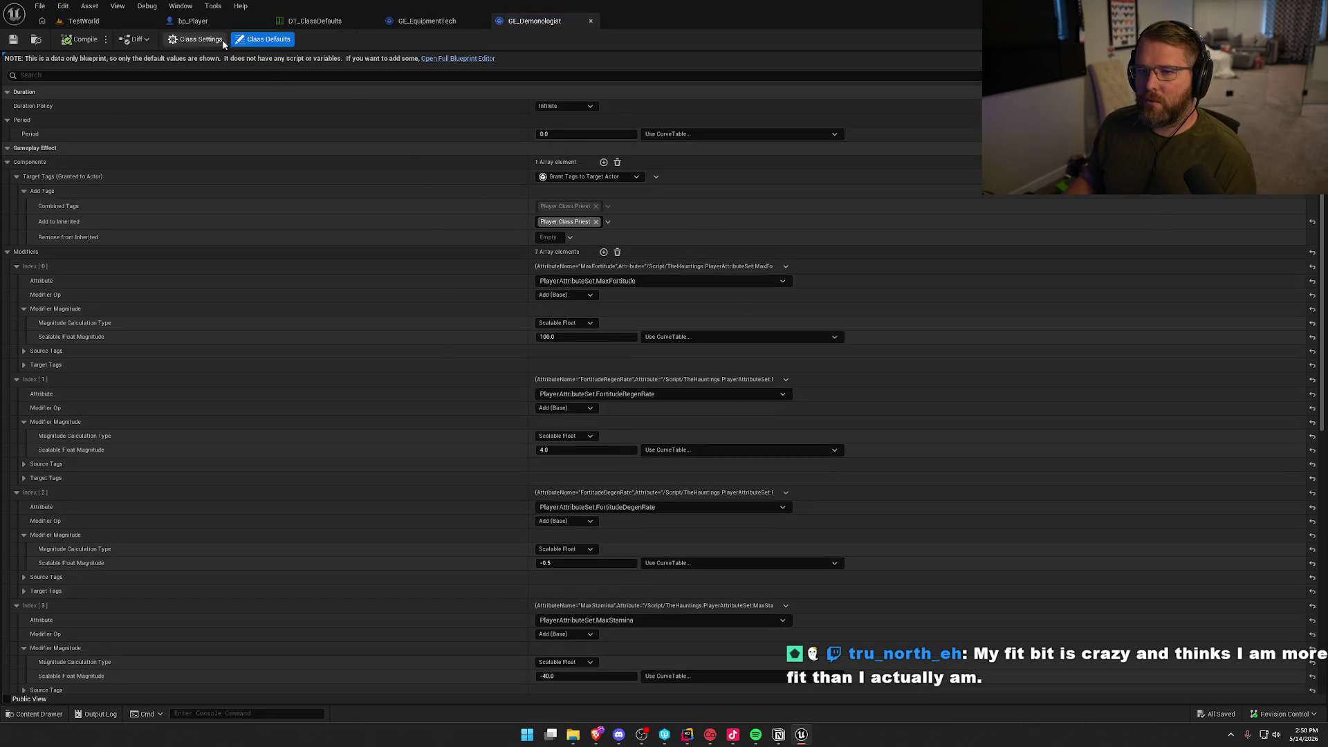
# In DT_ClassDefaults, add GE_Demonologist as the Demonologist row's class effect.
pyautogui.click(315, 21)
pyautogui.click(64, 105)
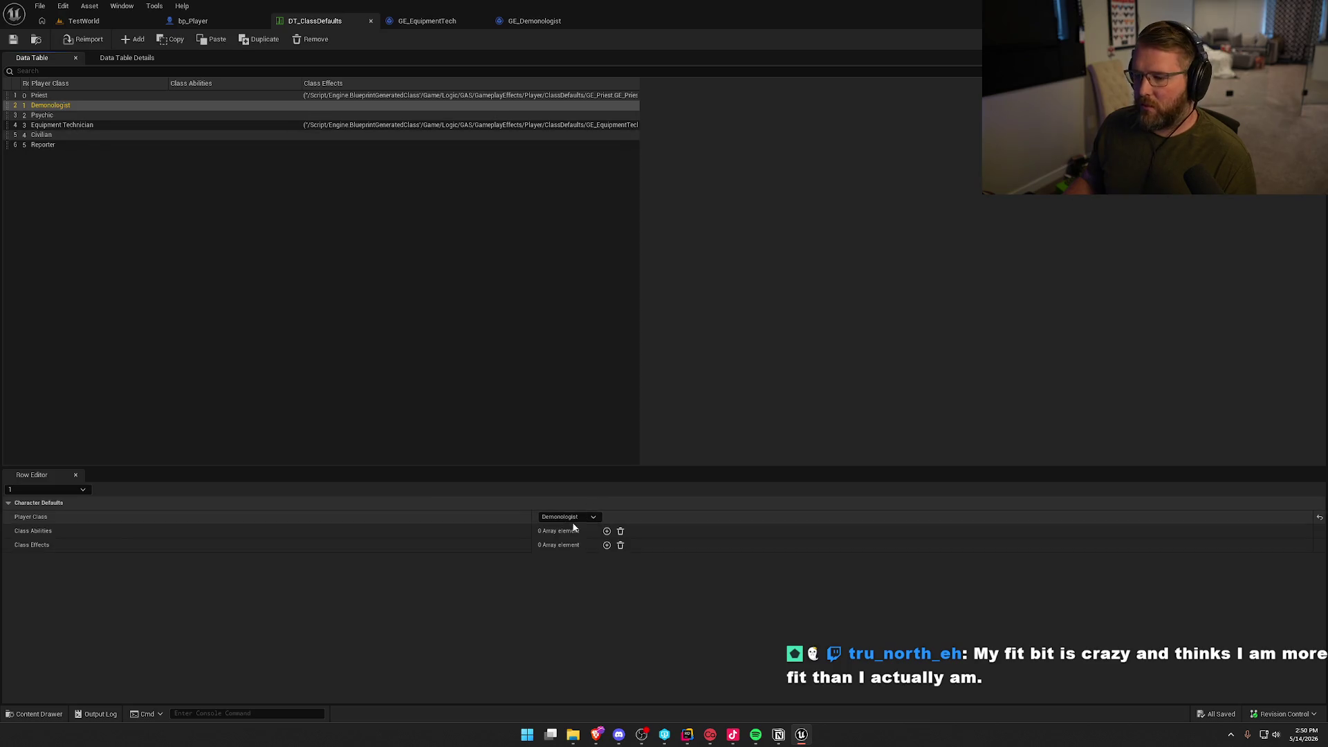
pyautogui.click(607, 545)
pyautogui.click(552, 560)
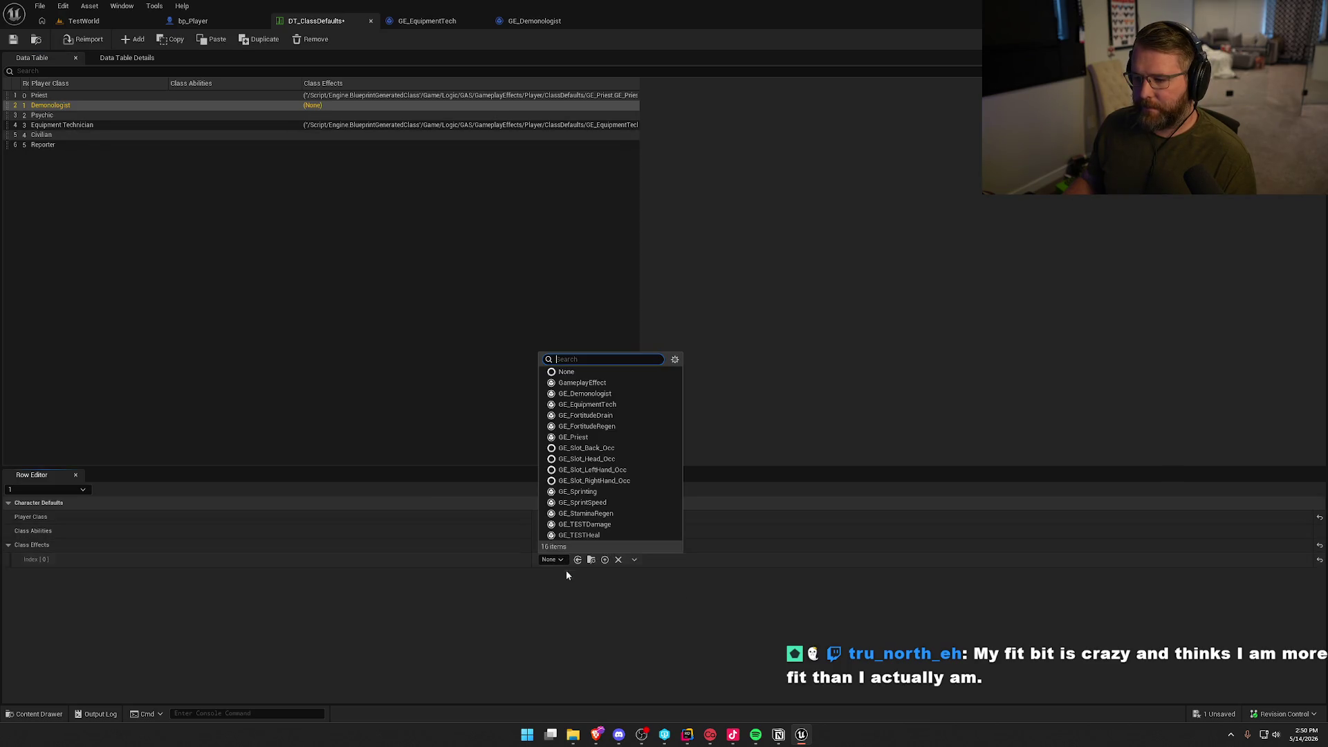
pyautogui.click(584, 393)
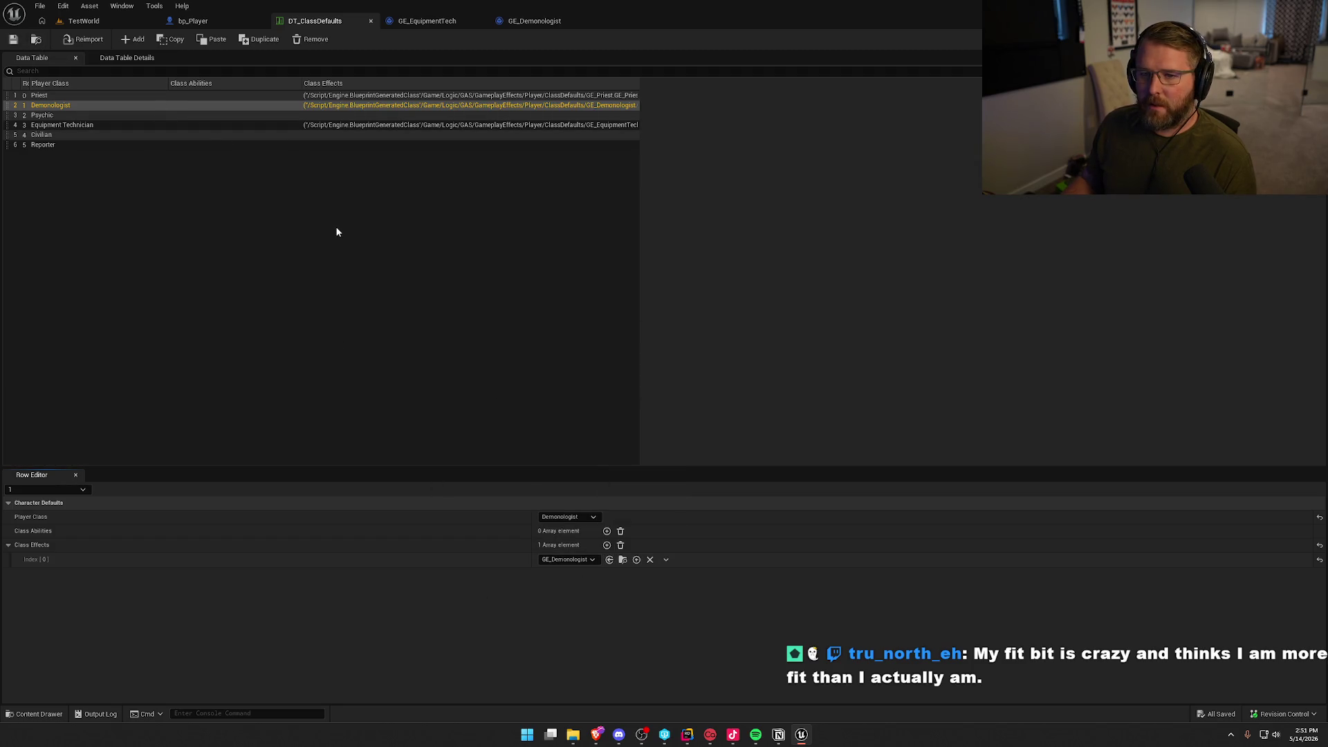
pyautogui.click(546, 21)
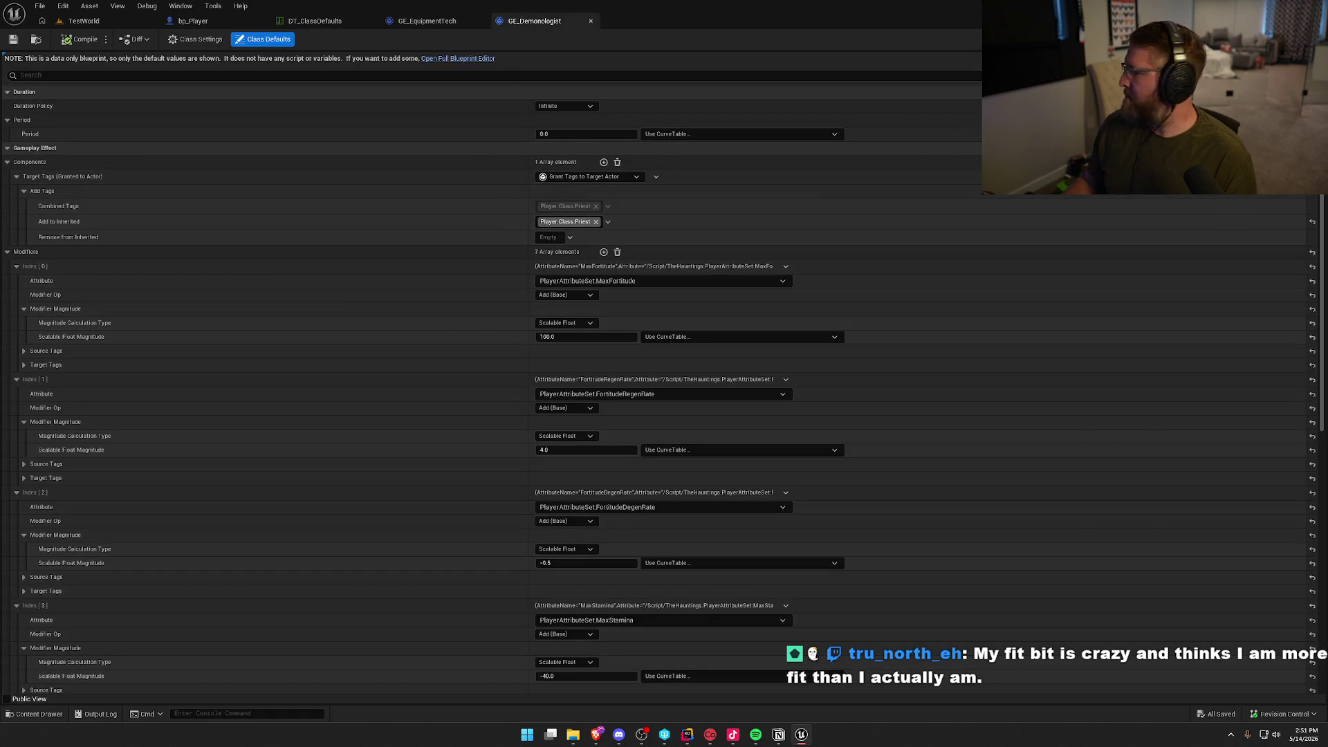
# Swap GE_Demonologist's granted tag from Player.Class.Priest to Player.Class.Demonologist.
pyautogui.click(607, 222)
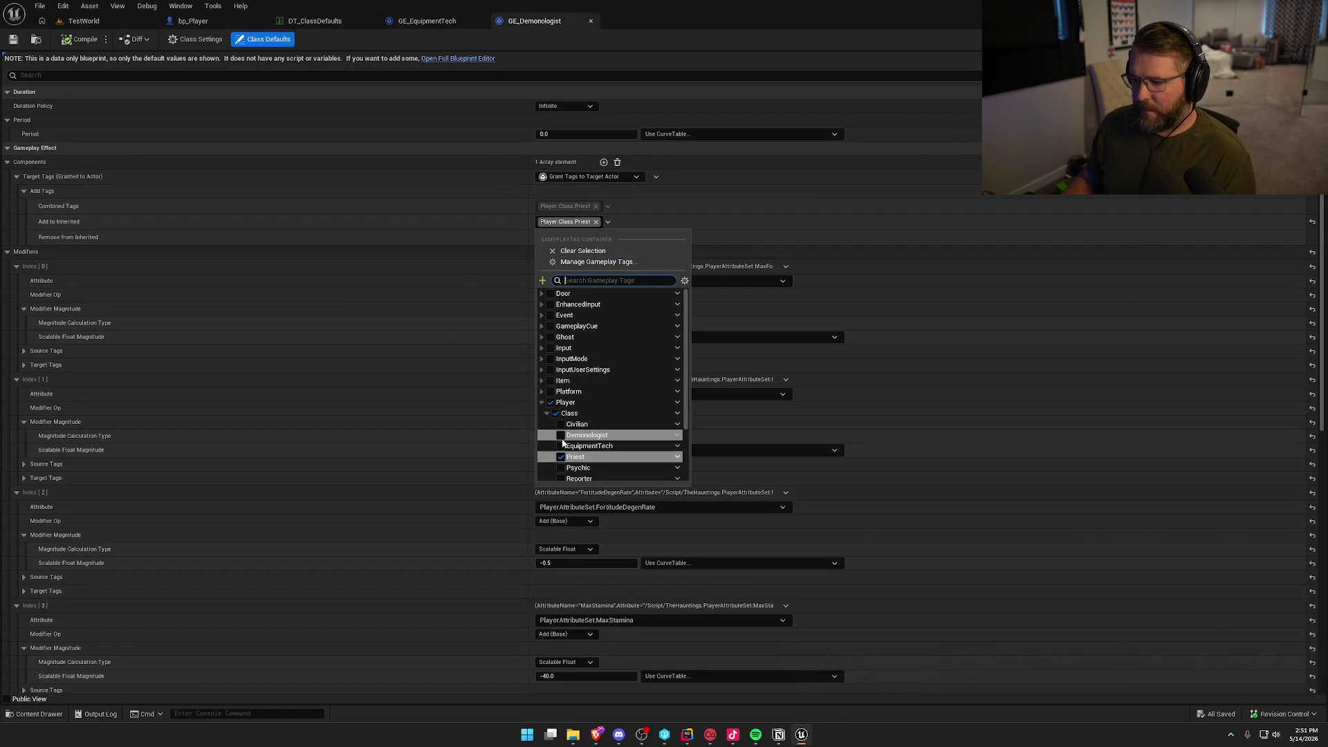
pyautogui.click(561, 437)
pyautogui.click(560, 480)
pyautogui.click(436, 226)
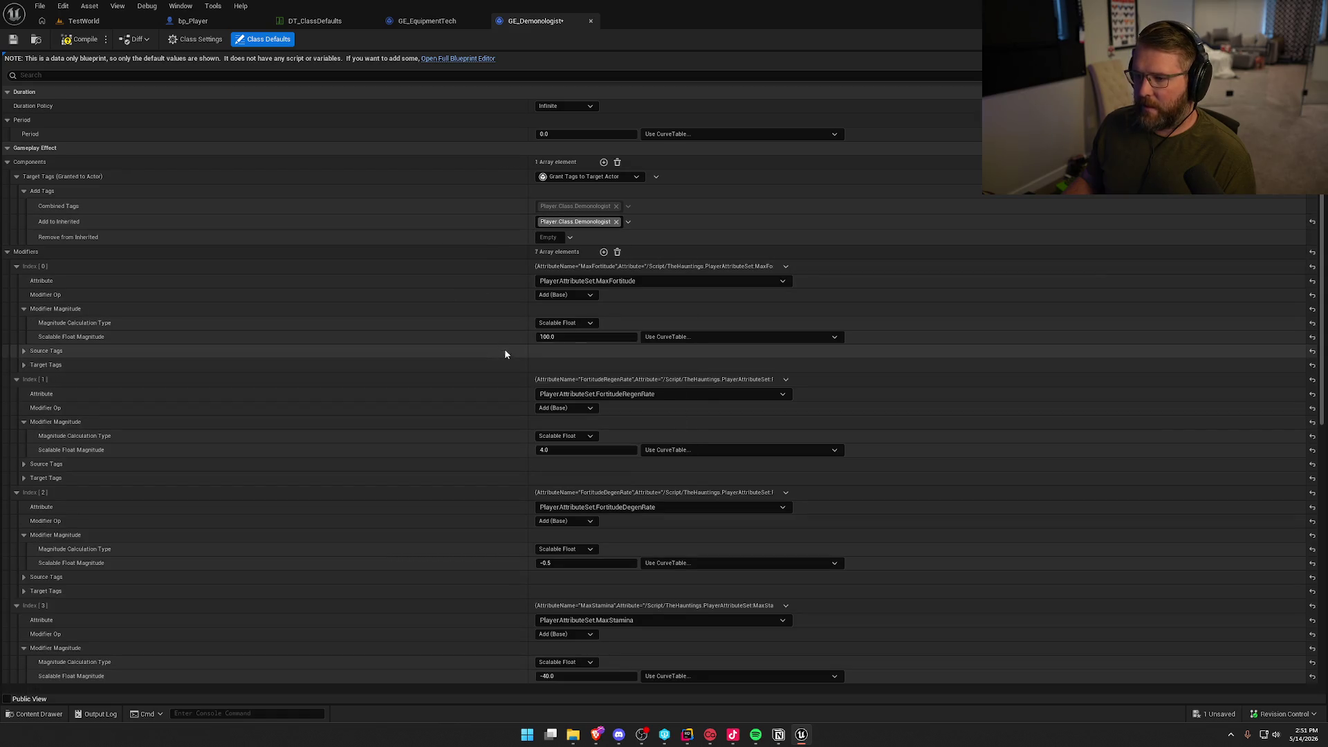
pyautogui.scroll(-3, 486, 349)
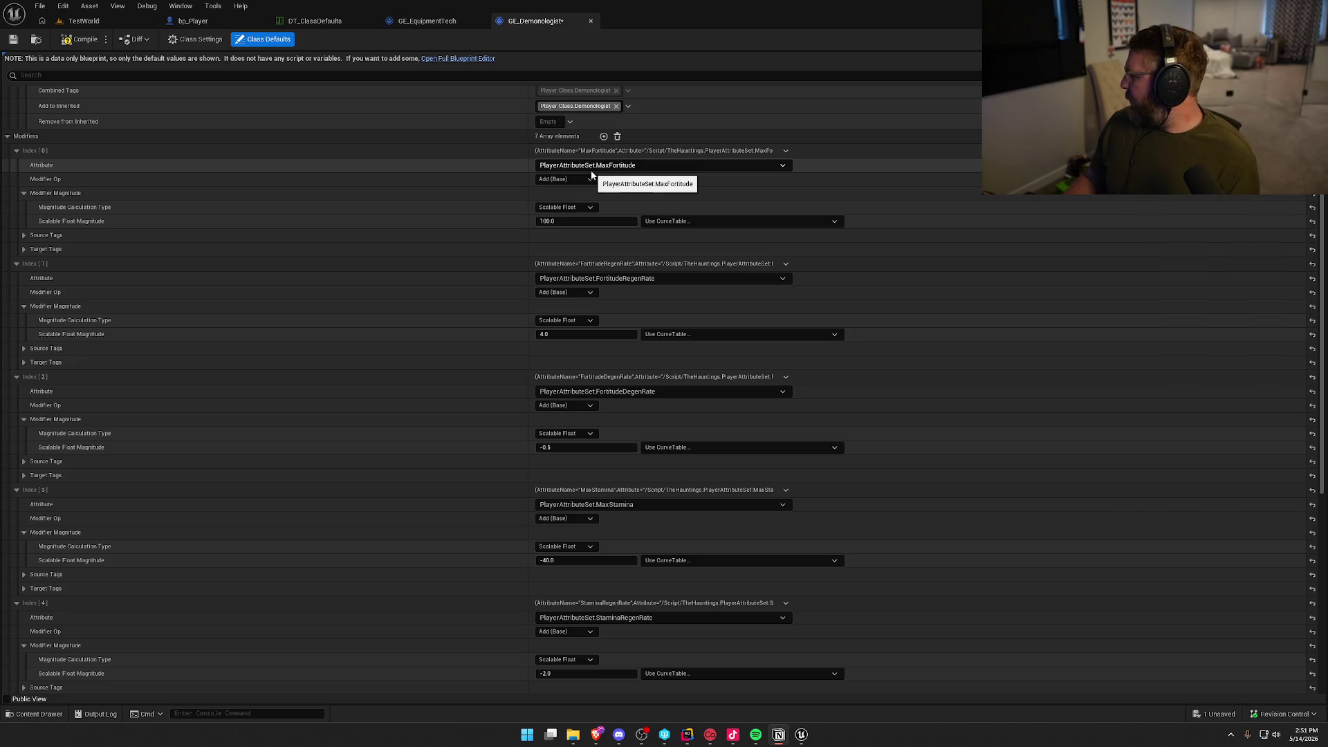
# Set MaxFortitude to 20, FortitudeRegenRate to 2.5 and FortitudeDegenRate to -0.8.
pyautogui.click(557, 222)
pyautogui.write('20')
pyautogui.press('Return')
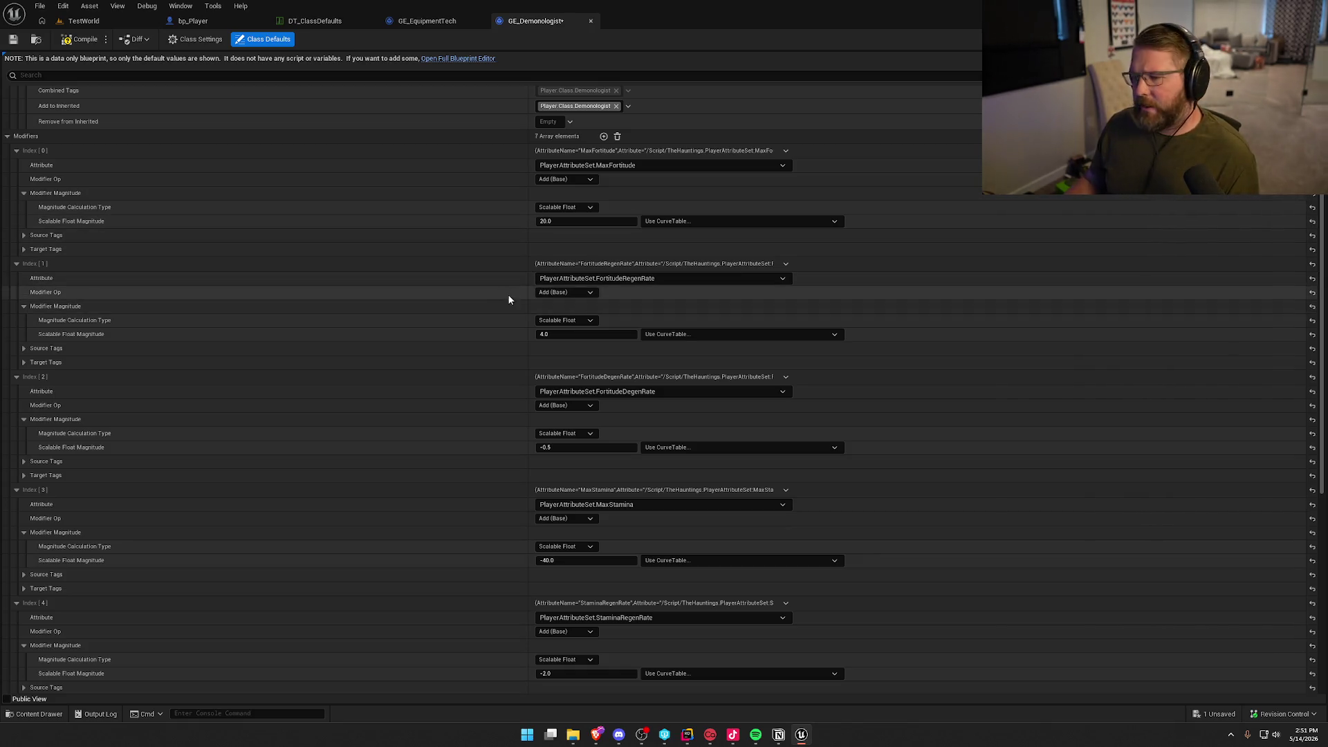
pyautogui.click(576, 338)
pyautogui.write('2.5')
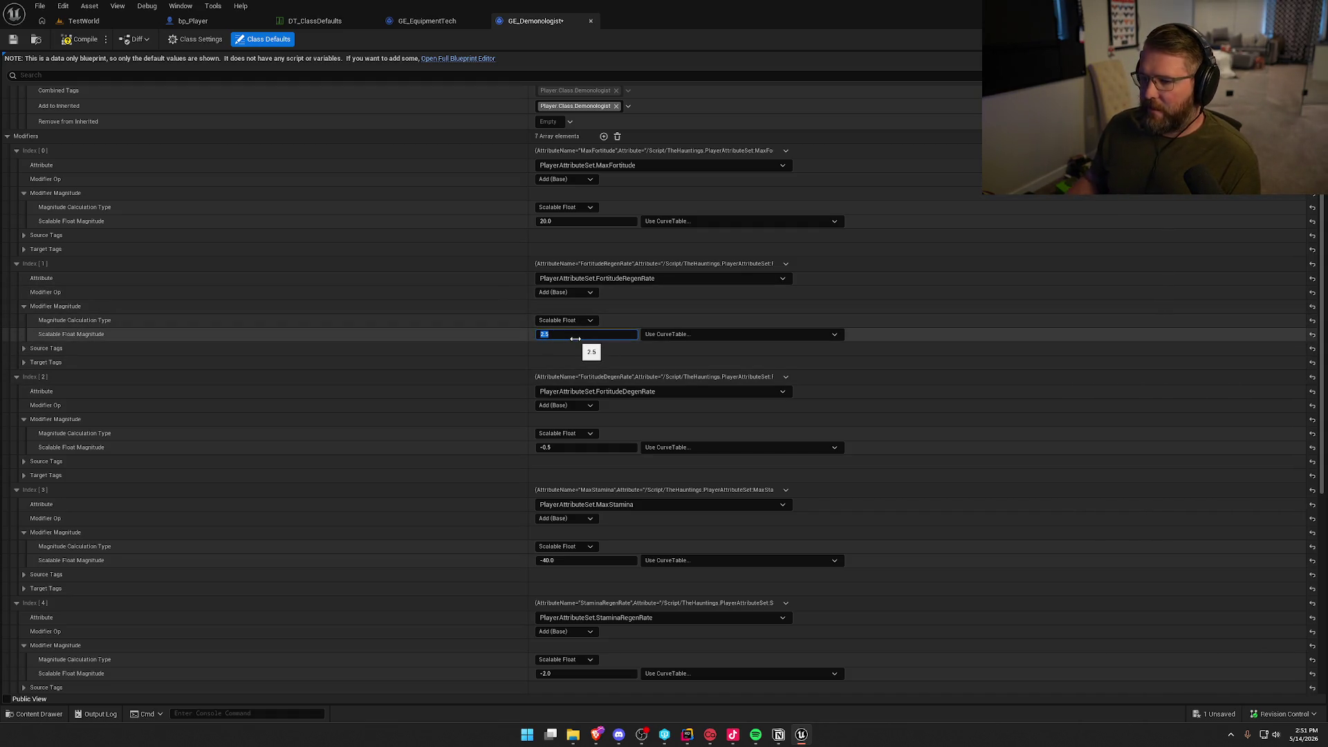
pyautogui.click(452, 339)
pyautogui.scroll(-2, 451, 339)
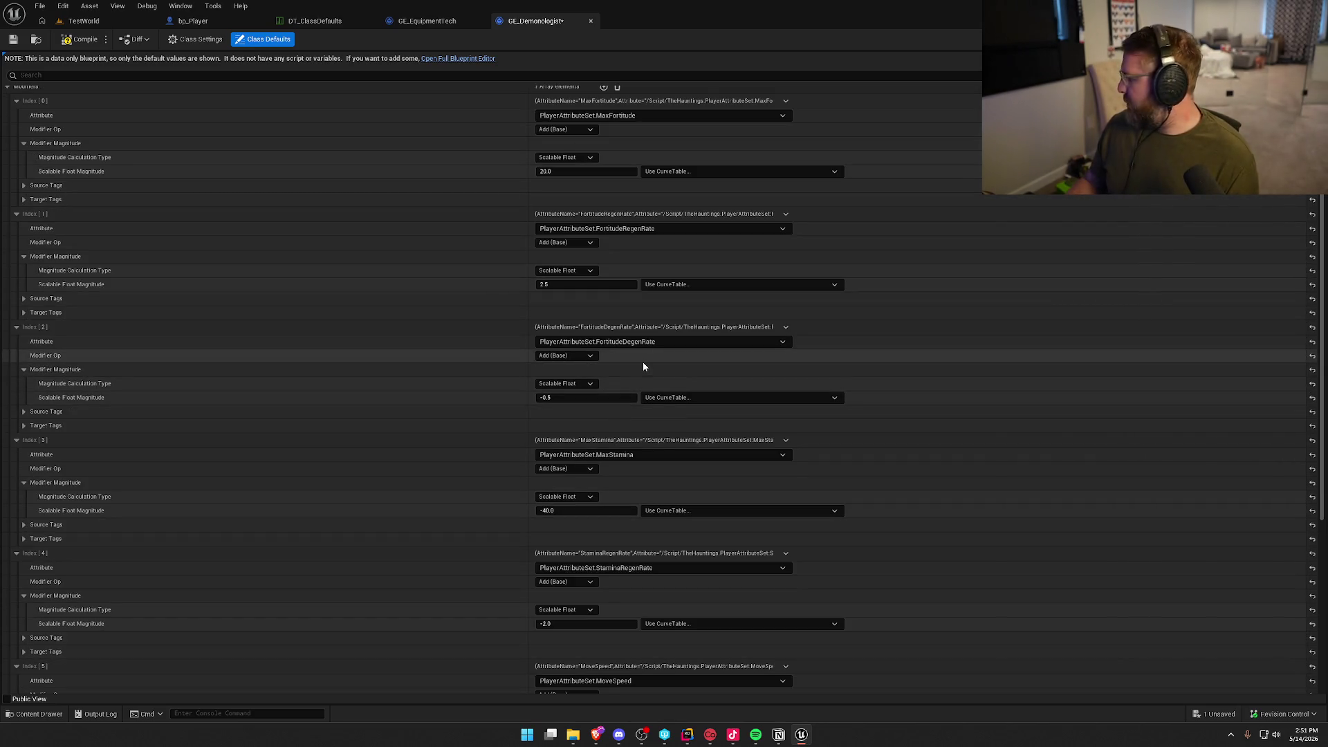
pyautogui.click(579, 397)
pyautogui.write('-0.8')
pyautogui.press('Return')
pyautogui.click(494, 415)
pyautogui.scroll(-3, 480, 405)
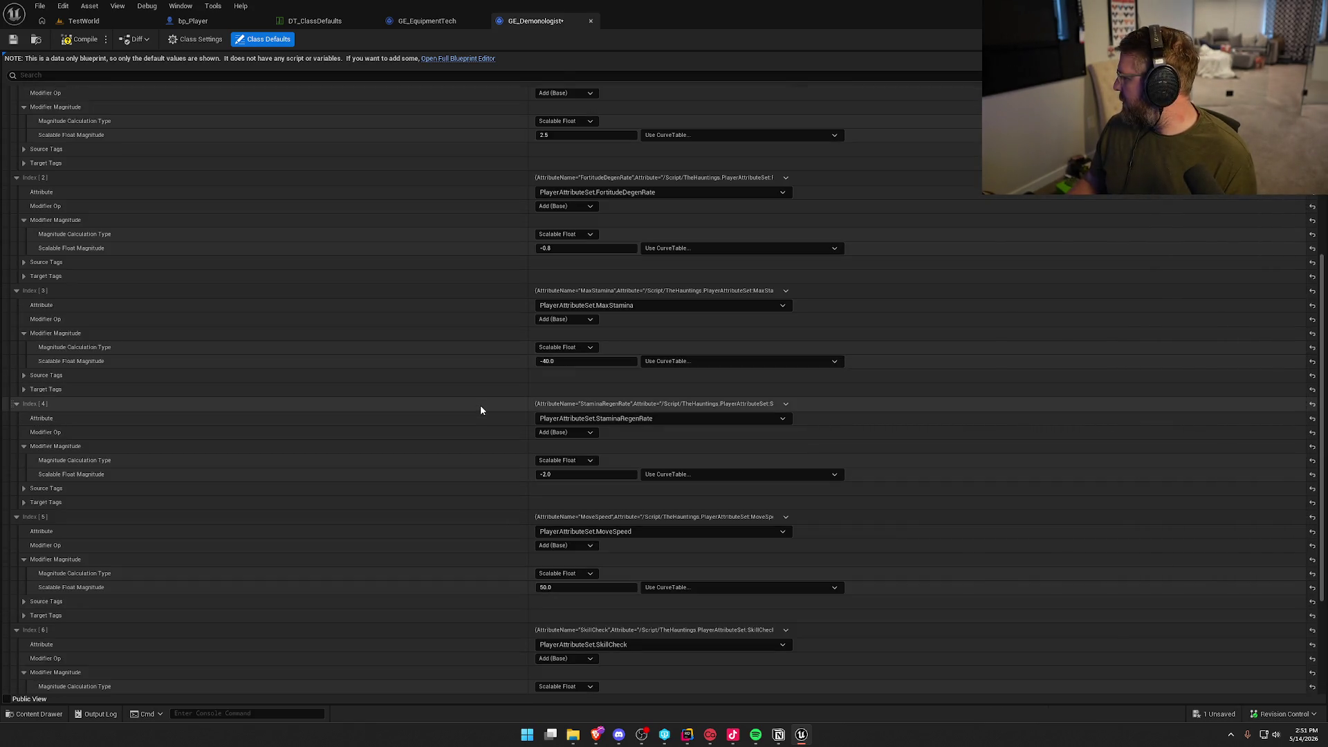
# Set MaxStamina to -10, StaminaRegenRate to -1 and SkillCheck to 20, then compile and save.
pyautogui.click(588, 360)
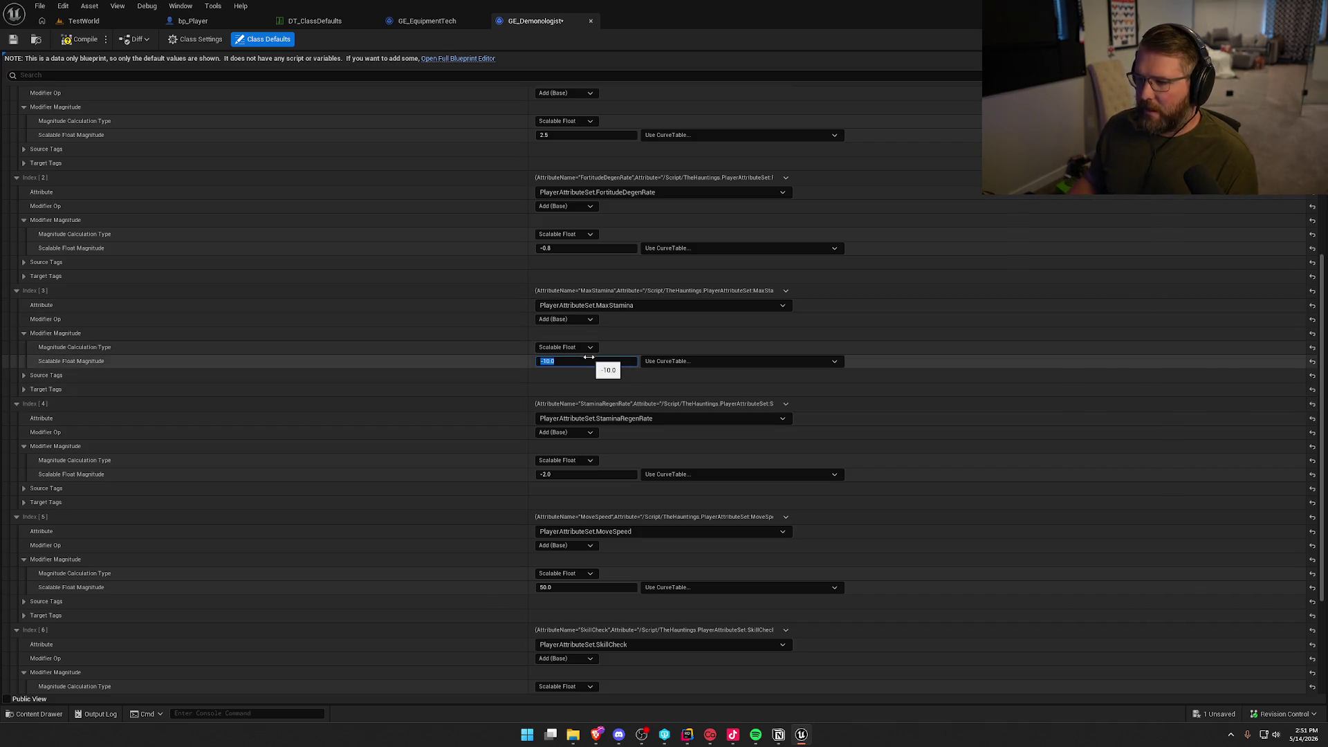
pyautogui.click(477, 365)
pyautogui.scroll(-3, 481, 373)
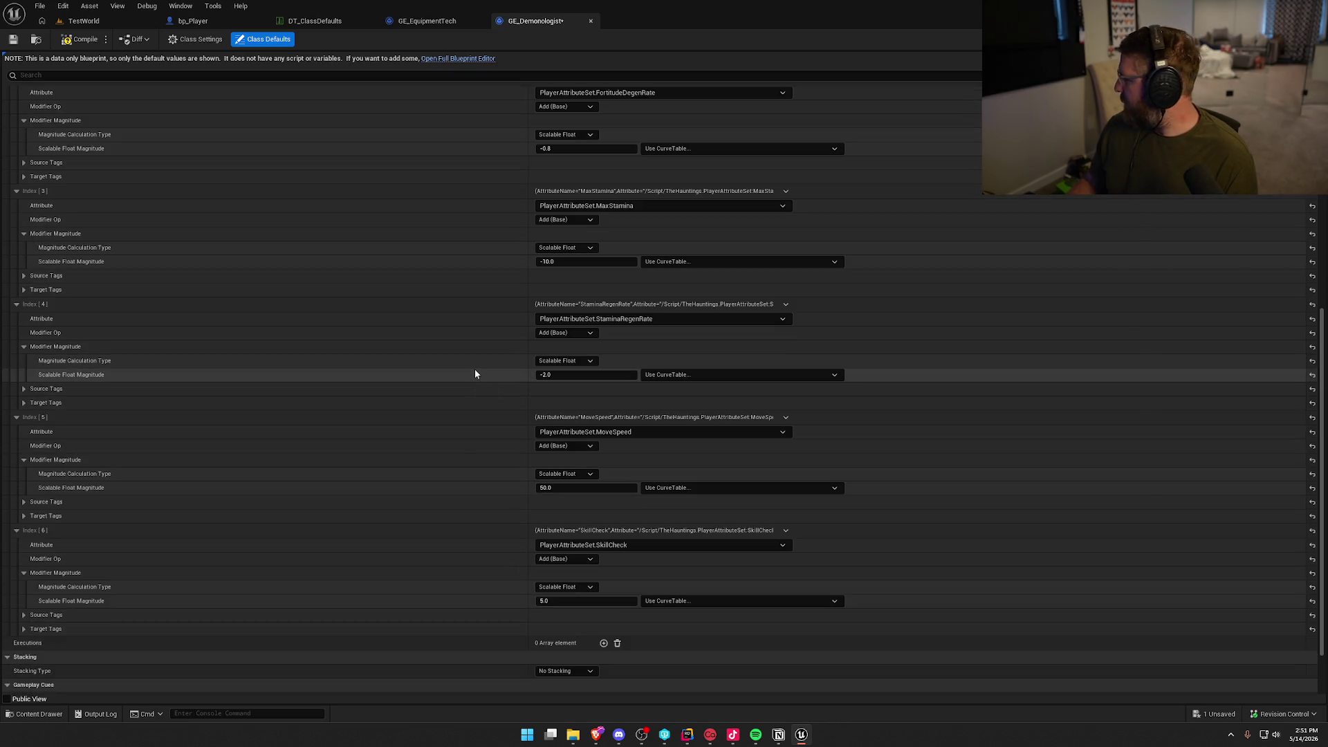
pyautogui.click(587, 374)
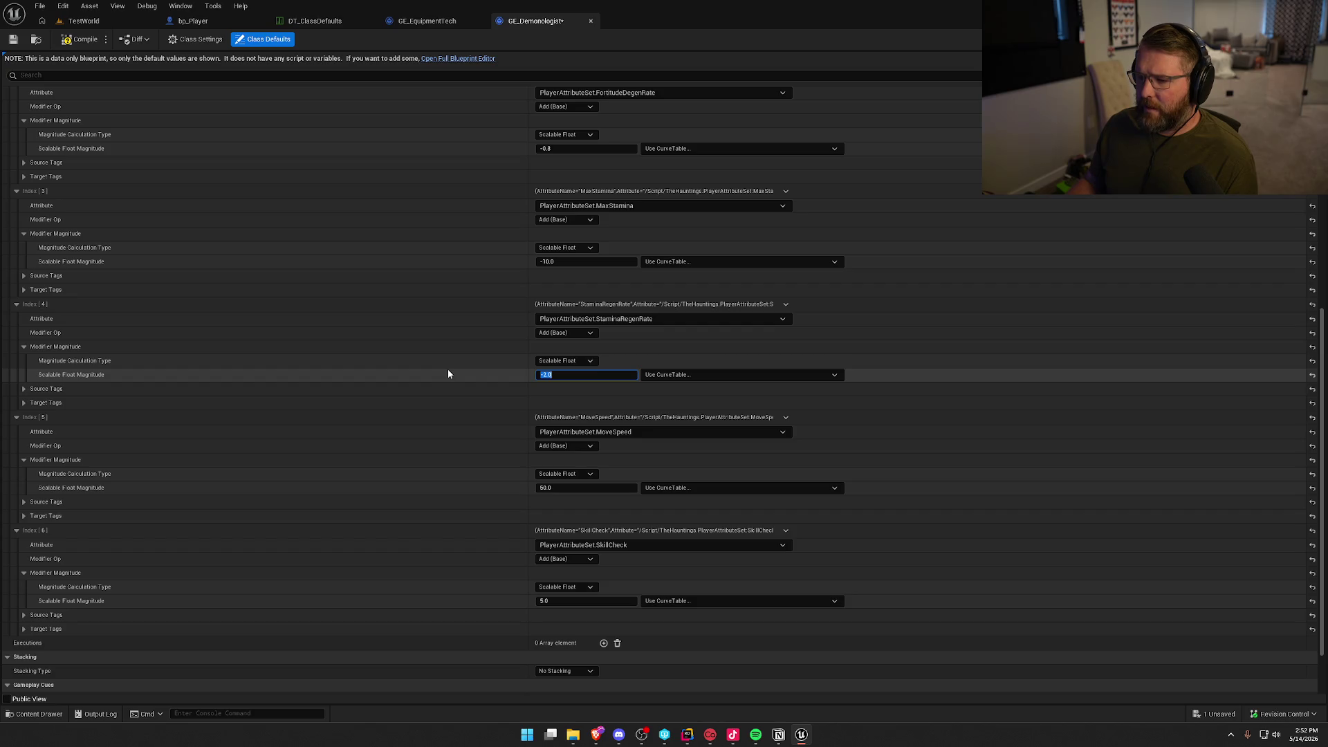
pyautogui.hotkey('alt', 'Tab')
pyautogui.hotkey('alt', 'Tab')
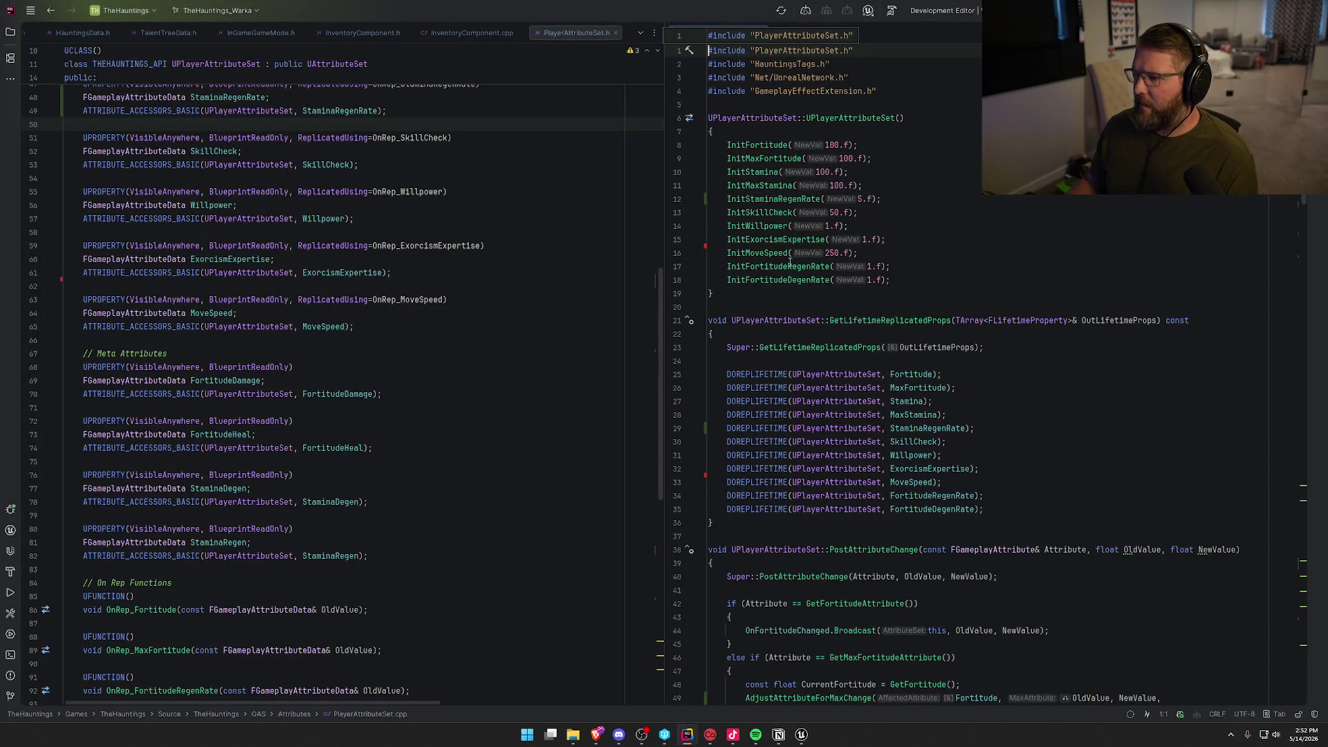
pyautogui.hotkey('alt', 'Tab')
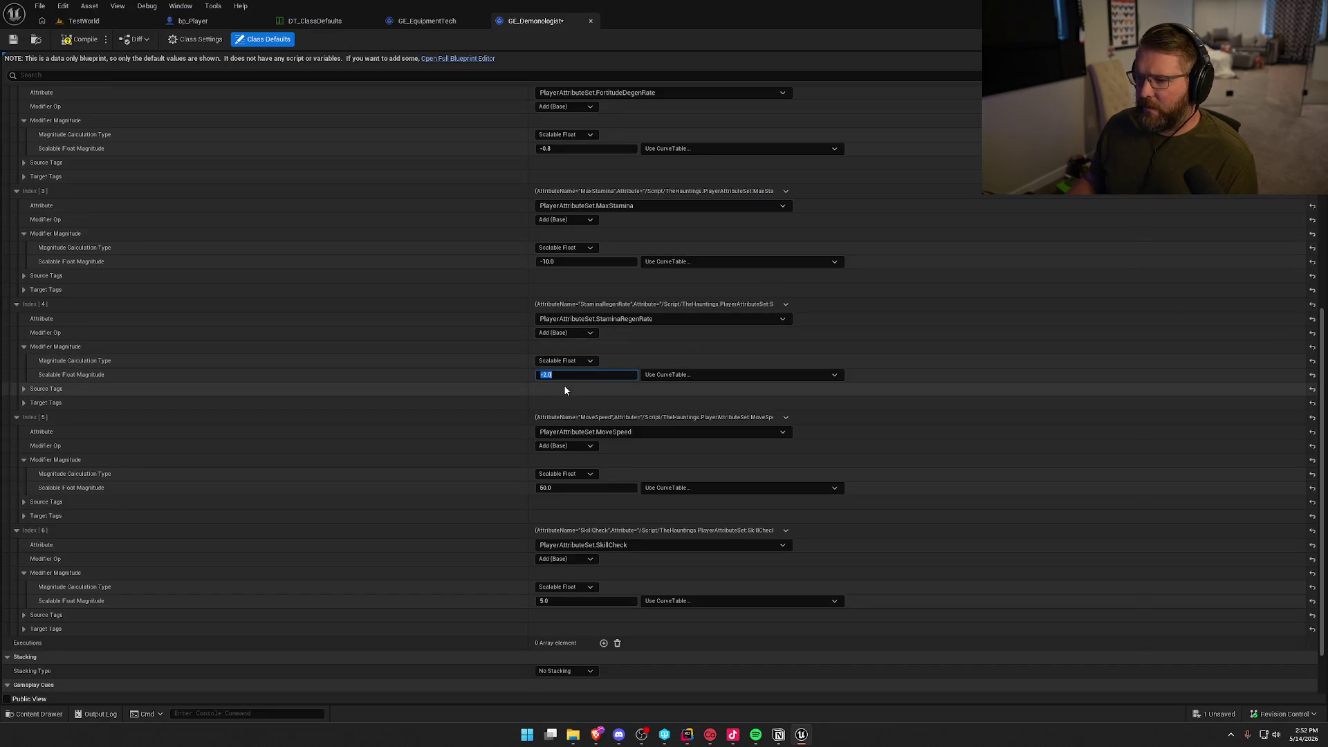
pyautogui.press('Return')
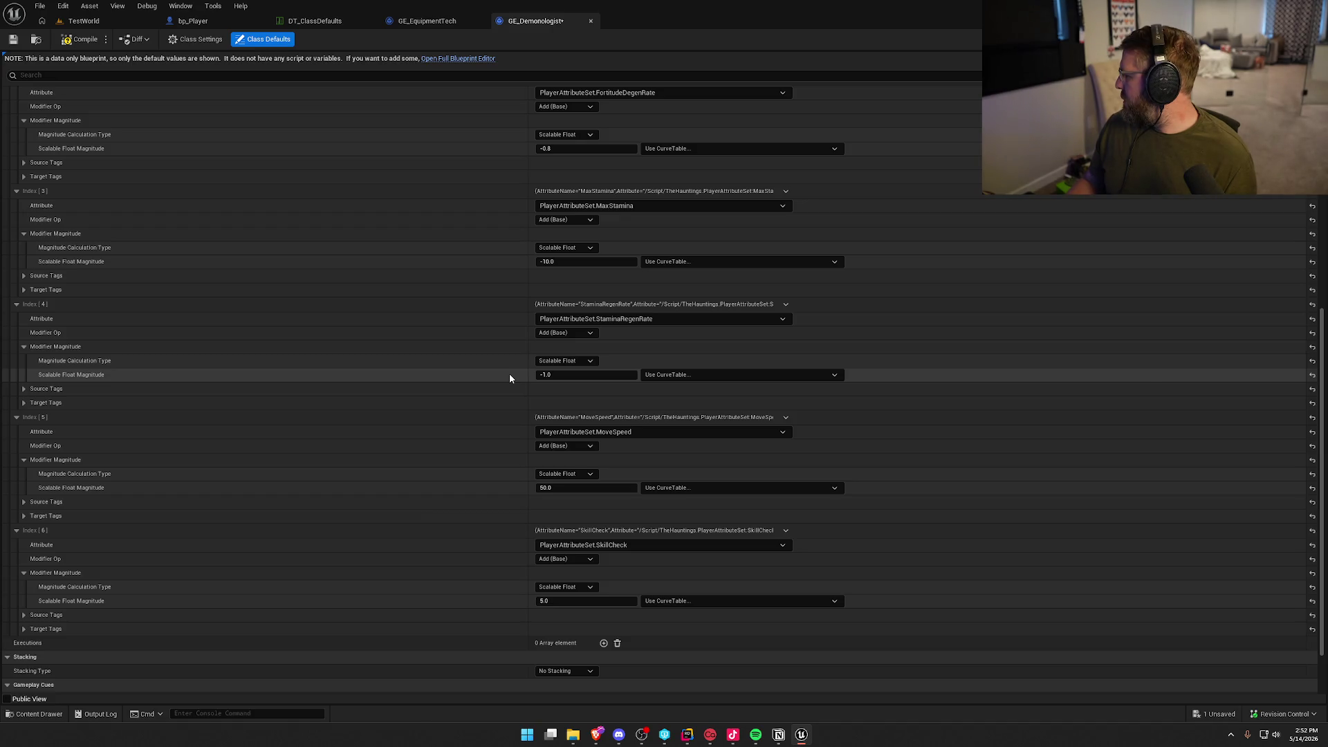
pyautogui.scroll(-3, 509, 373)
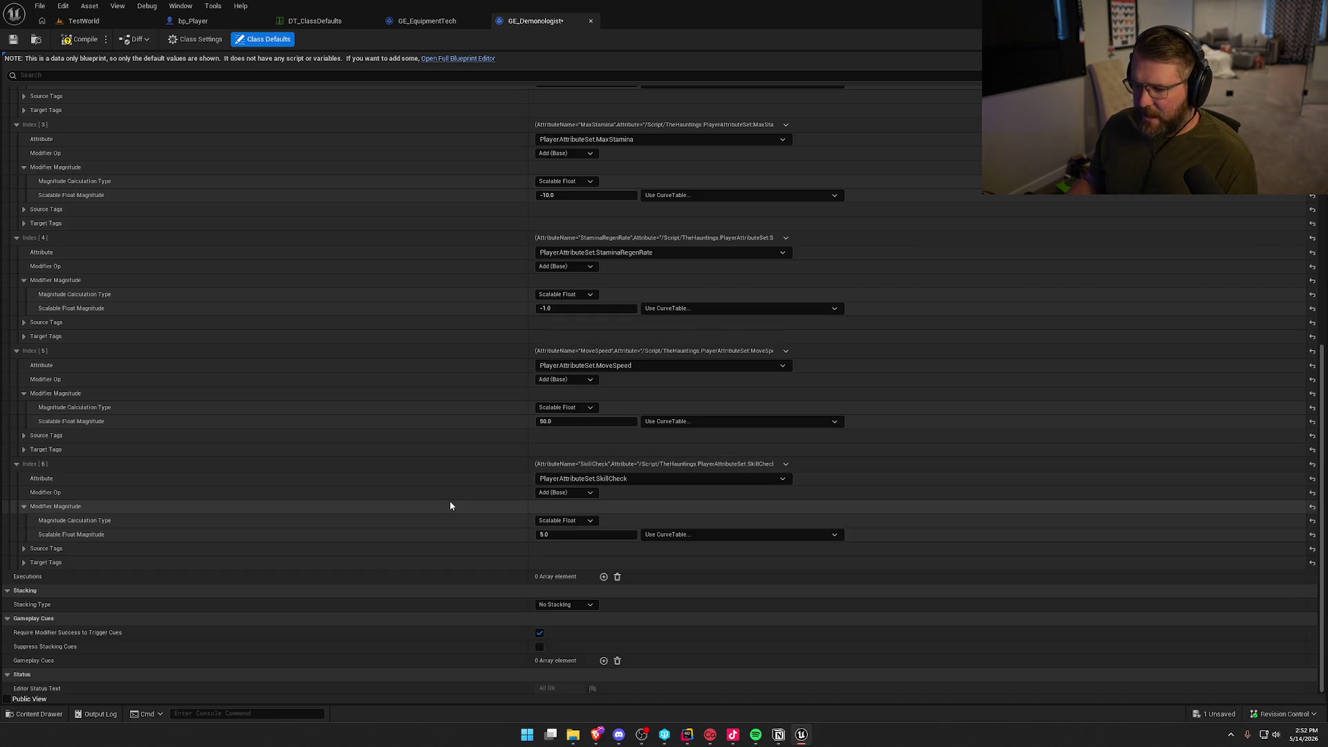
pyautogui.click(574, 534)
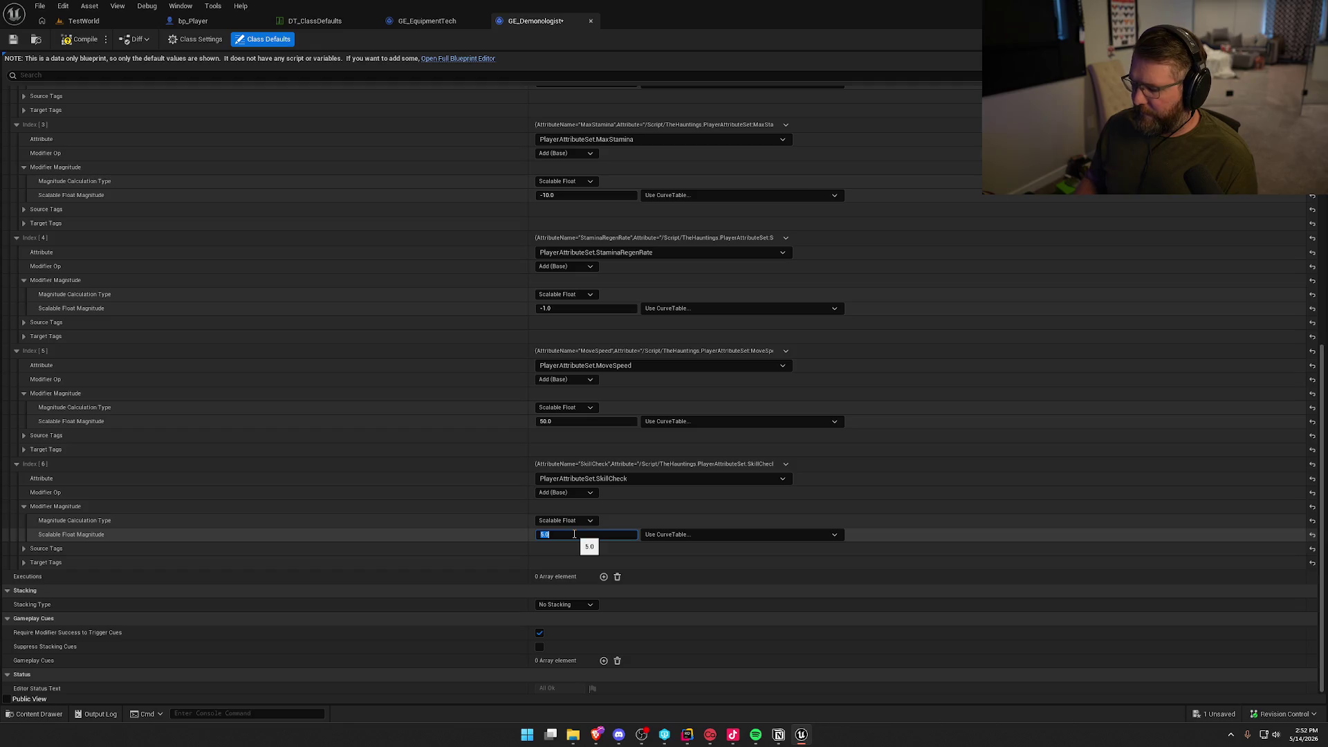
pyautogui.write('20')
pyautogui.press('Return')
pyautogui.click(78, 39)
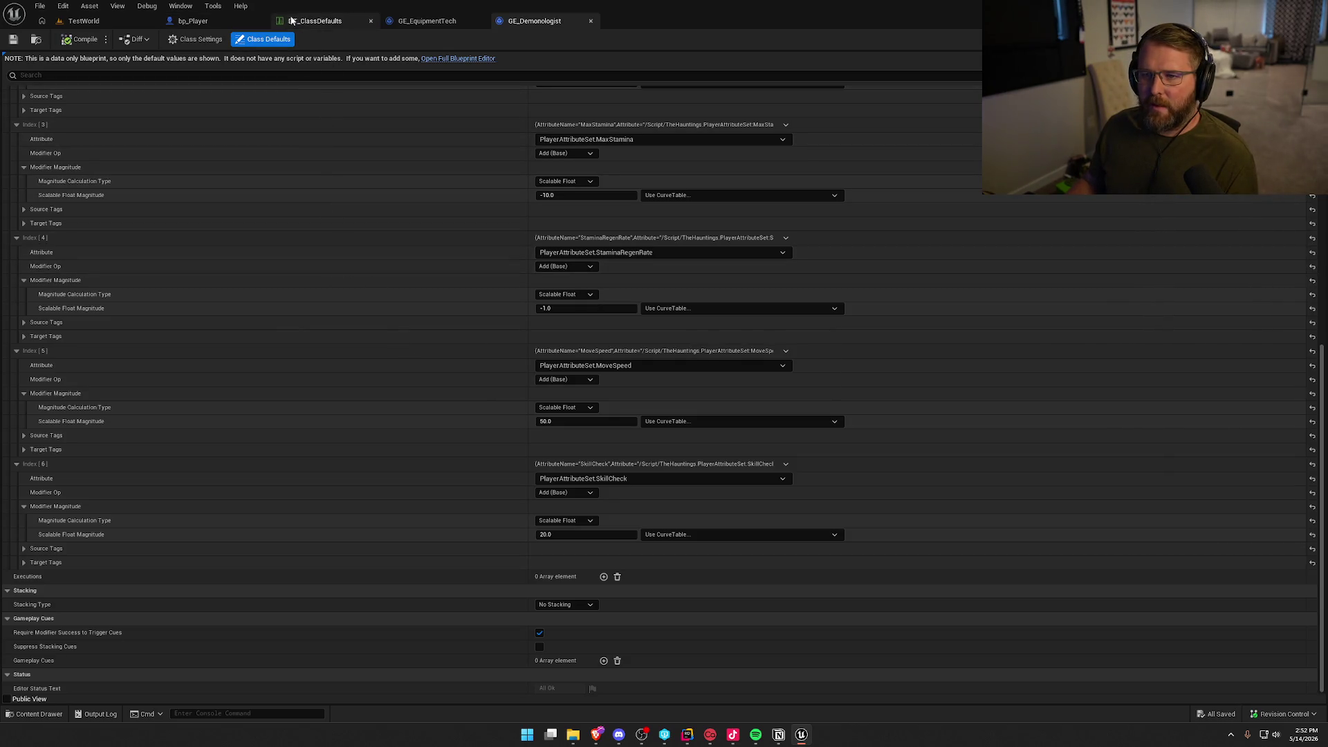
pyautogui.click(193, 21)
# Set PS_InGame's Character Definition player class to Demonologist and save it.
pyautogui.click(35, 39)
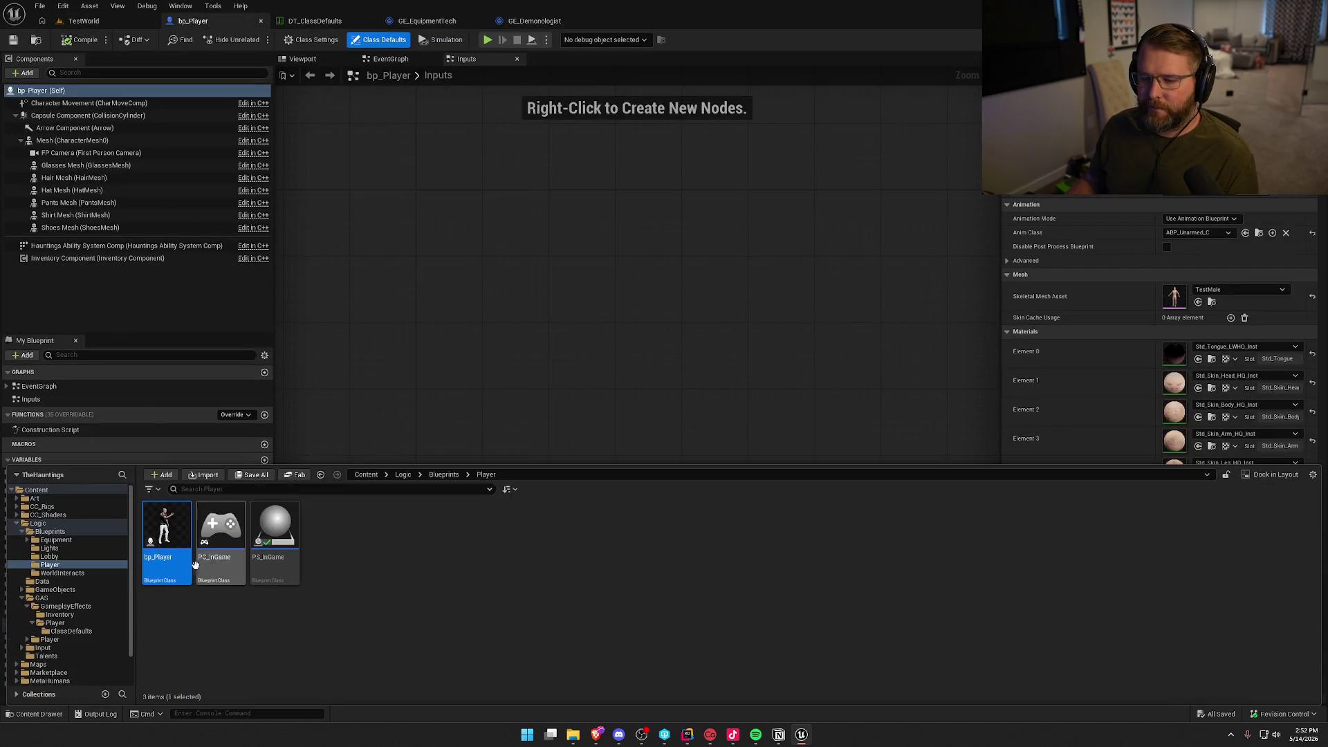
pyautogui.doubleClick(269, 540)
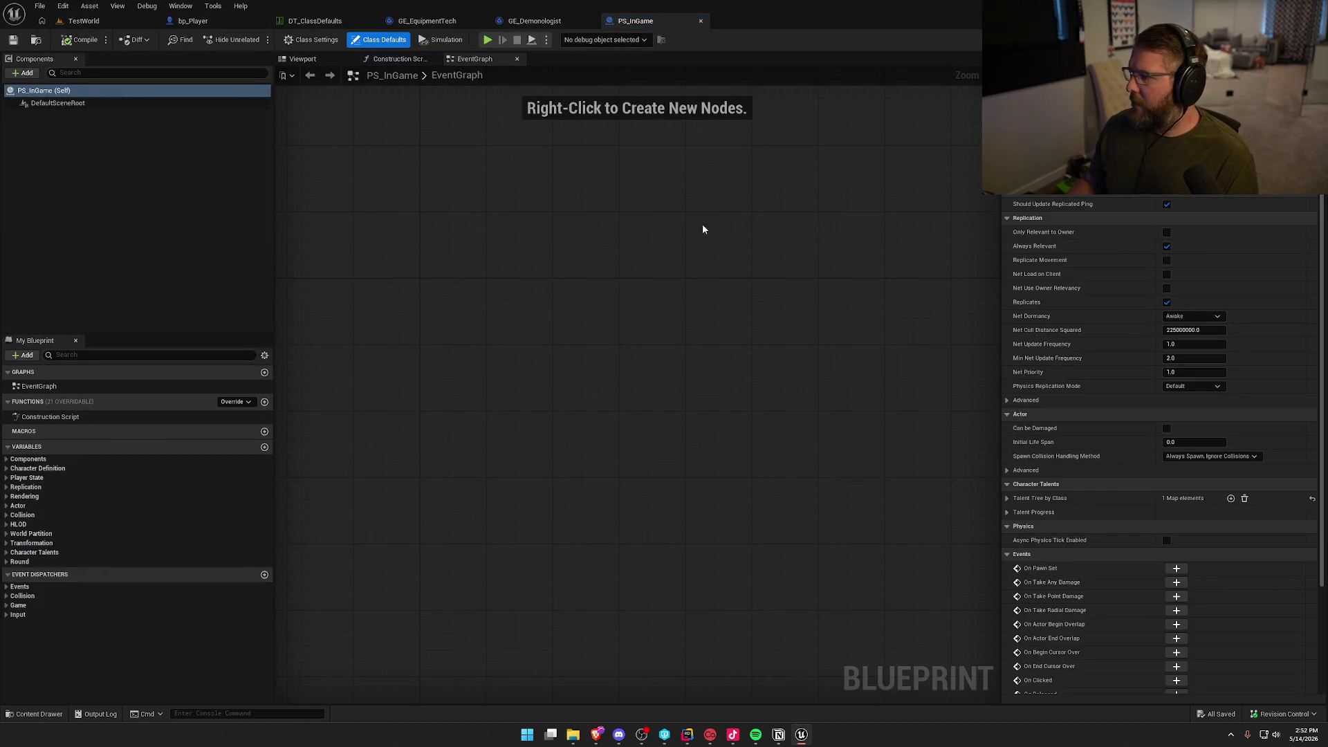
pyautogui.click(26, 470)
pyautogui.click(28, 478)
pyautogui.click(1199, 207)
pyautogui.click(1198, 211)
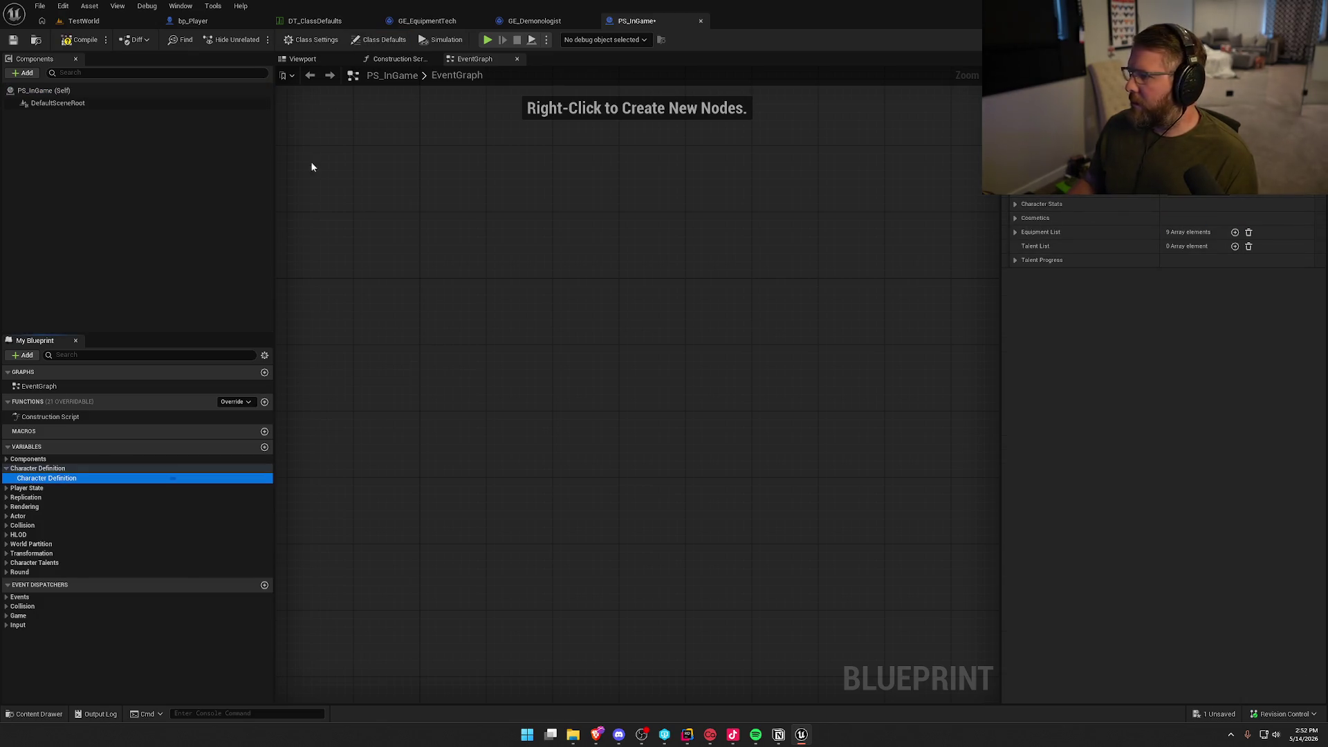
pyautogui.hotkey('ctrl', 's')
# Play TestWorld with the gameplay debugger shown, walking and sprinting to check the Demonologist attributes.
pyautogui.click(94, 21)
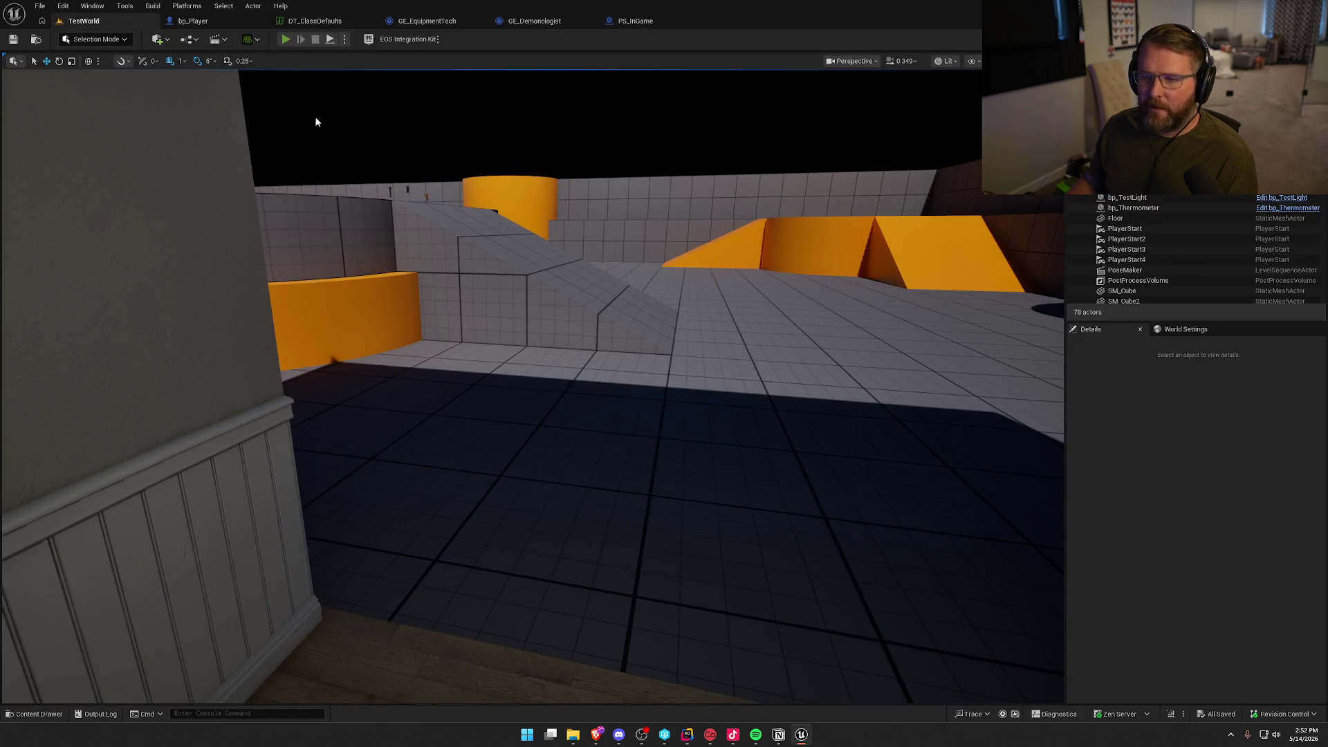
pyautogui.hotkey('alt', 'p')
pyautogui.press("'")
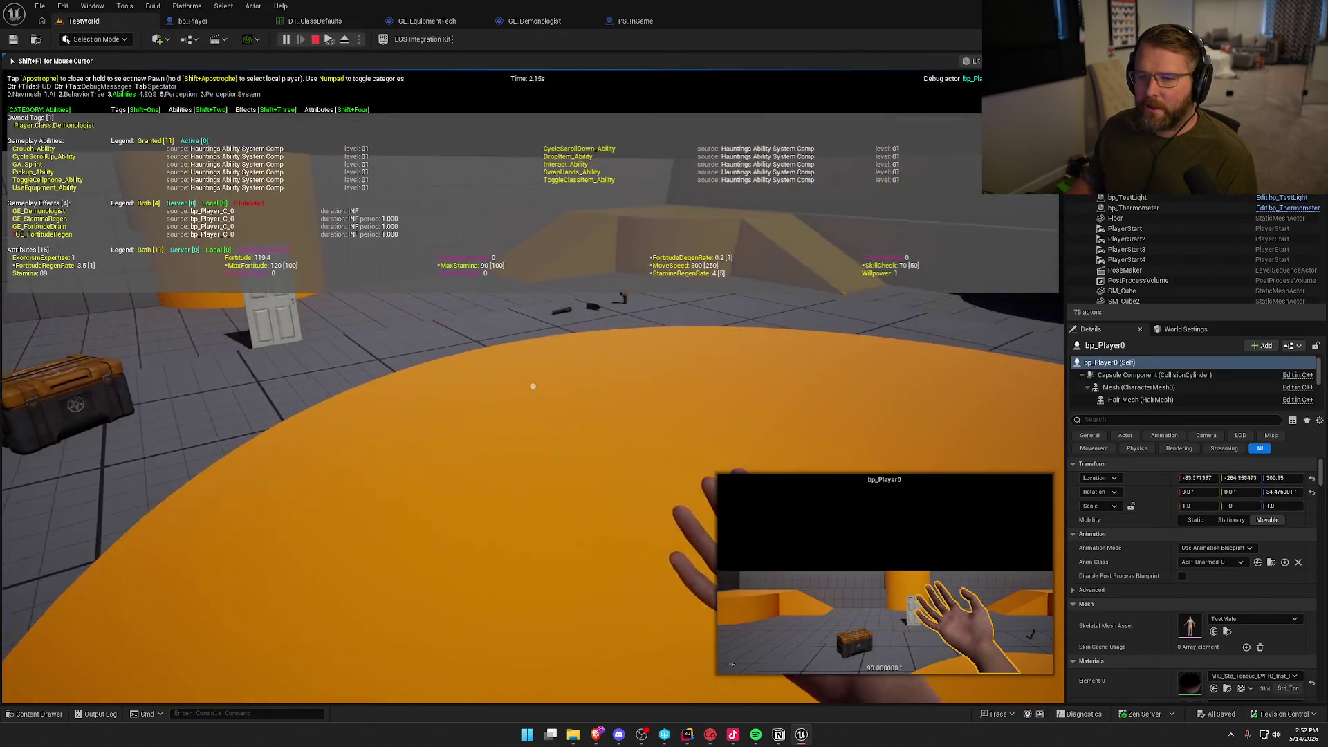
pyautogui.press('s')
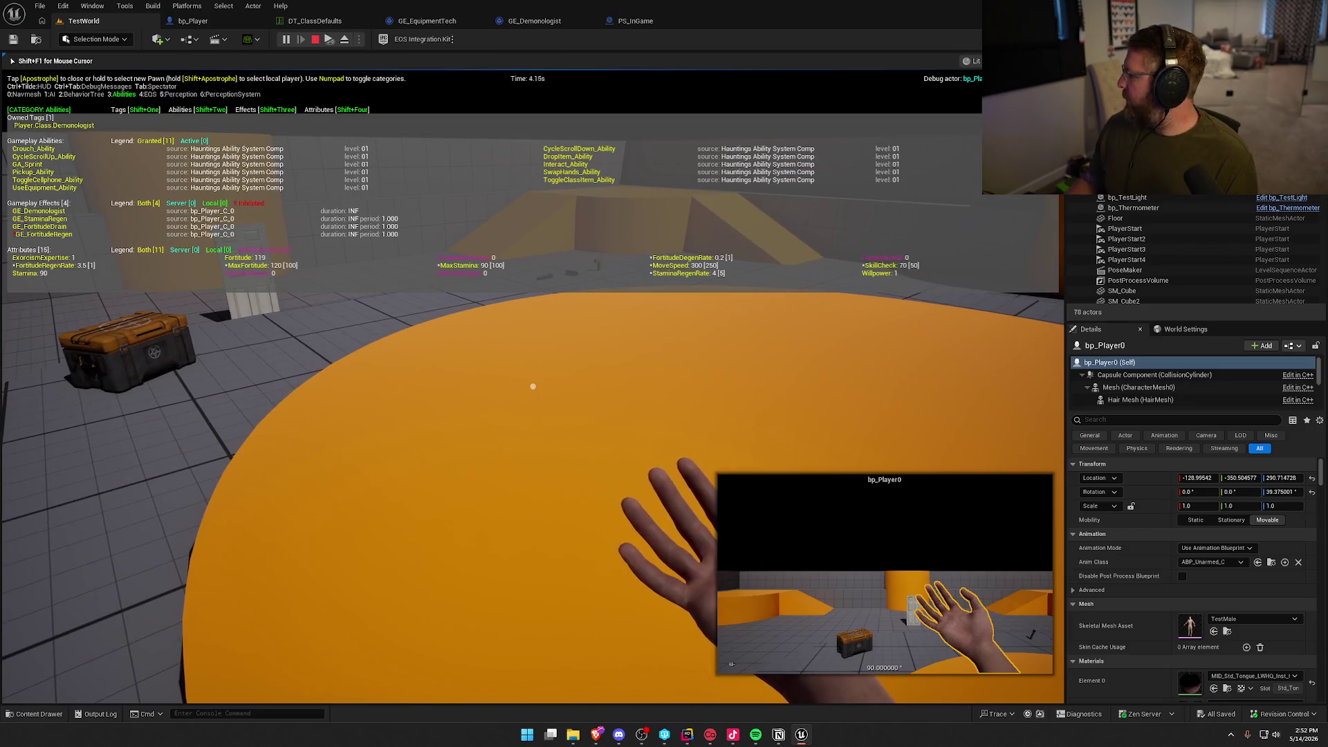
pyautogui.press('w')
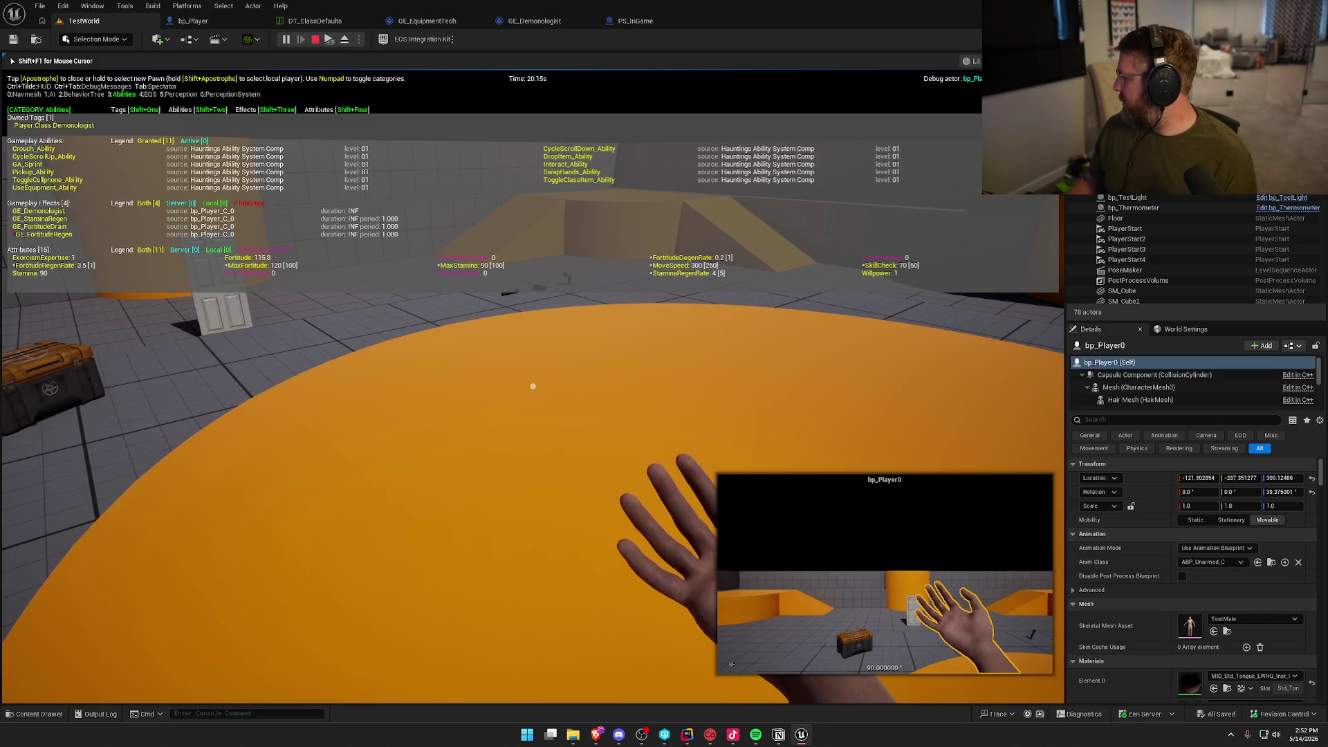
pyautogui.press('s')
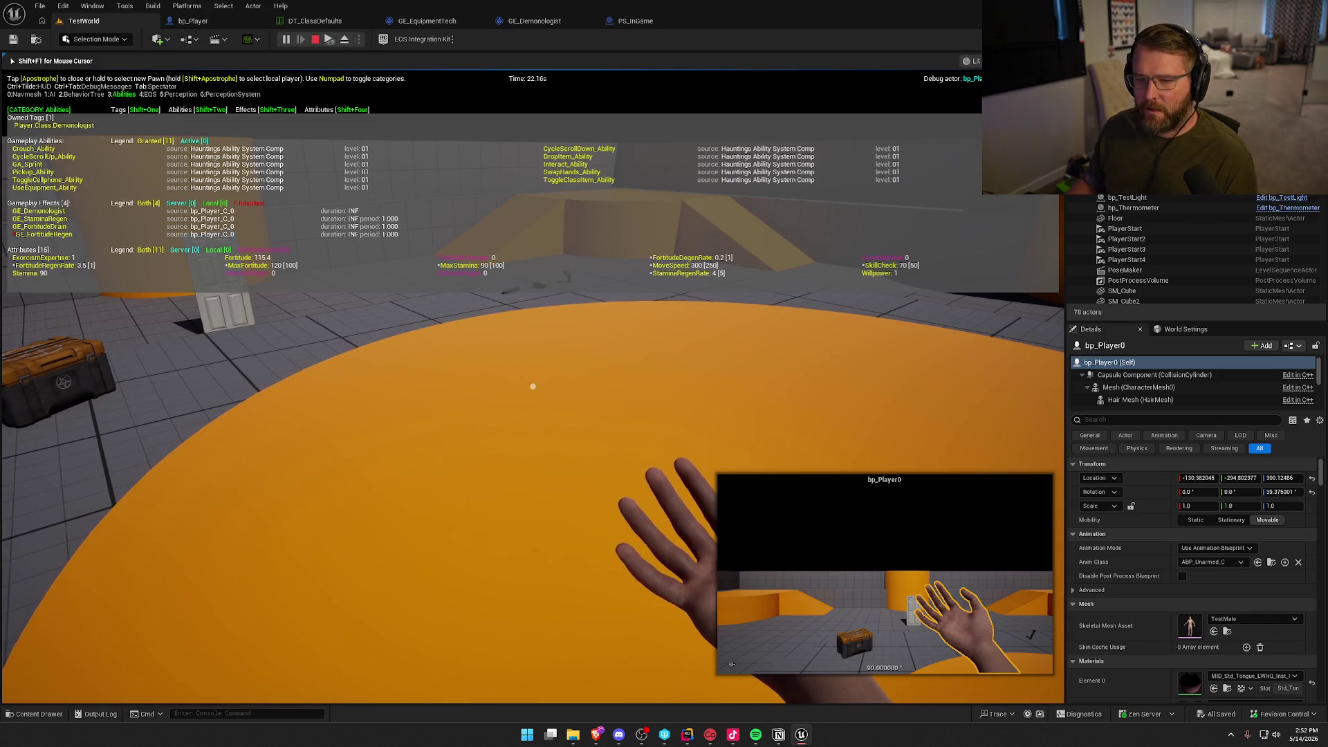
pyautogui.press('d')
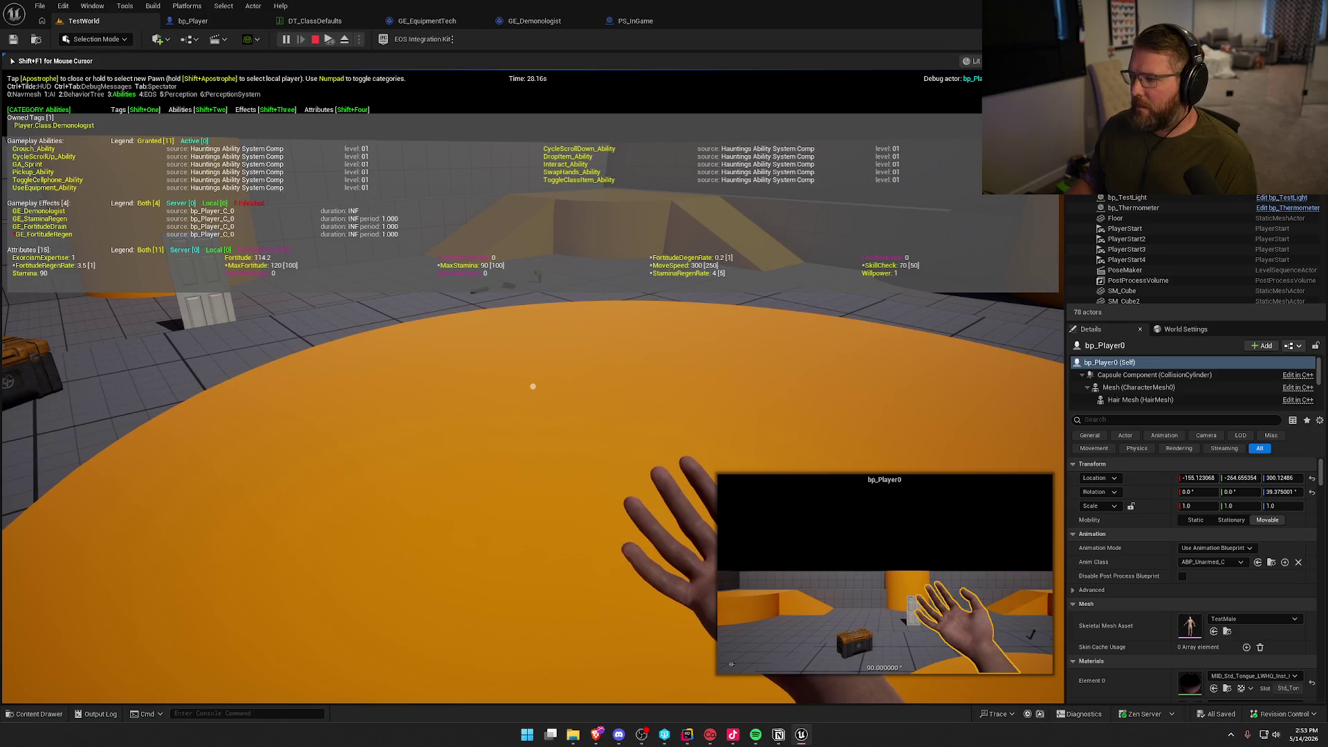
pyautogui.hotkey('shift', 'w')
pyautogui.press('w')
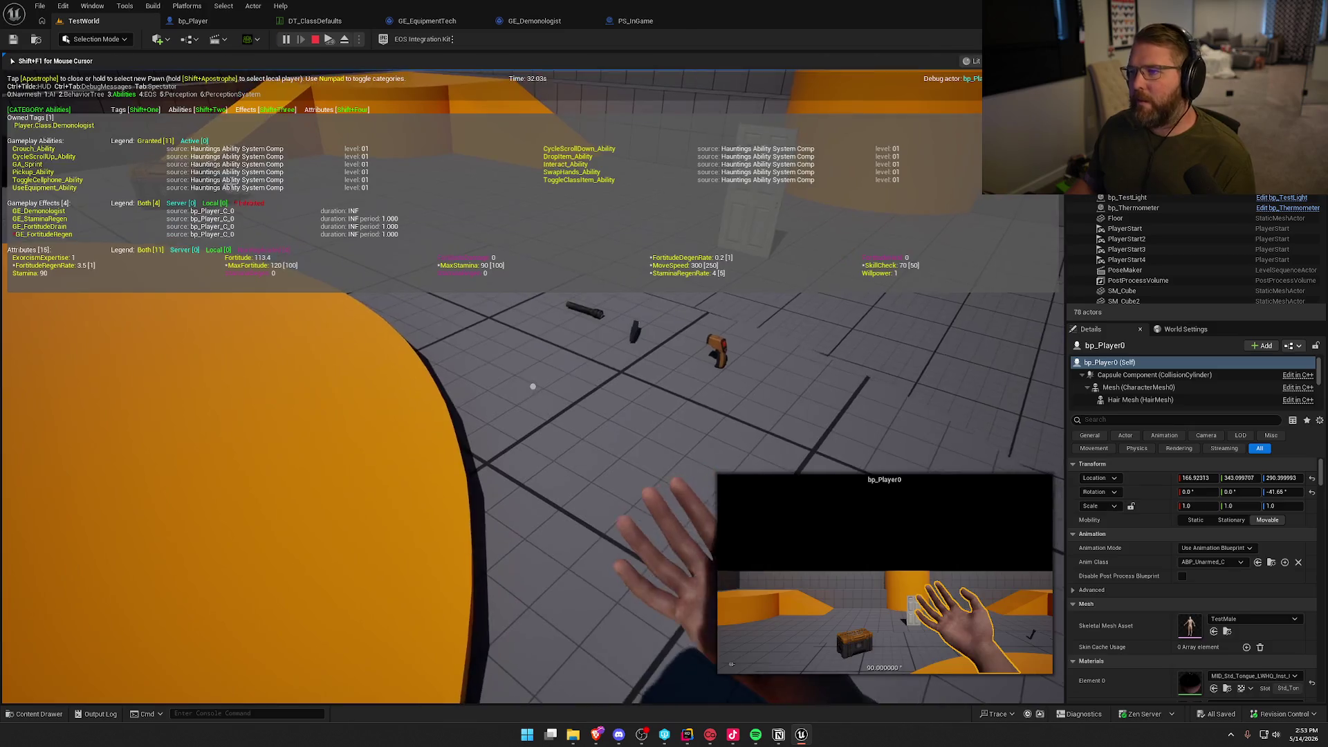
pyautogui.press('Escape')
# Duplicate GE_Priest as a new effect named GE_Psychic.
pyautogui.click(315, 21)
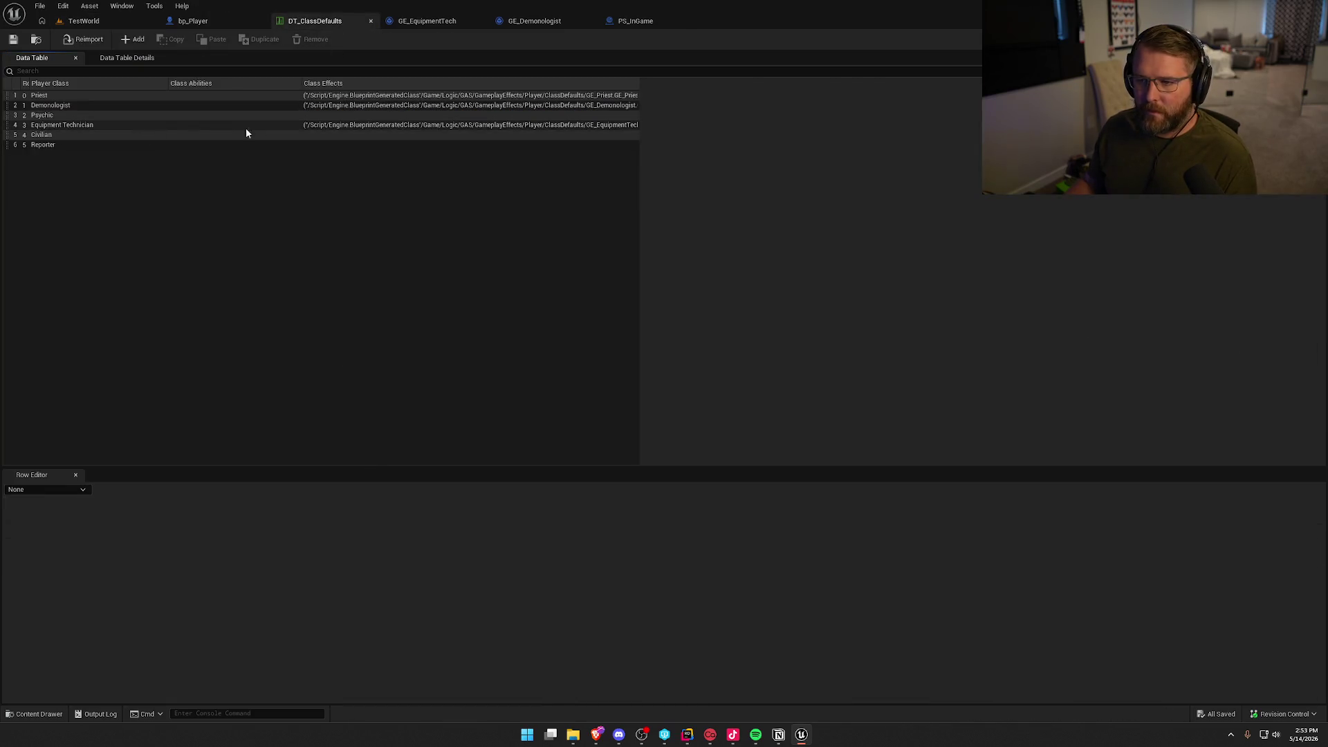
pyautogui.click(89, 109)
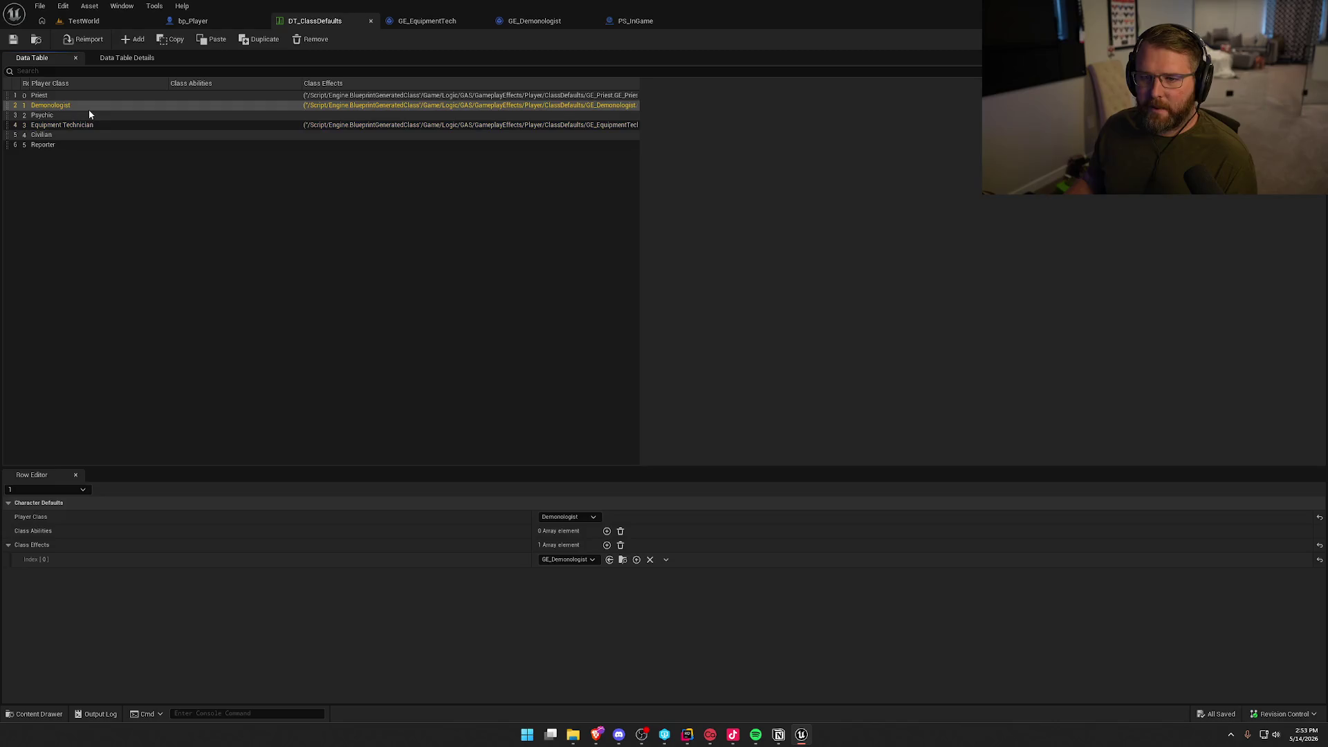
pyautogui.click(623, 560)
pyautogui.click(268, 556)
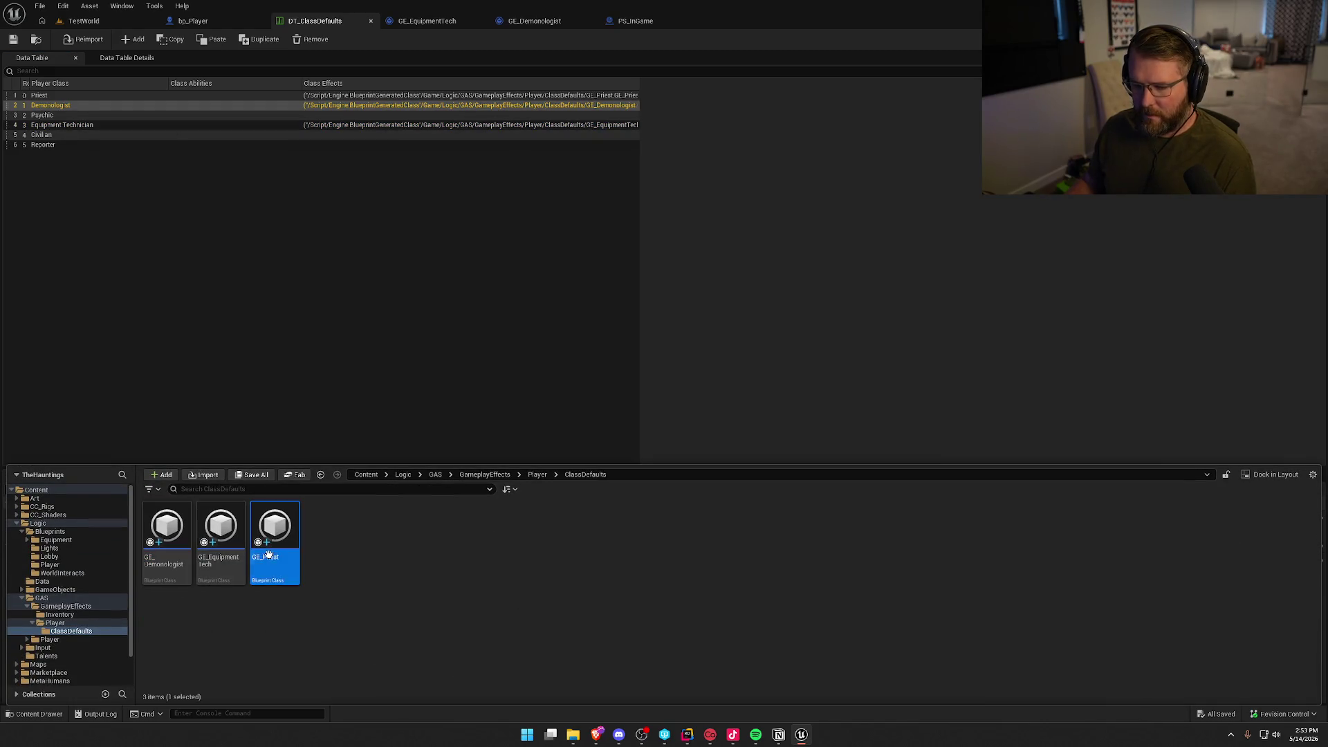
pyautogui.hotkey('ctrl', 'd')
pyautogui.write('GE_P')
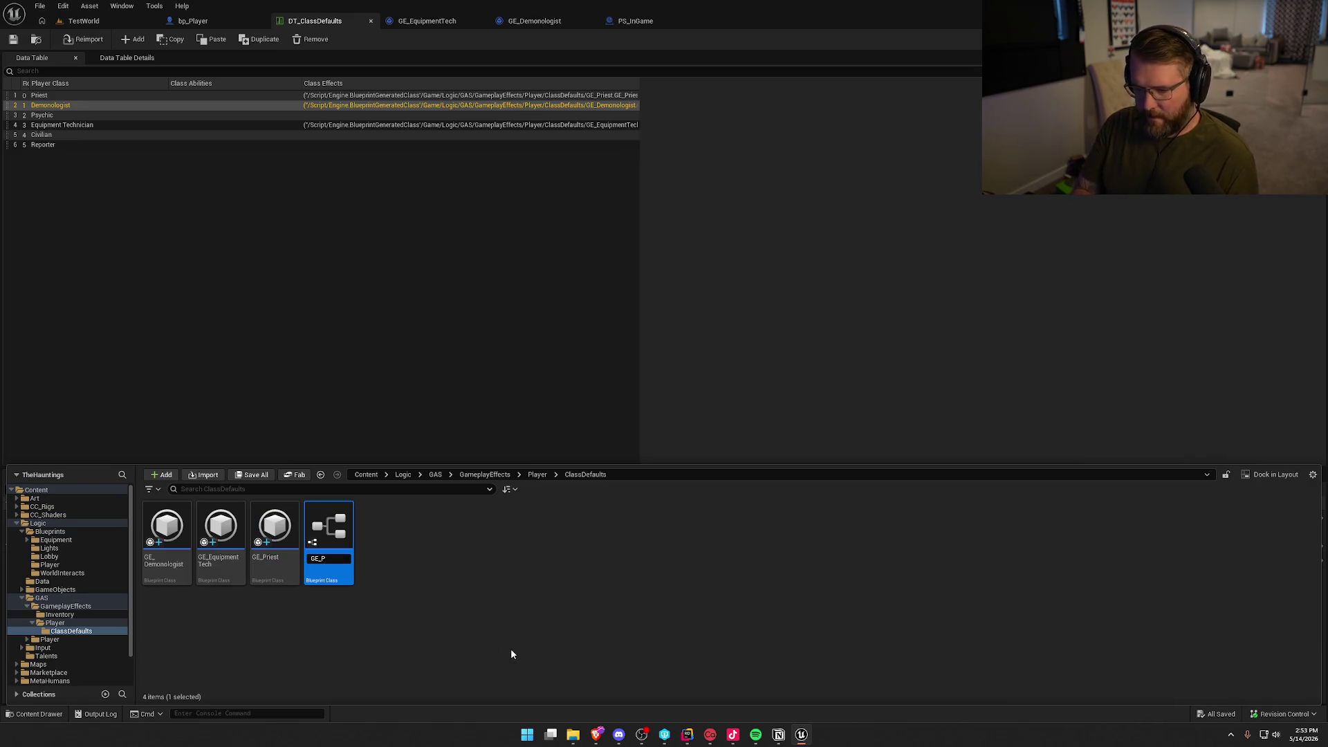
pyautogui.write('sychic')
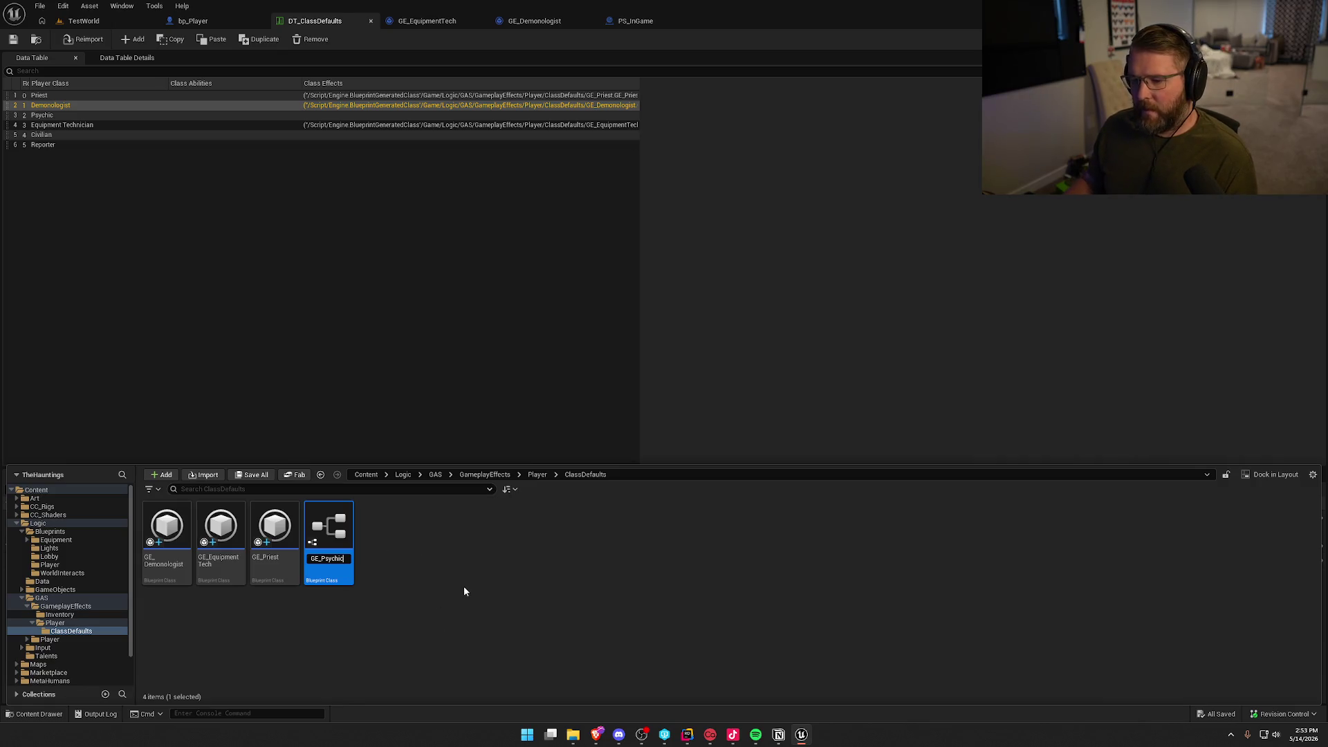
pyautogui.press('Return')
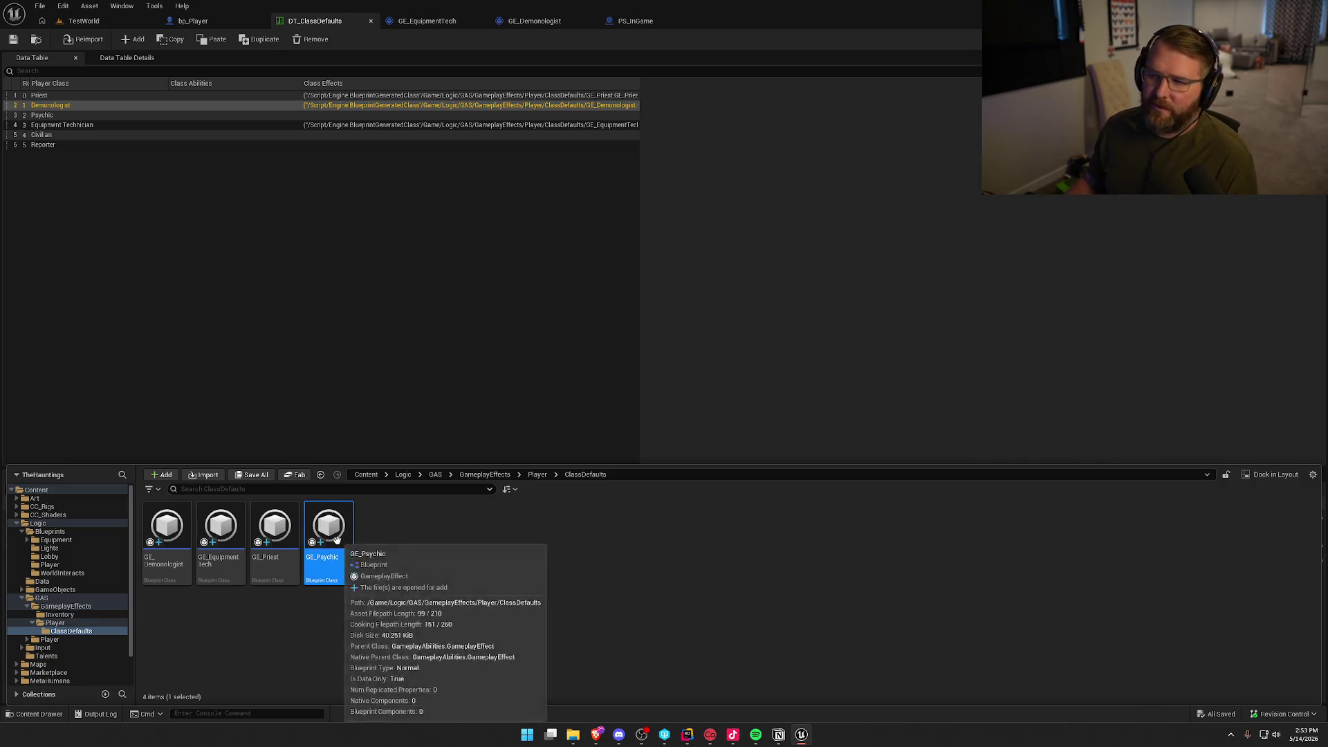
# Add GE_Psychic as the Psychic row's class effect in DT_ClassDefaults and open it.
pyautogui.click(42, 115)
pyautogui.click(569, 516)
pyautogui.click(567, 540)
pyautogui.click(607, 545)
pyautogui.click(567, 559)
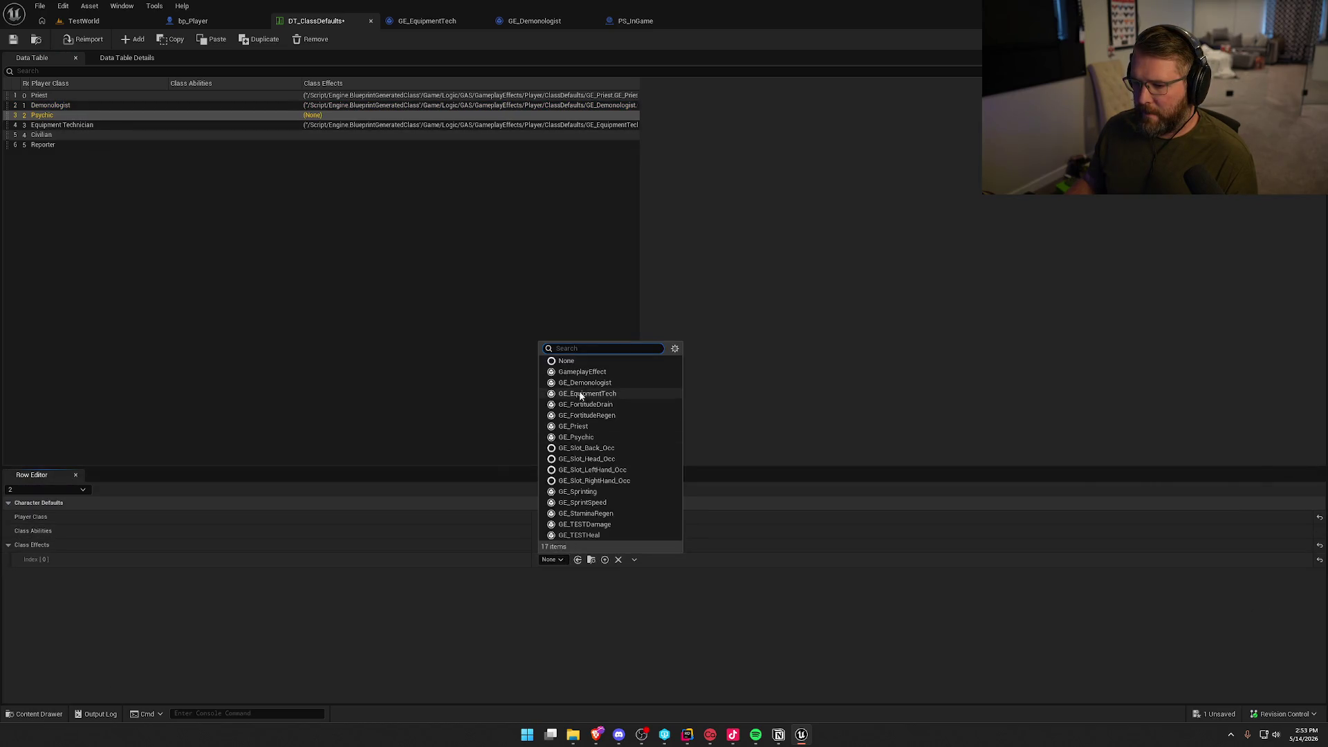
pyautogui.click(592, 426)
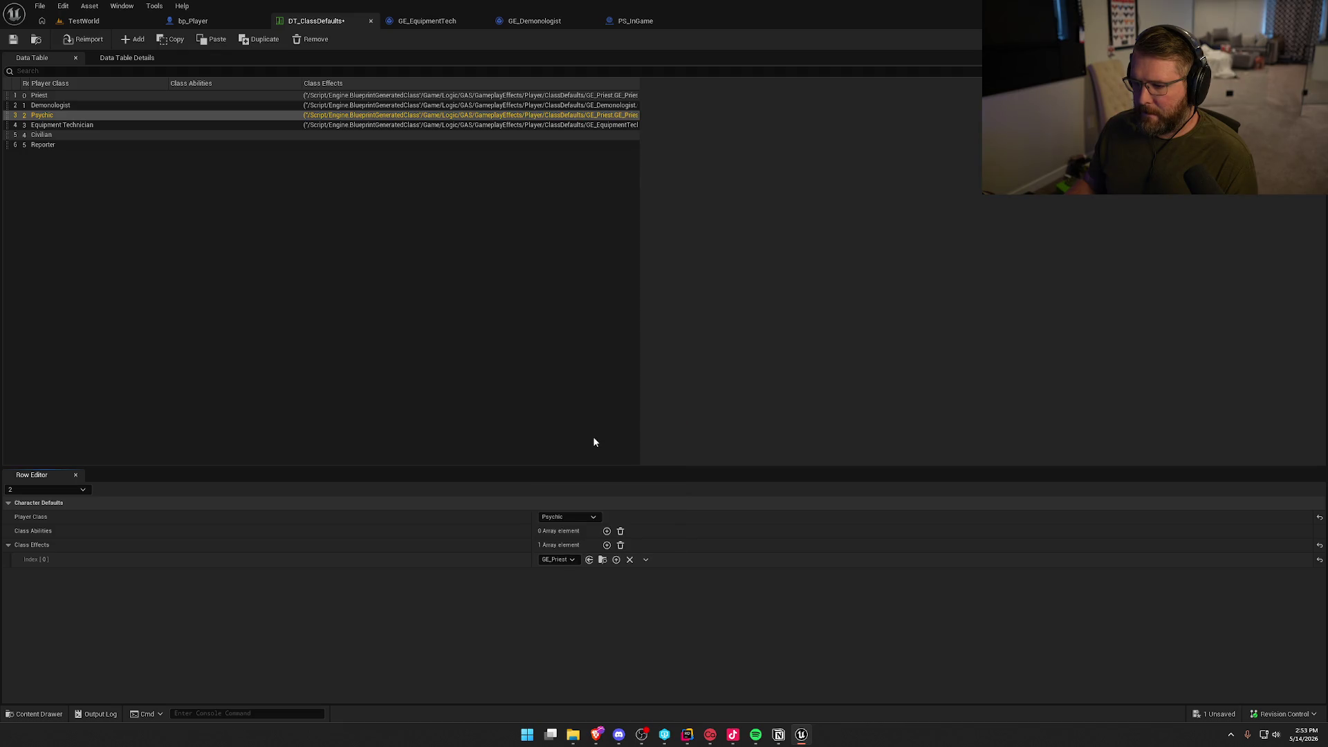
pyautogui.click(556, 560)
pyautogui.click(563, 436)
pyautogui.hotkey('ctrl', 'space')
pyautogui.doubleClick(329, 540)
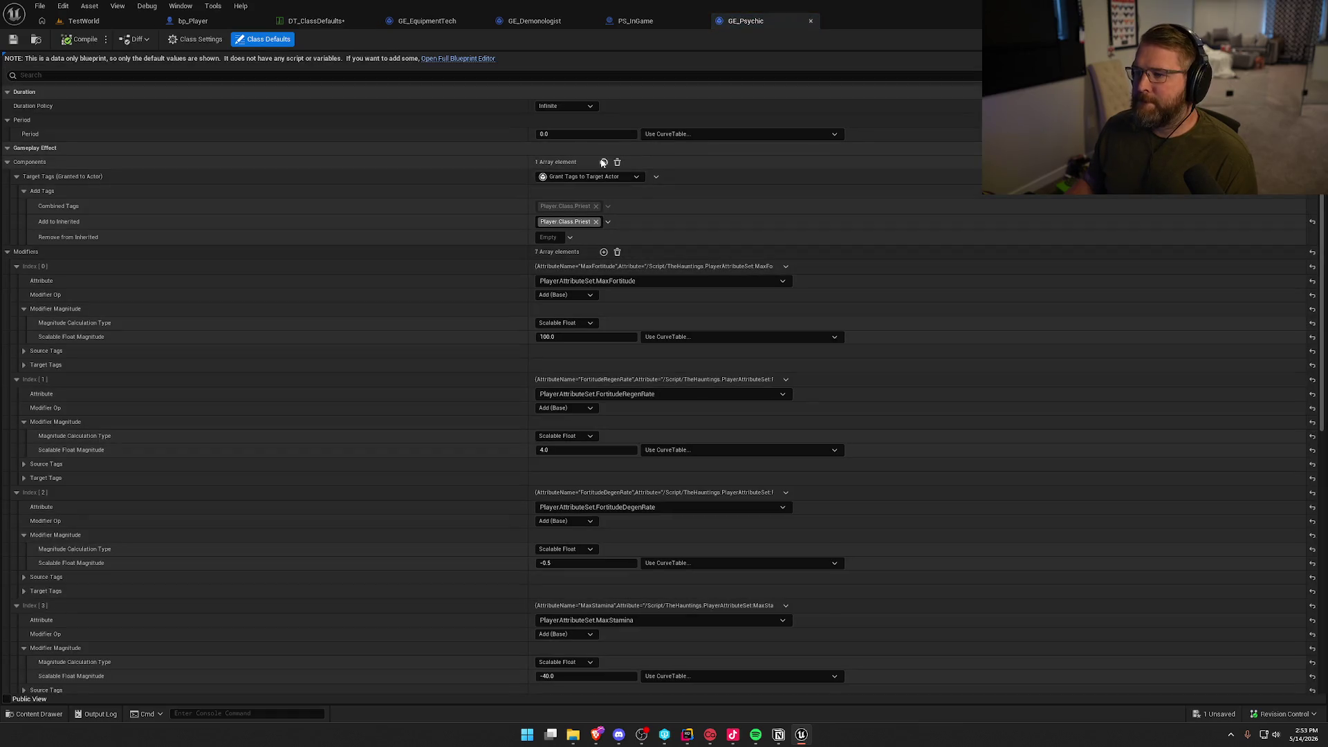
# Make GE_Psychic grant Player.Class.Psychic and set MaxFortitude to -30.
pyautogui.click(608, 221)
pyautogui.scroll(-2, 564, 436)
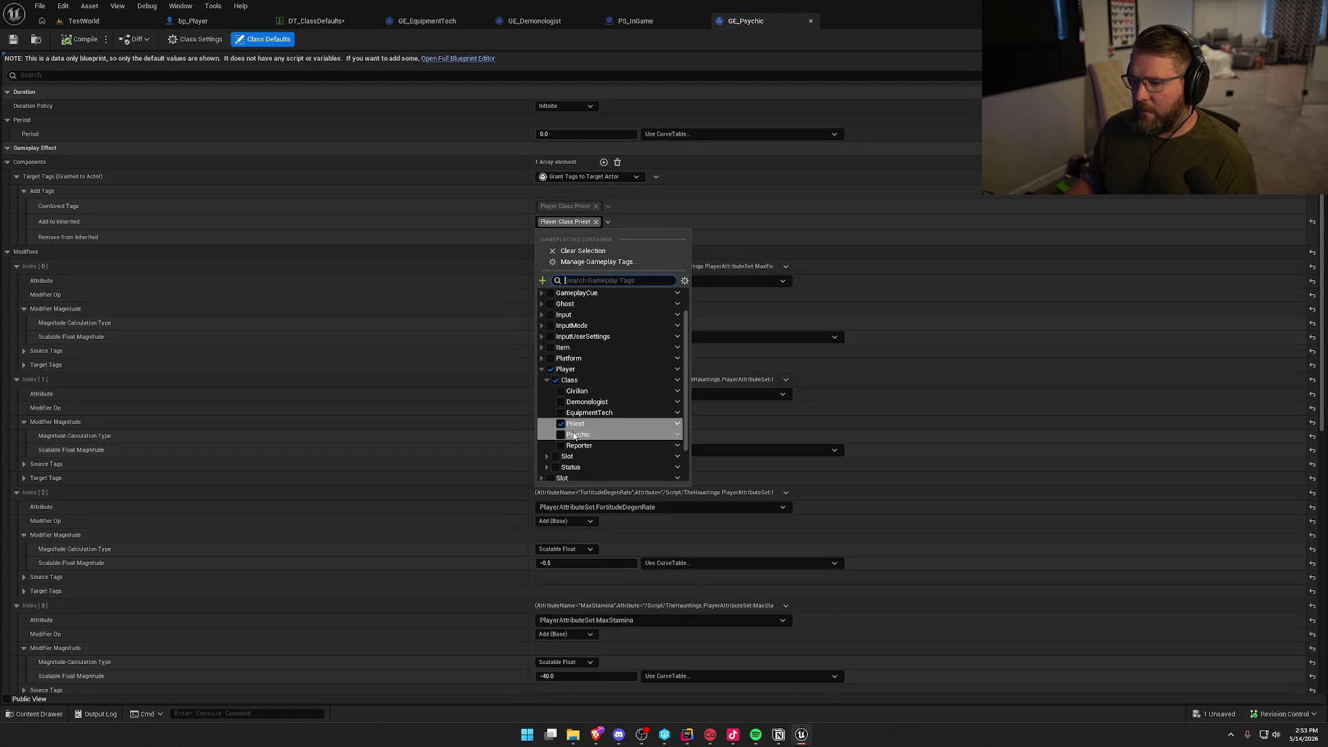
pyautogui.click(563, 436)
pyautogui.click(443, 219)
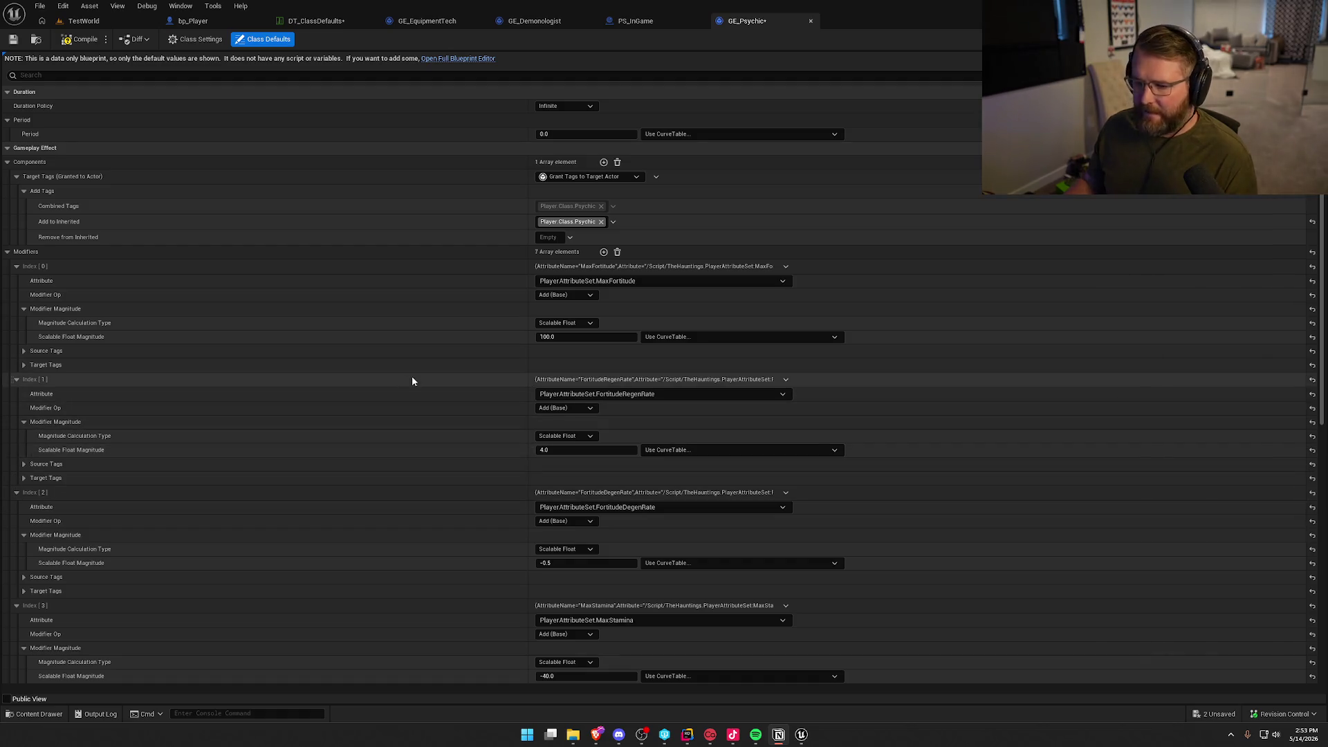
pyautogui.click(582, 337)
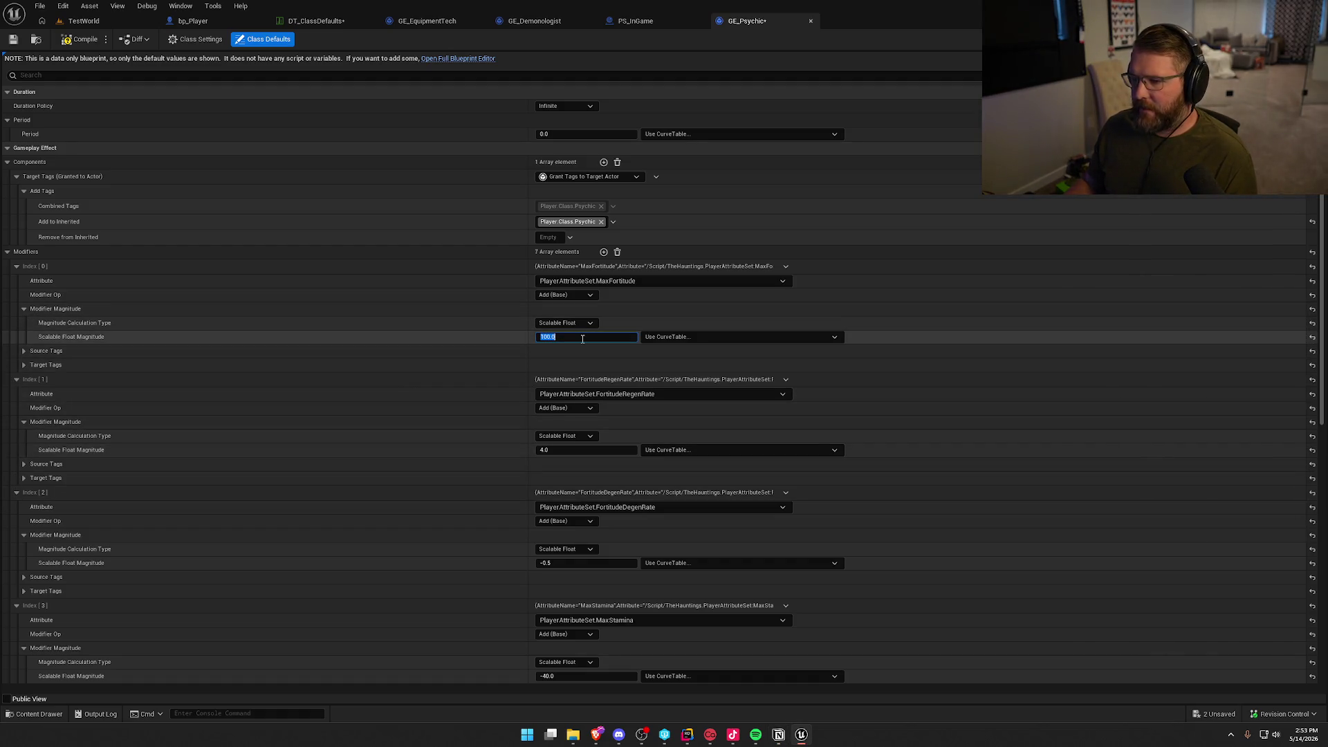
pyautogui.write('-30')
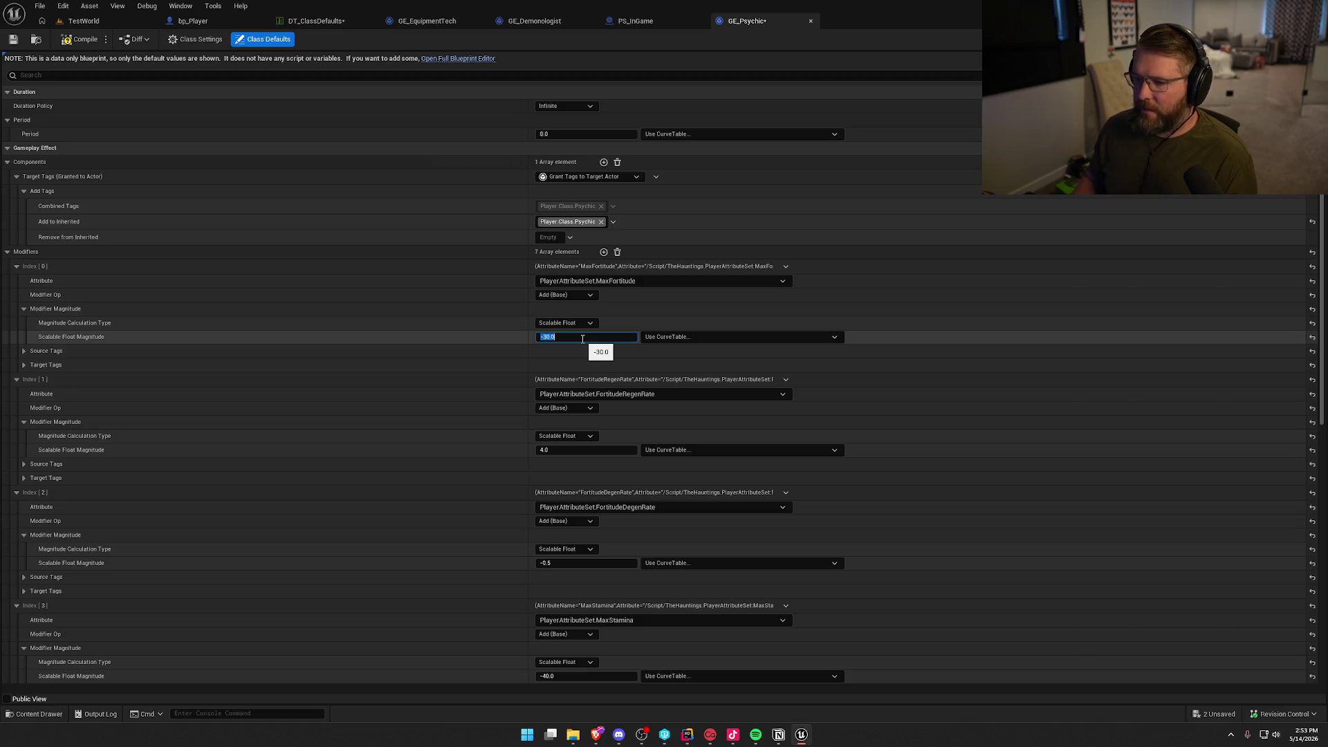
pyautogui.press('Return')
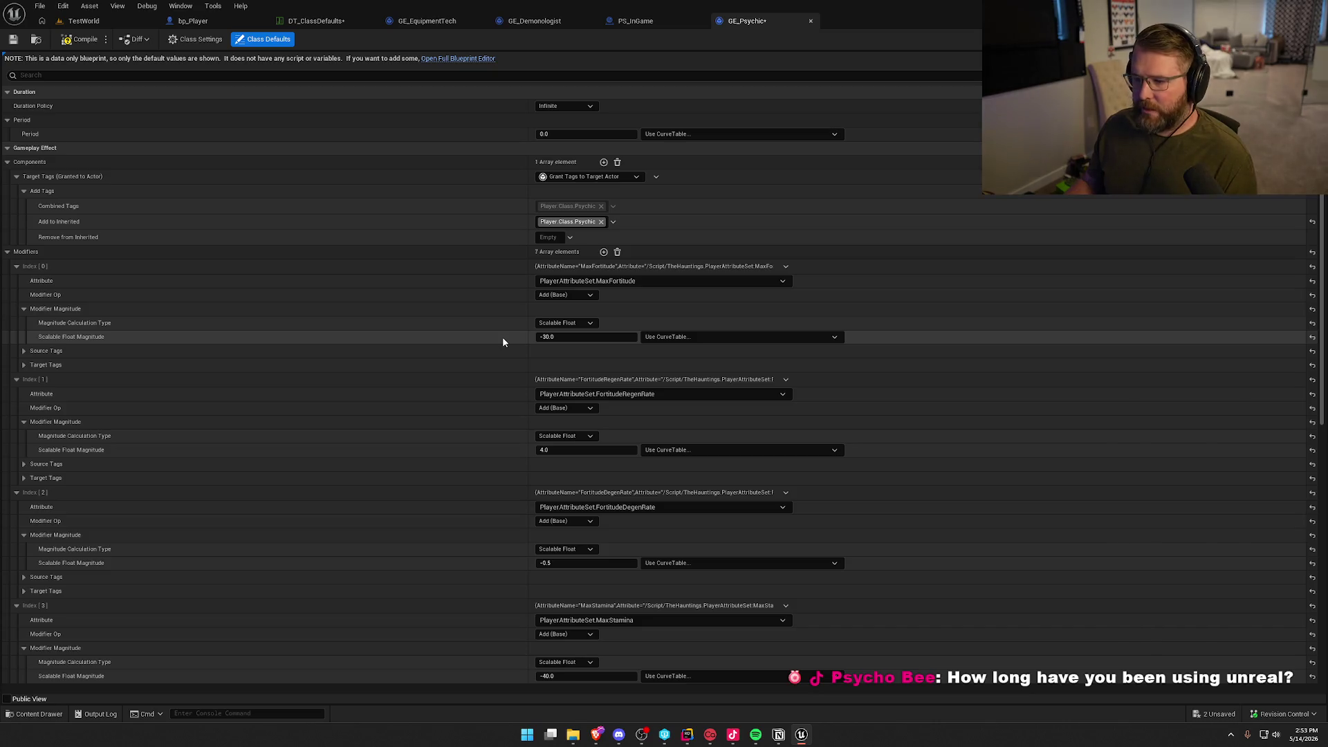
# Set FortitudeRegenRate to 3 and MaxStamina to -20.
pyautogui.scroll(-1, 503, 336)
pyautogui.click(559, 418)
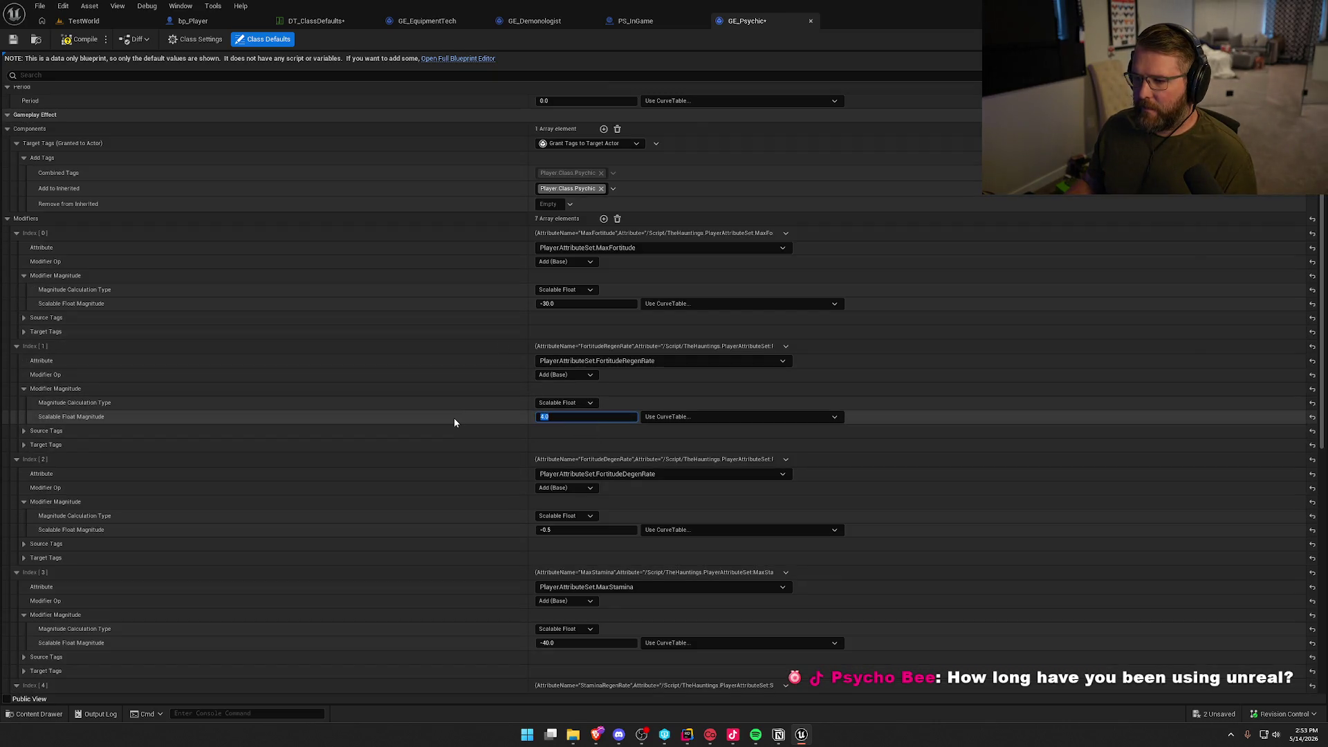
pyautogui.scroll(-1, 454, 418)
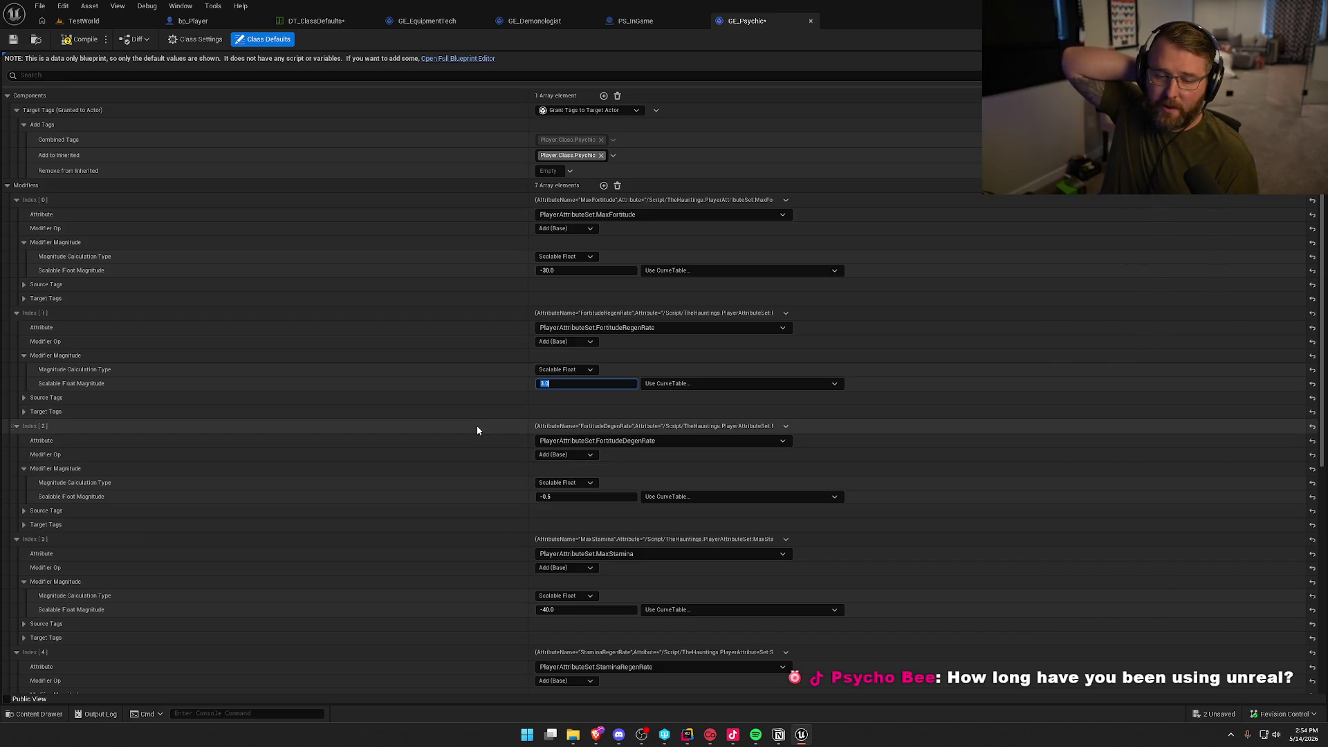
pyautogui.scroll(-1, 485, 422)
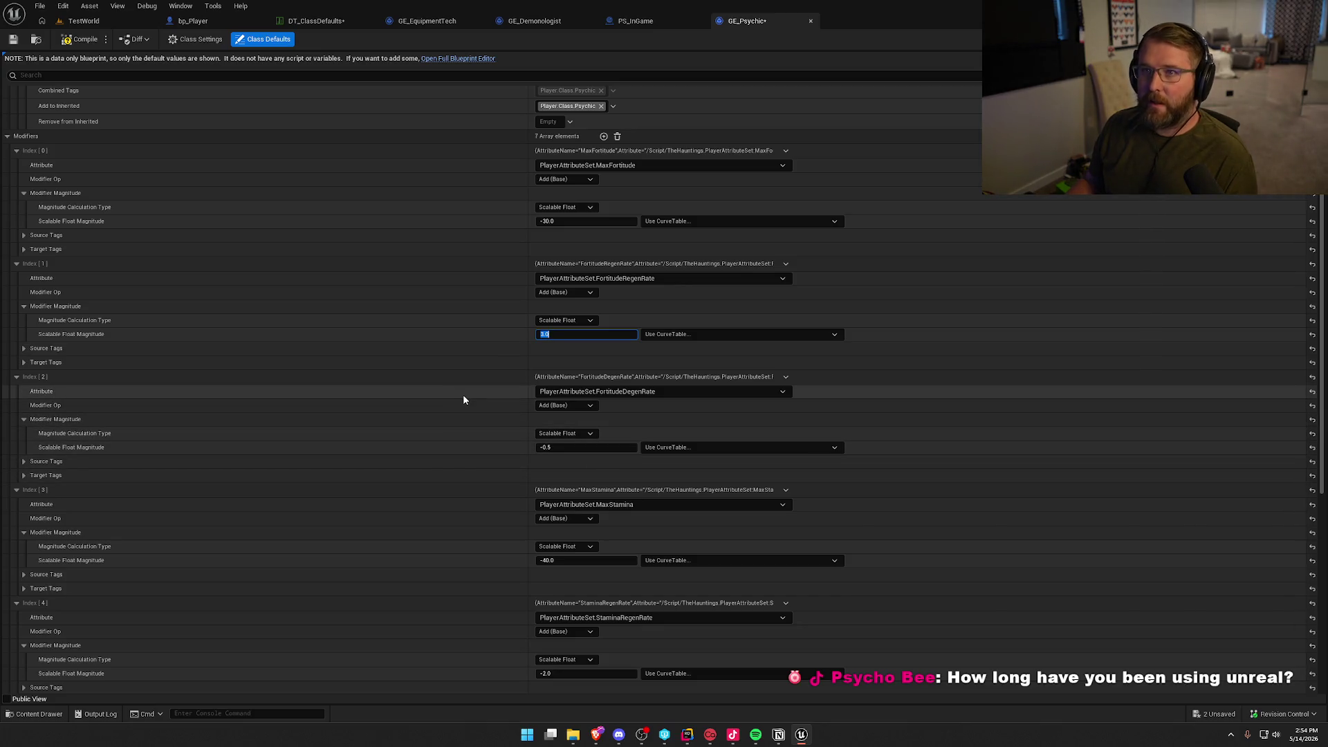
pyautogui.scroll(-1, 475, 393)
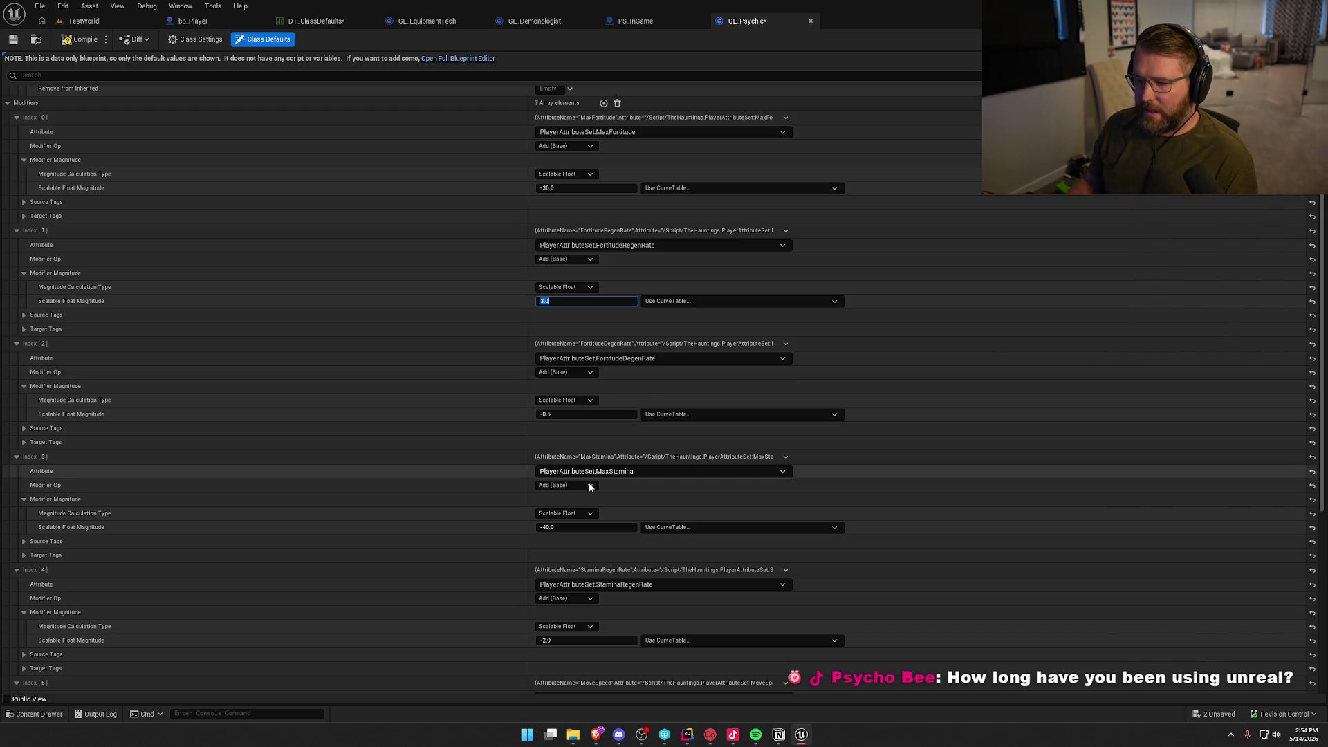
pyautogui.scroll(-2, 562, 504)
pyautogui.click(568, 479)
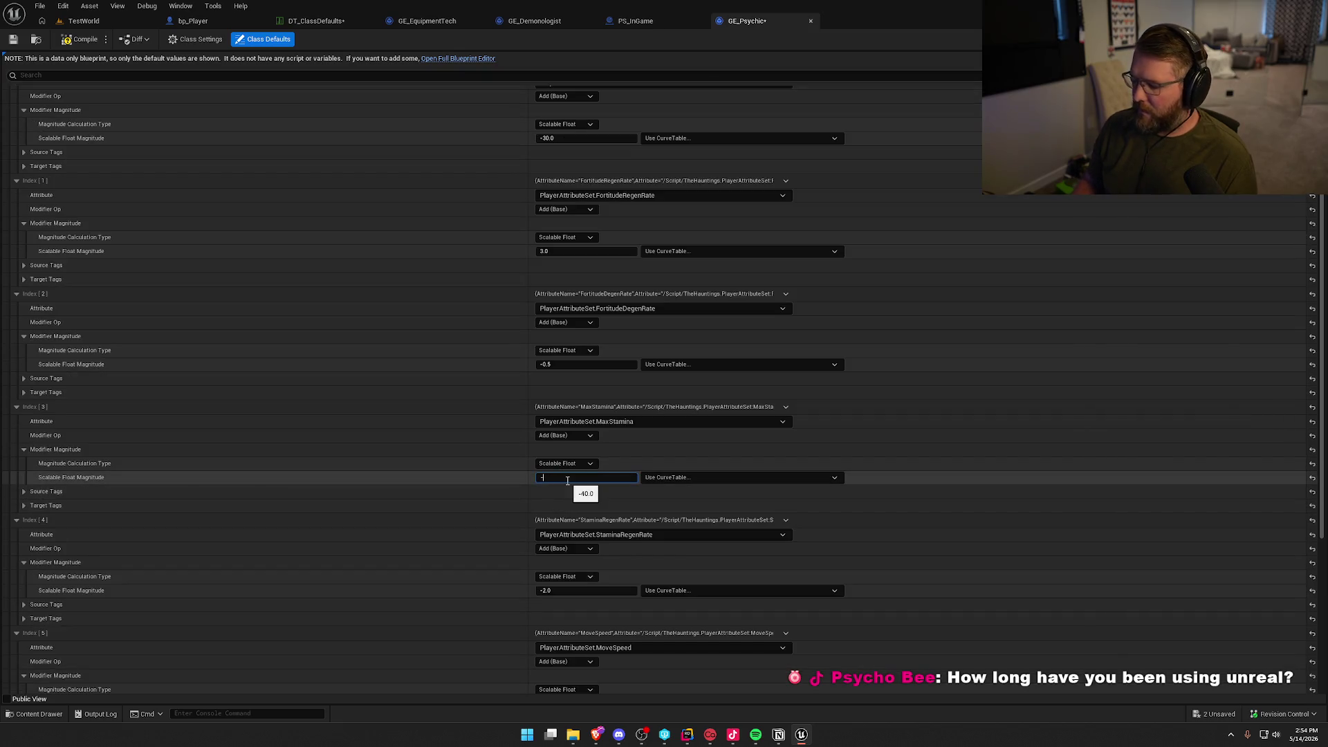
pyautogui.write('20')
pyautogui.press('Return')
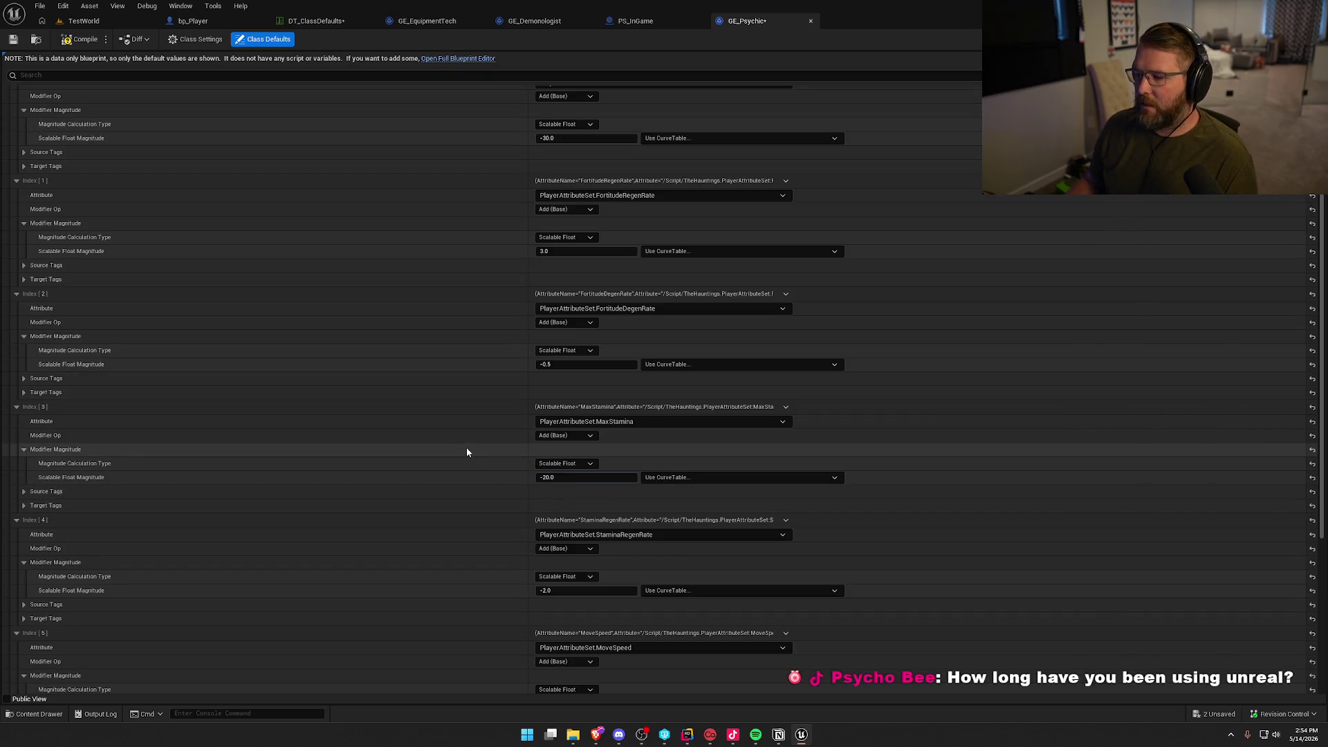
pyautogui.scroll(-1, 471, 474)
pyautogui.scroll(-2, 472, 477)
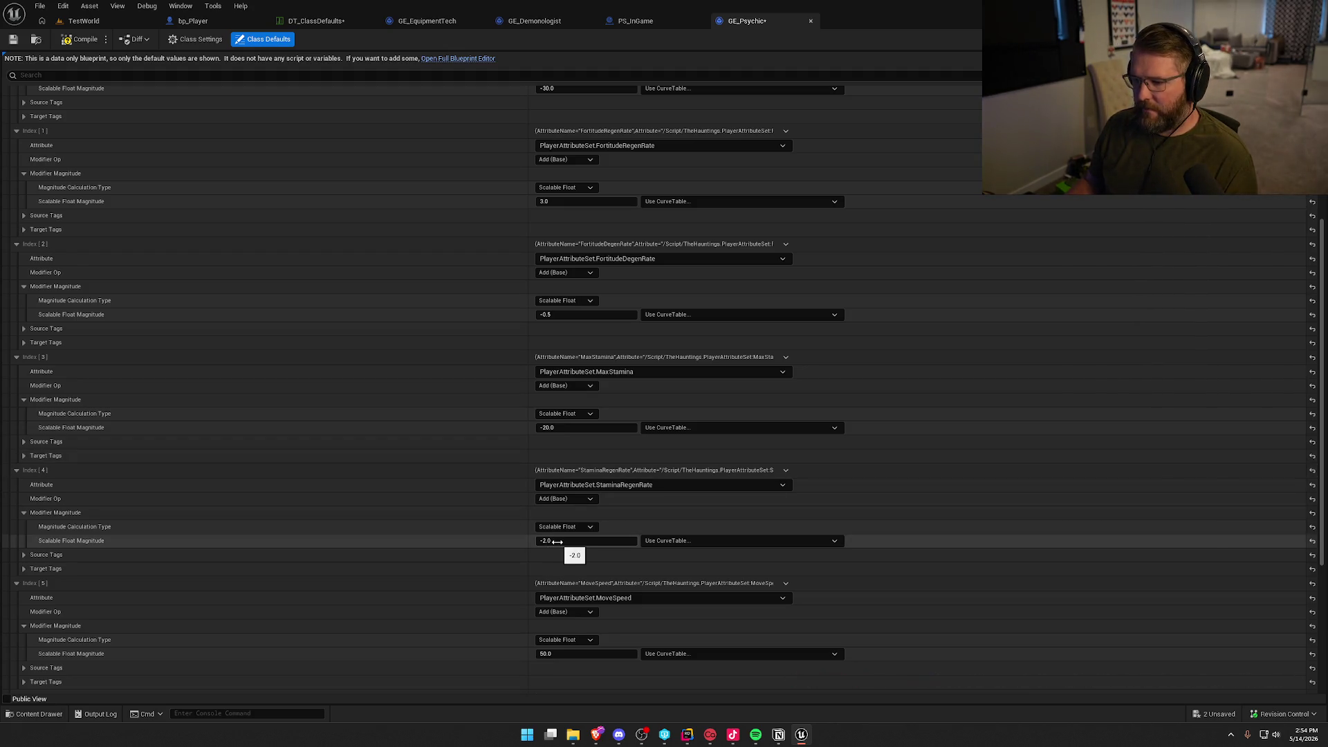
# Delete the StaminaRegenRate modifier, set SkillCheck to 10, and compile.
pyautogui.hotkey('alt', 'Tab')
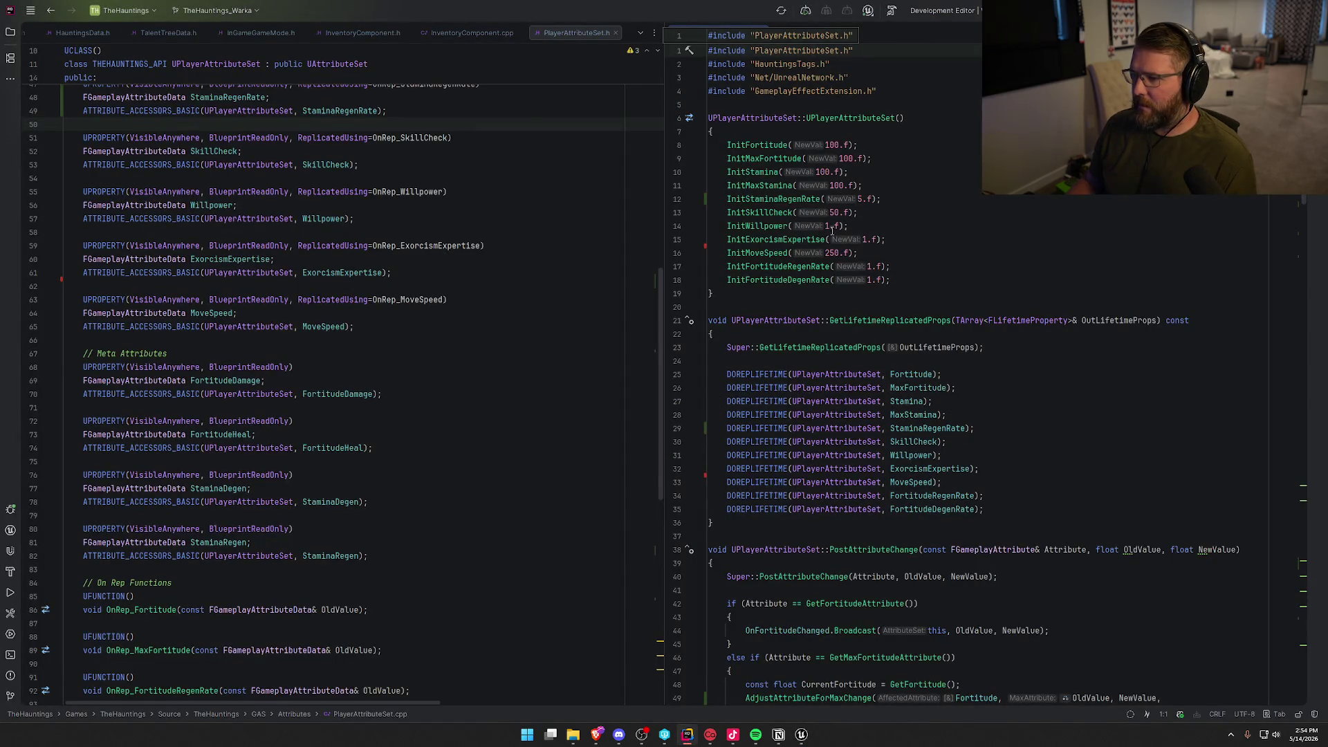
pyautogui.hotkey('alt', 'Tab')
pyautogui.click(788, 471)
pyautogui.click(800, 498)
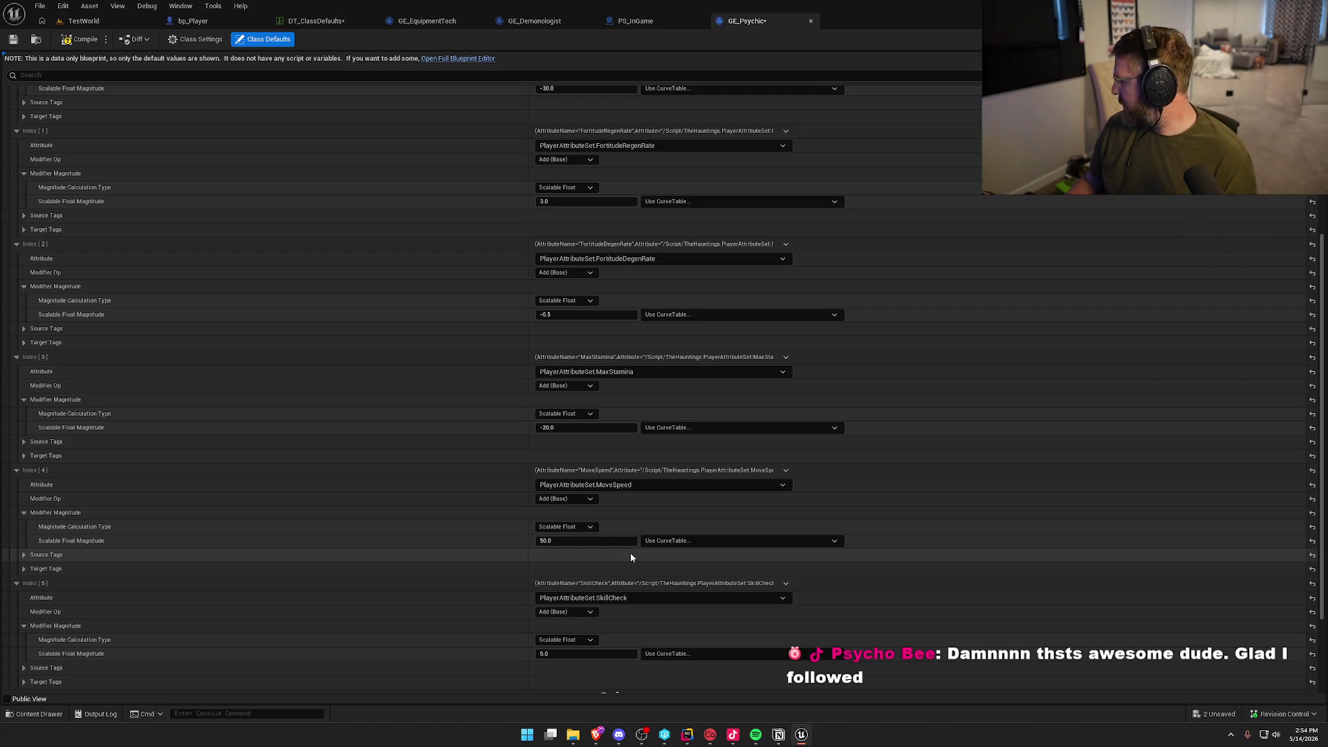
pyautogui.scroll(-2, 631, 557)
pyautogui.click(565, 620)
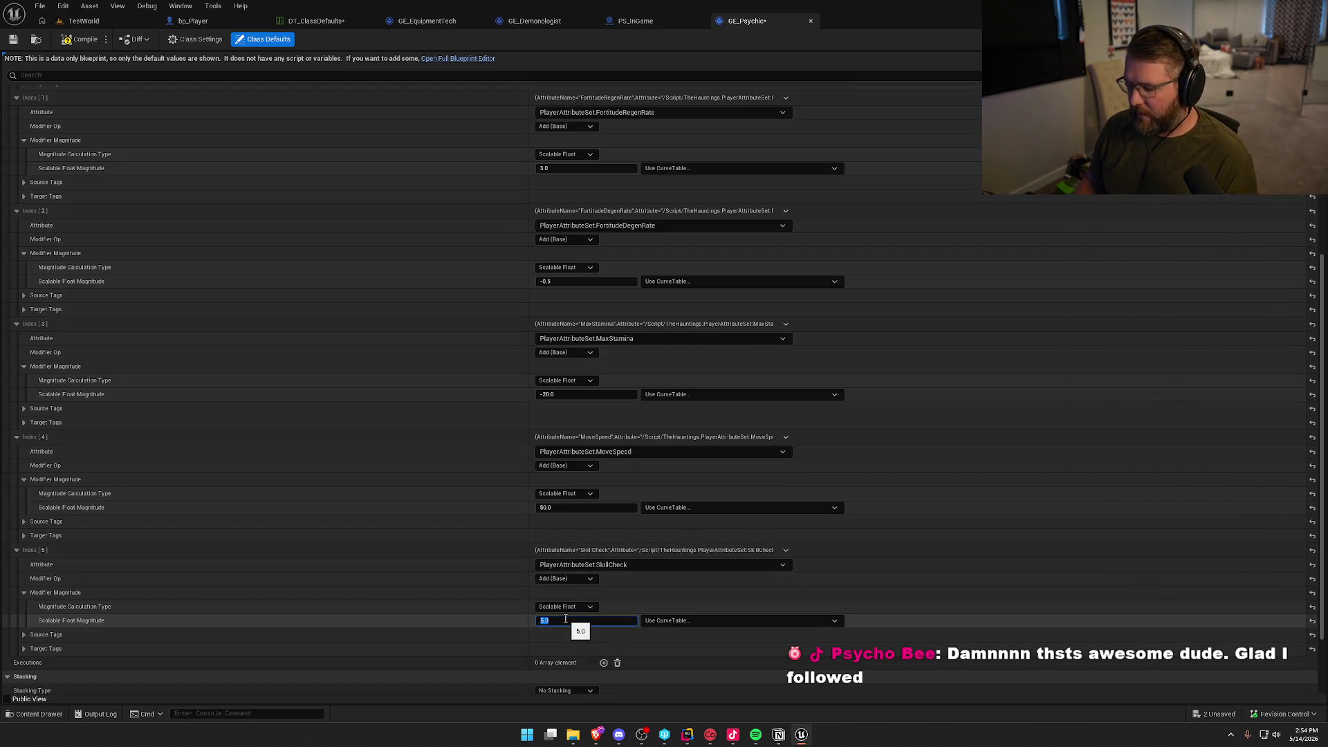
pyautogui.write('10')
pyautogui.press('Return')
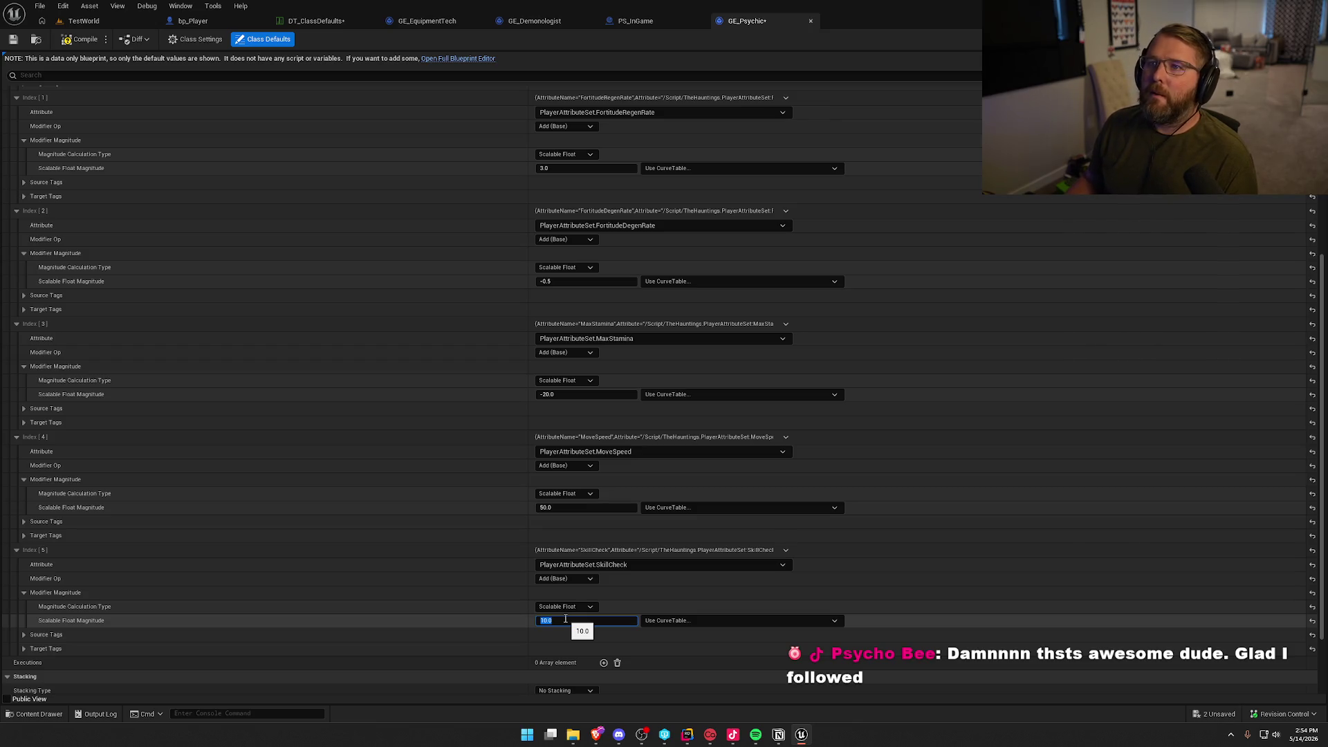
pyautogui.click(78, 40)
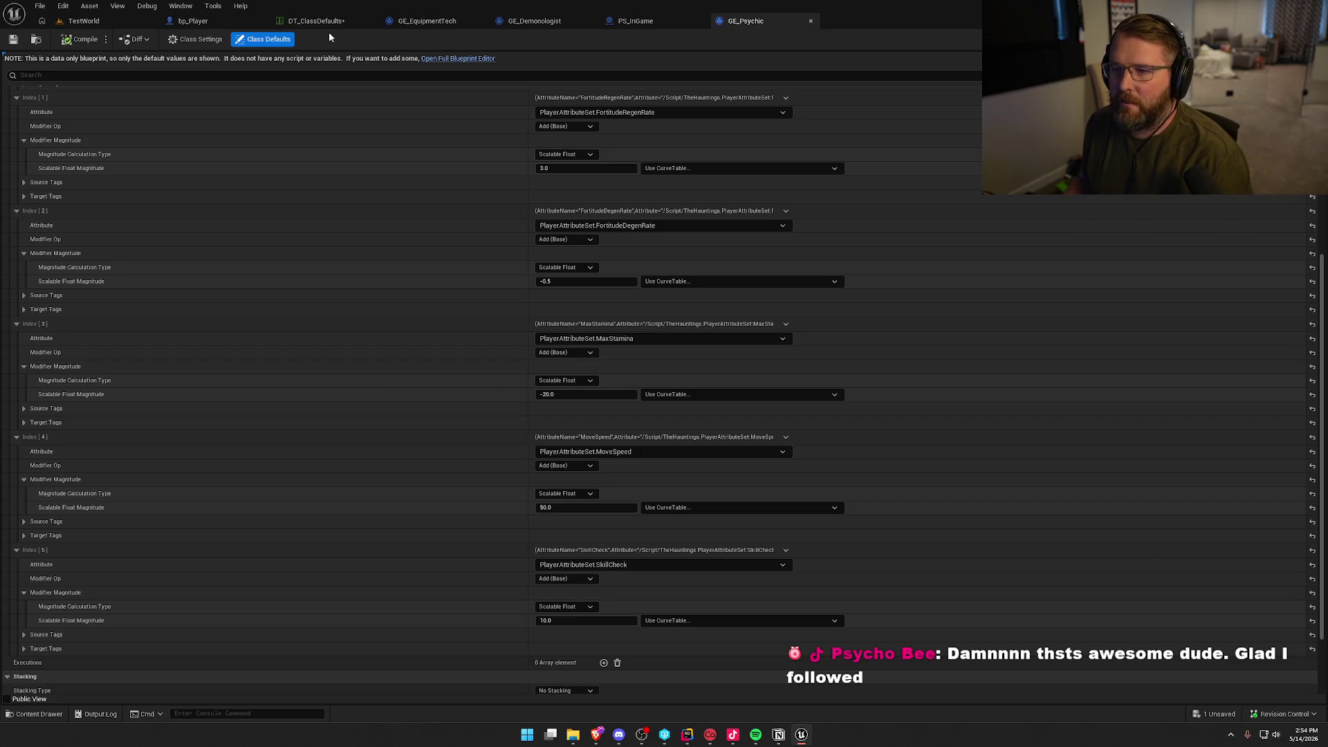
# Set PS_InGame's character class to Psychic and compile the blueprint.
pyautogui.click(326, 23)
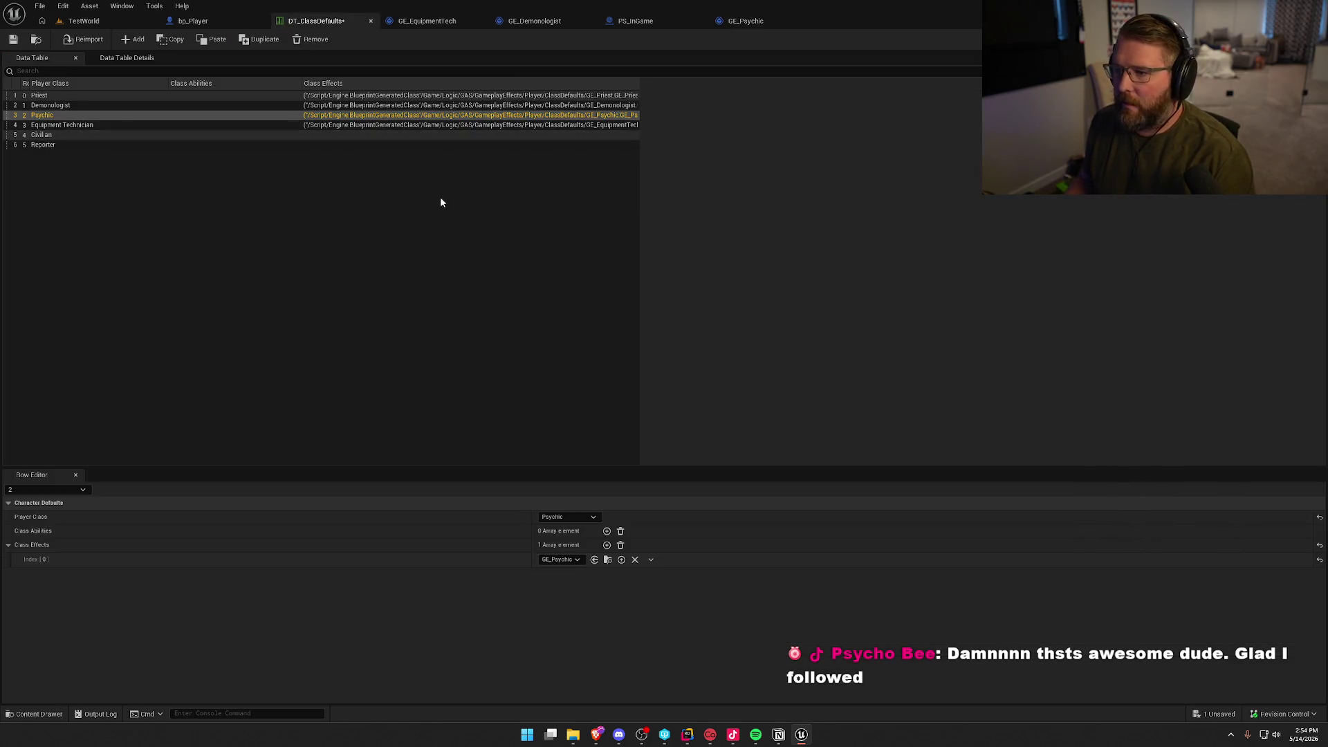
pyautogui.click(626, 22)
pyautogui.rightClick(1169, 204)
pyautogui.click(1194, 224)
pyautogui.click(82, 39)
# Play TestWorld with the gameplay debugger showing, walk the player around, then stop the session.
pyautogui.click(87, 23)
pyautogui.click(291, 39)
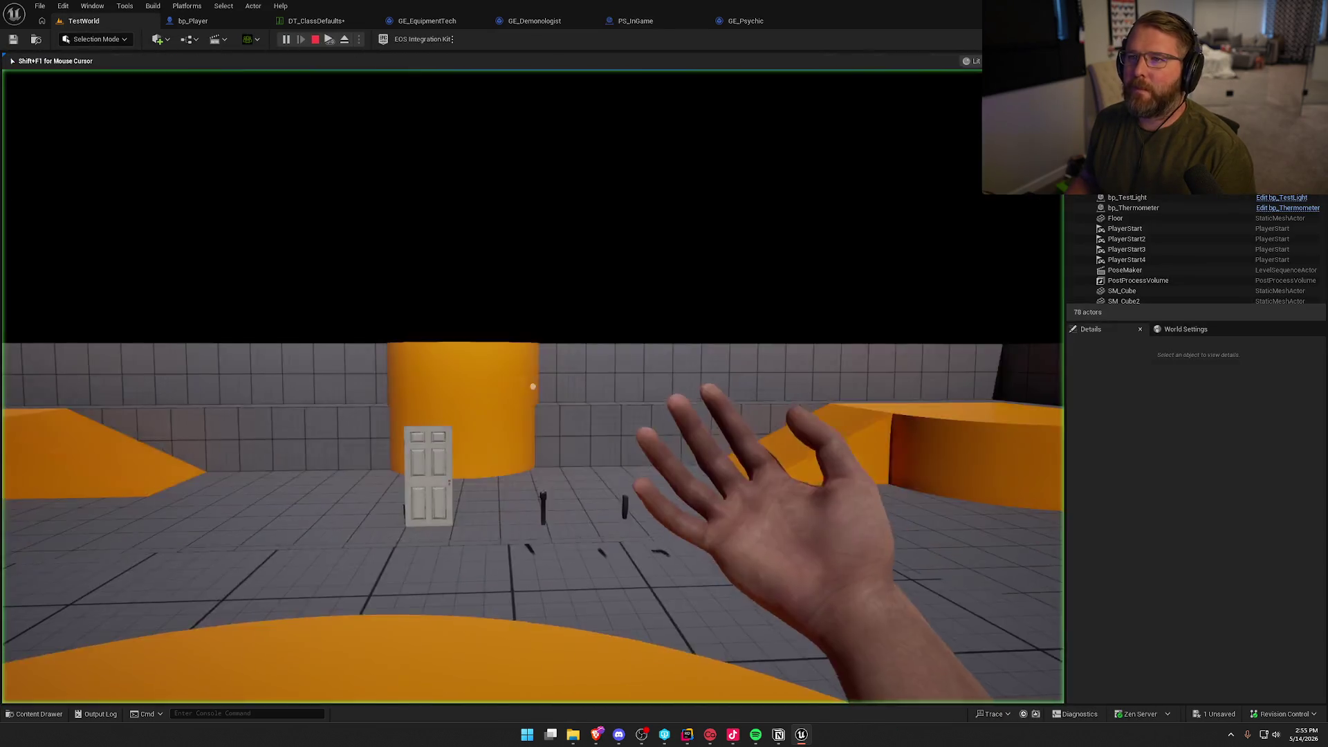
pyautogui.press("'")
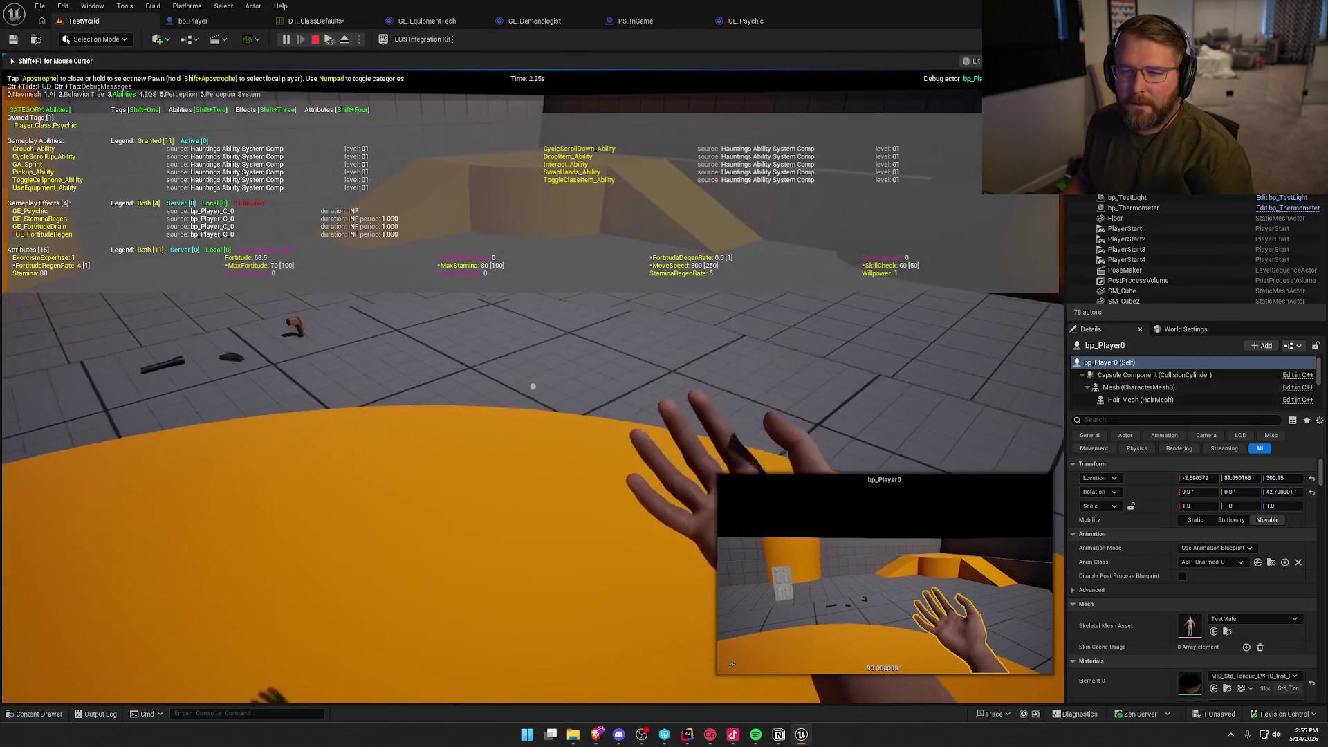
pyautogui.press('s')
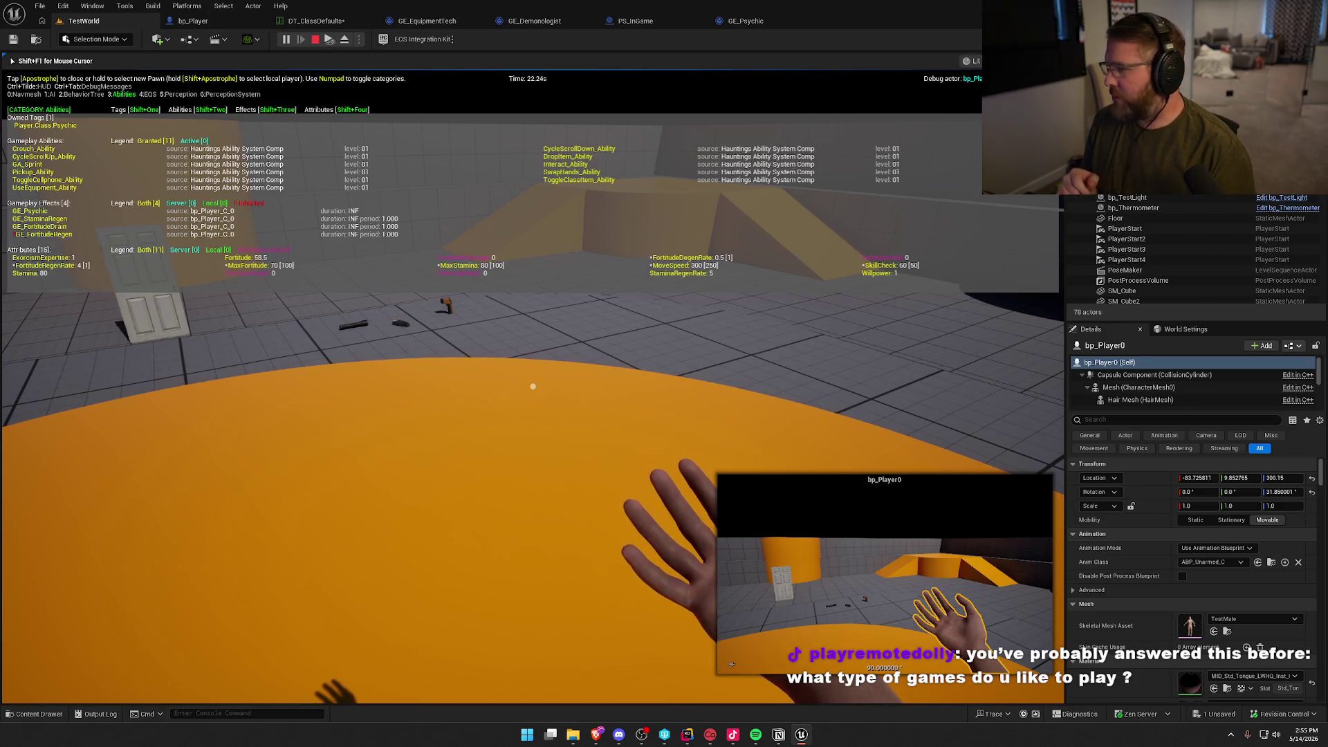
pyautogui.press('w')
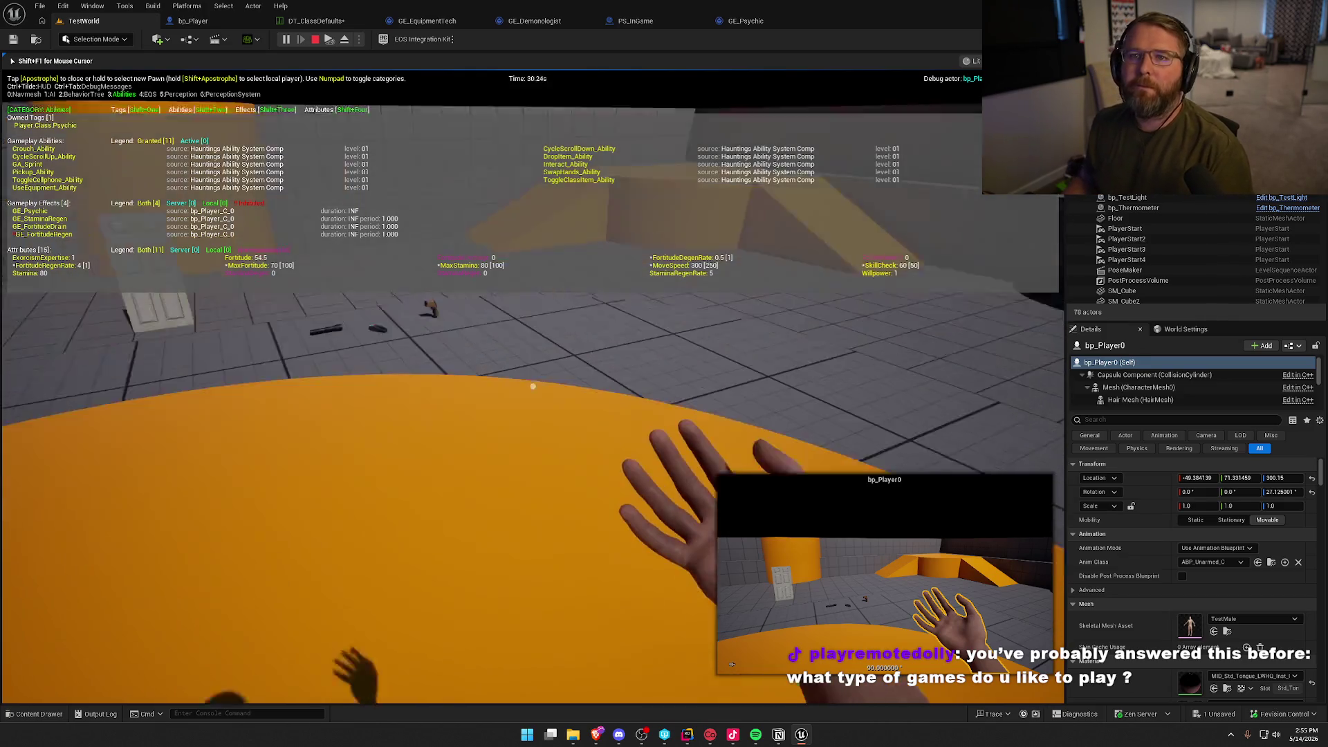
pyautogui.press('Escape')
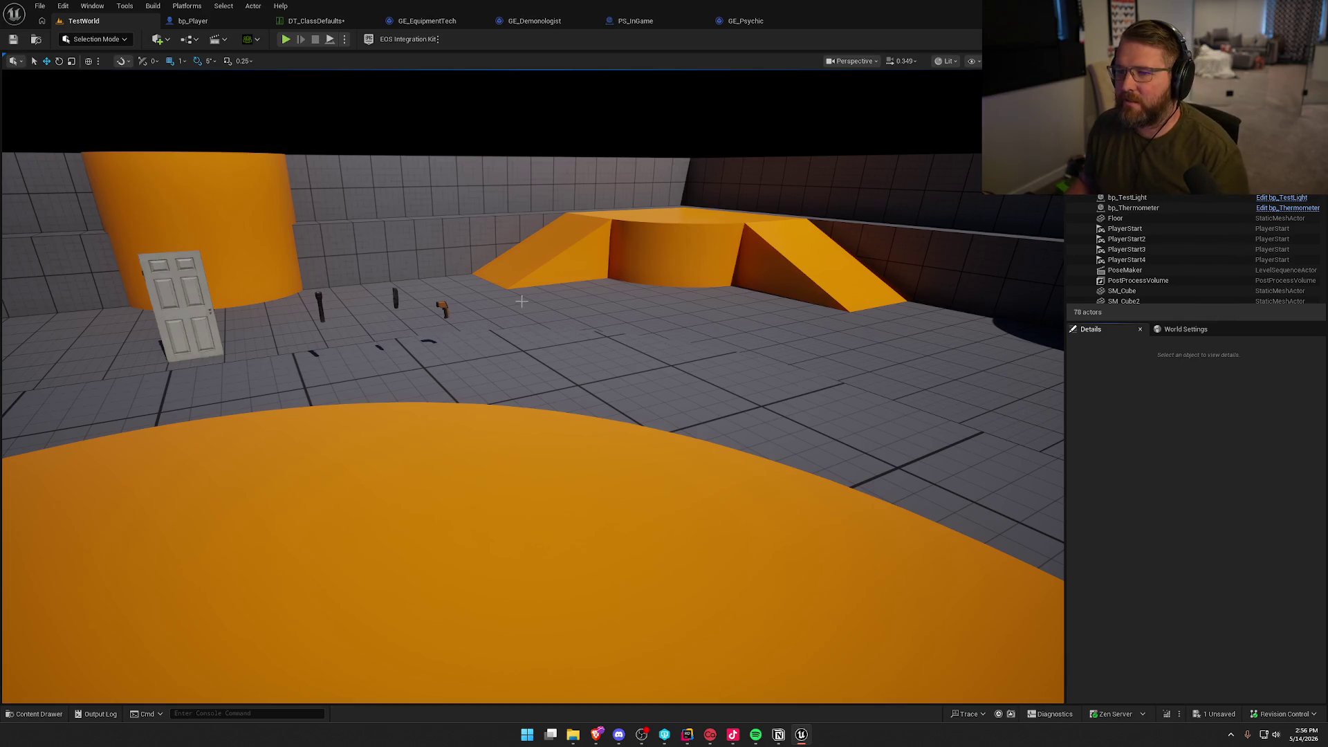
# Save DT_ClassDefaults and select its Civilian row.
pyautogui.scroll(-4, 489, 289)
pyautogui.hotkey('ctrl', 'shift', 's')
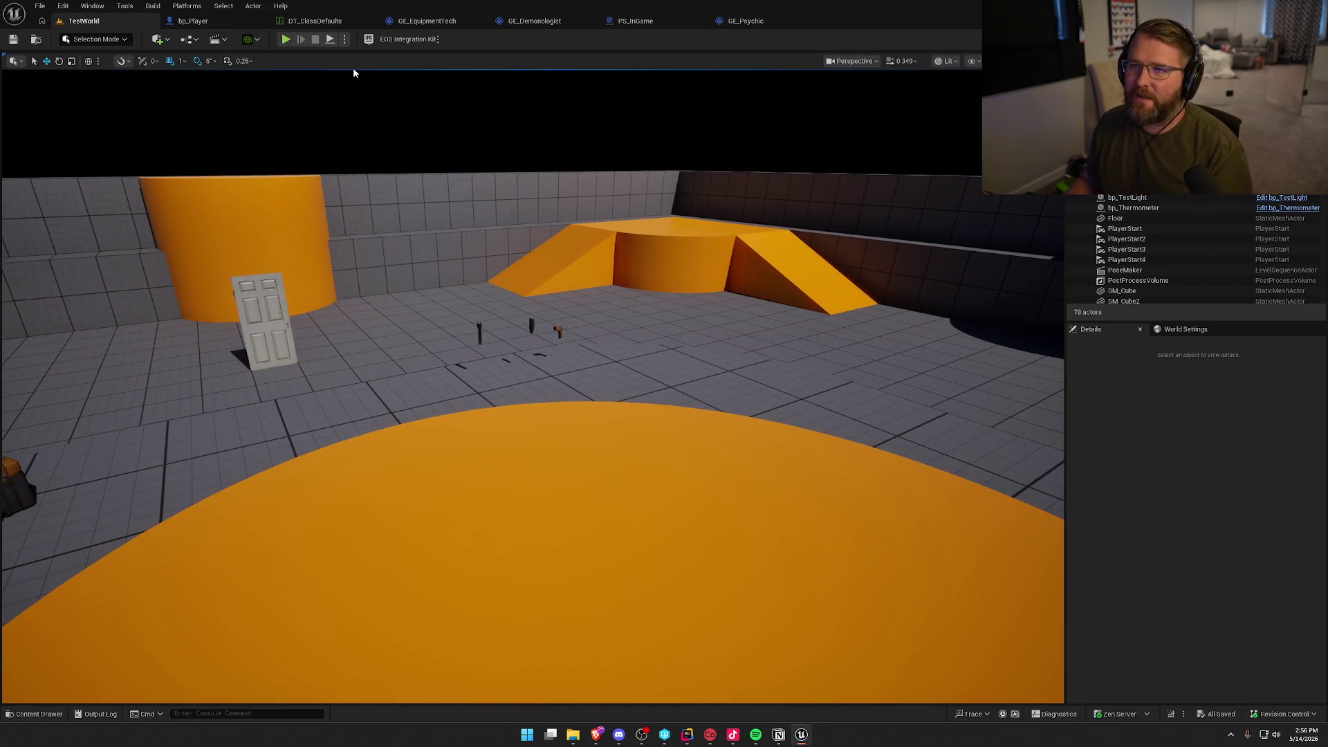
pyautogui.click(323, 19)
pyautogui.click(43, 135)
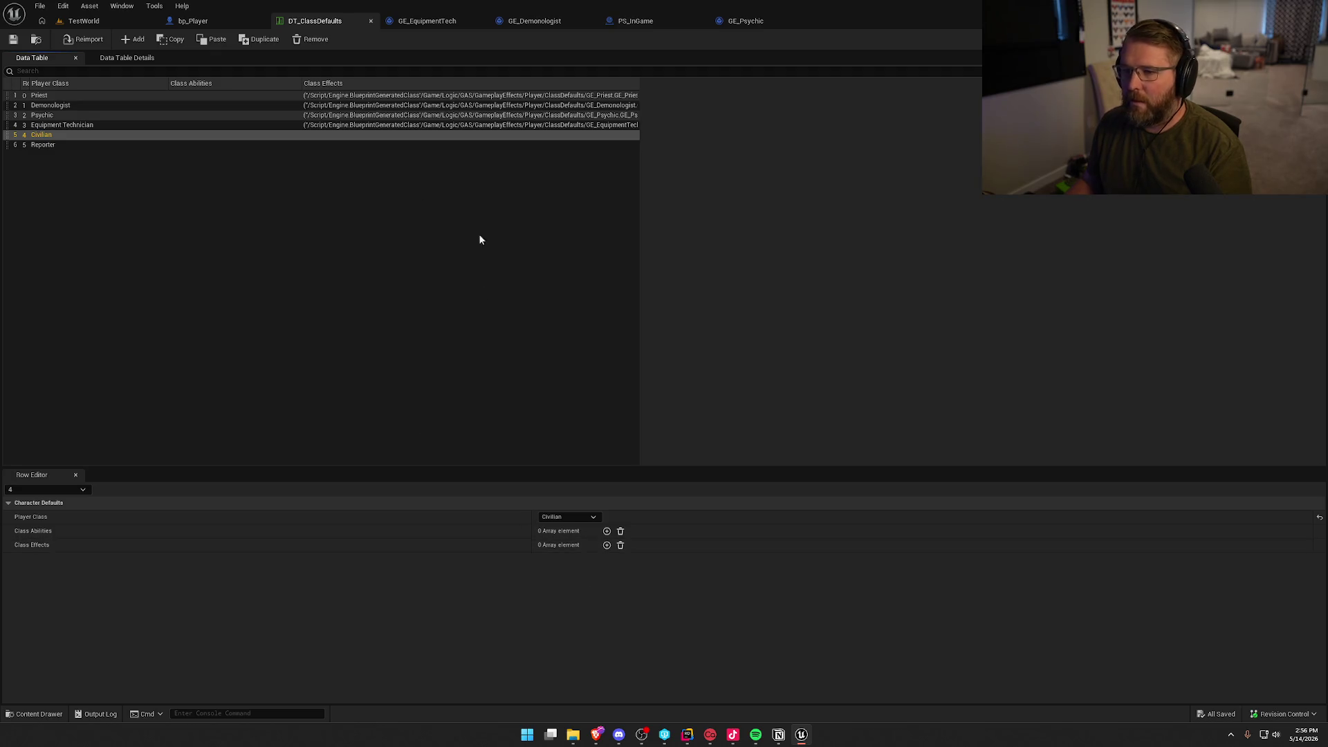
# Duplicate GE_Psychic in the ClassDefaults folder and name the copy GE_Civilian.
pyautogui.hotkey('ctrl', 'space')
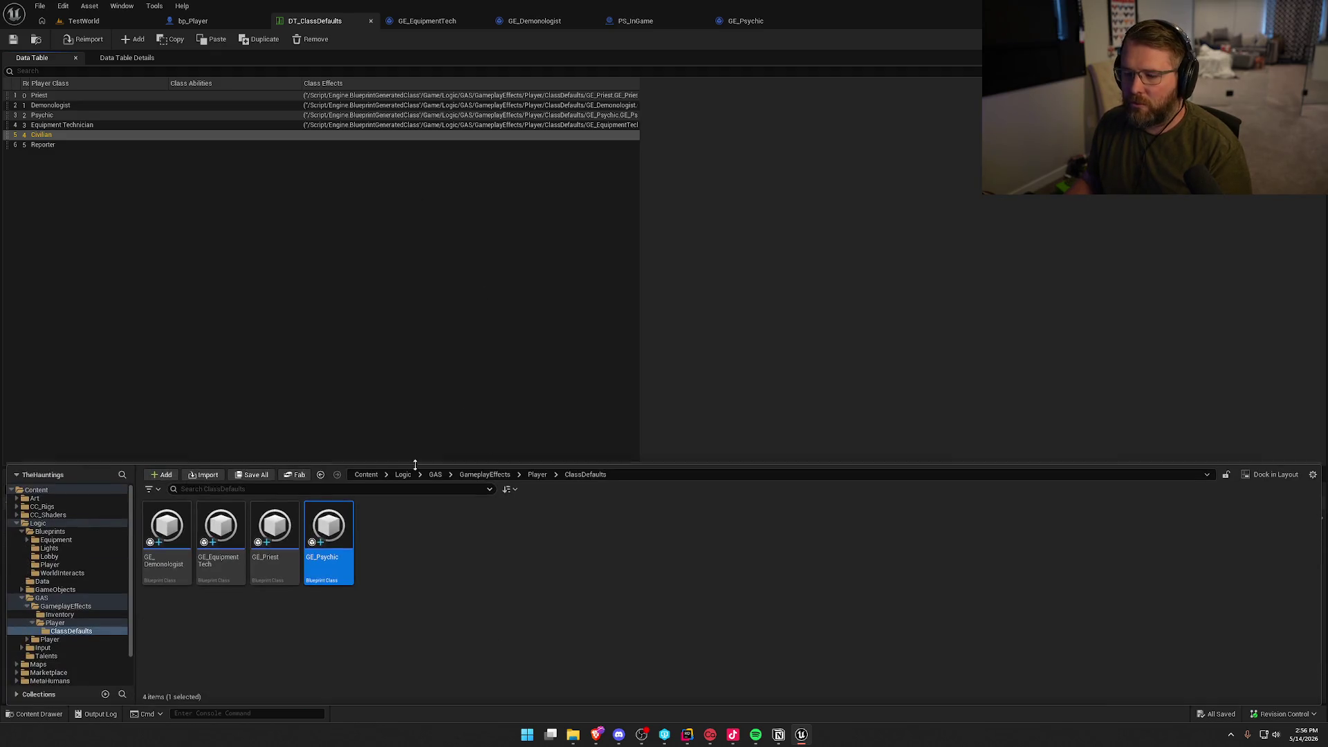
pyautogui.hotkey('ctrl', 'd')
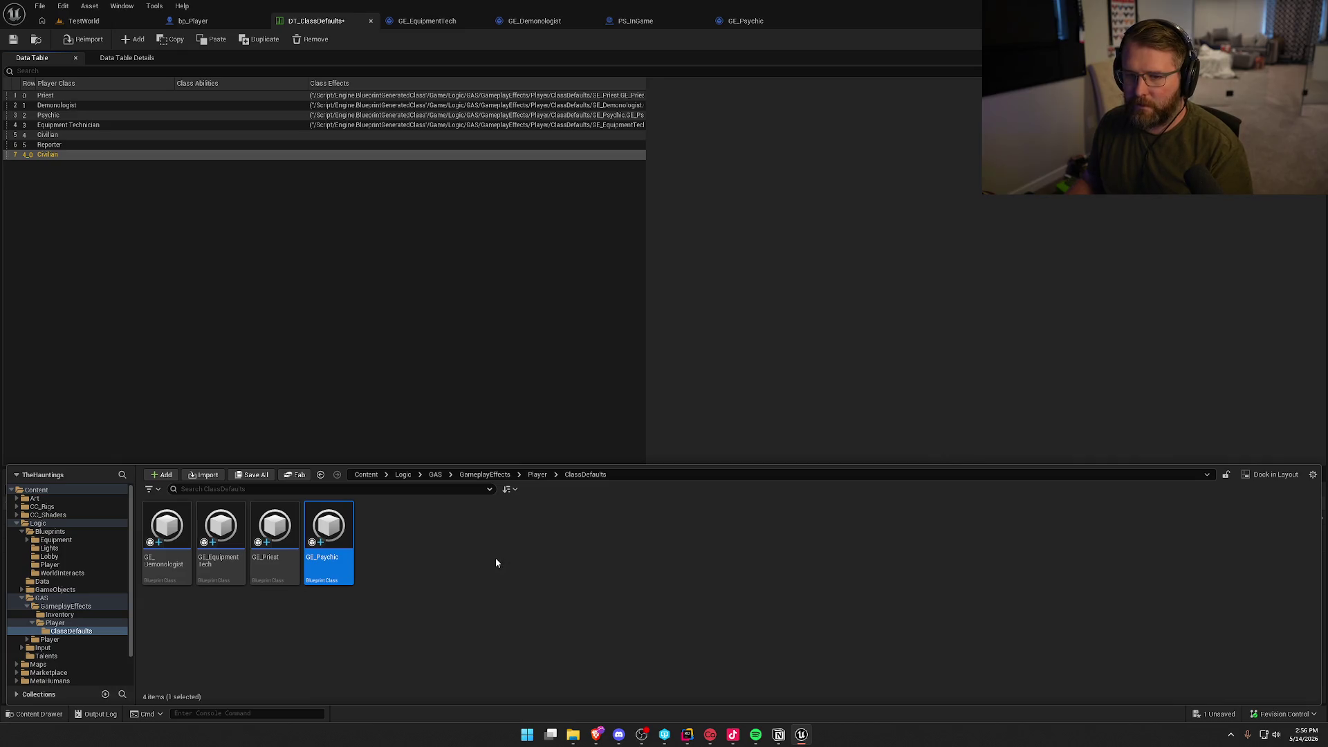
pyautogui.click(279, 304)
pyautogui.hotkey('ctrl', 'z')
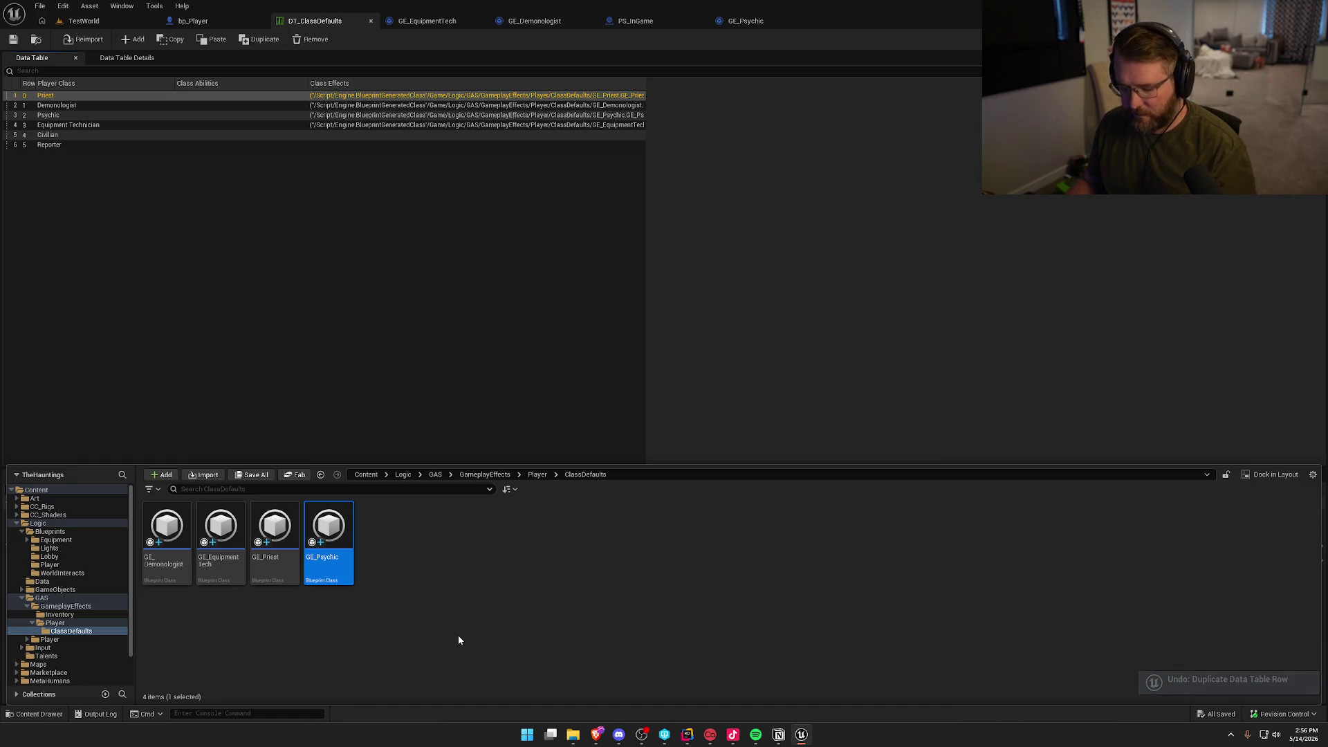
pyautogui.hotkey('ctrl', 'd')
pyautogui.write('GE_')
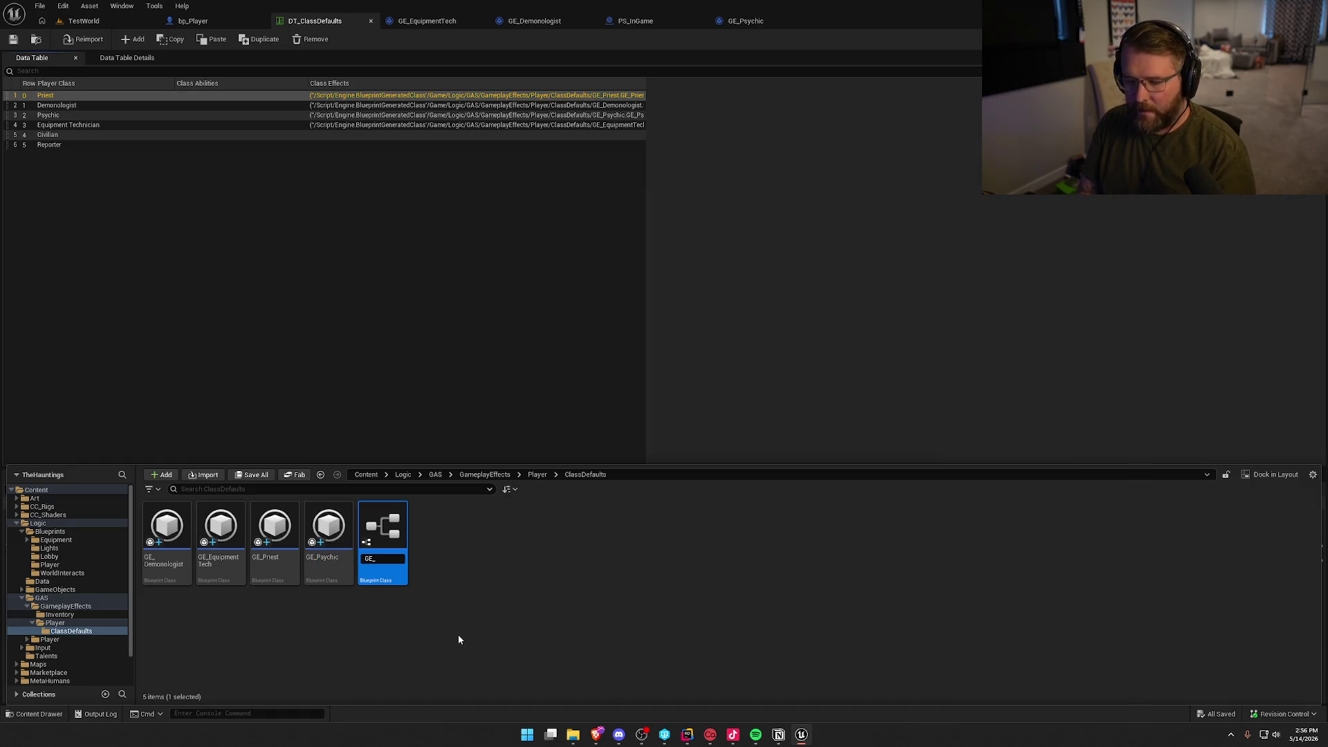
pyautogui.write('Civilian')
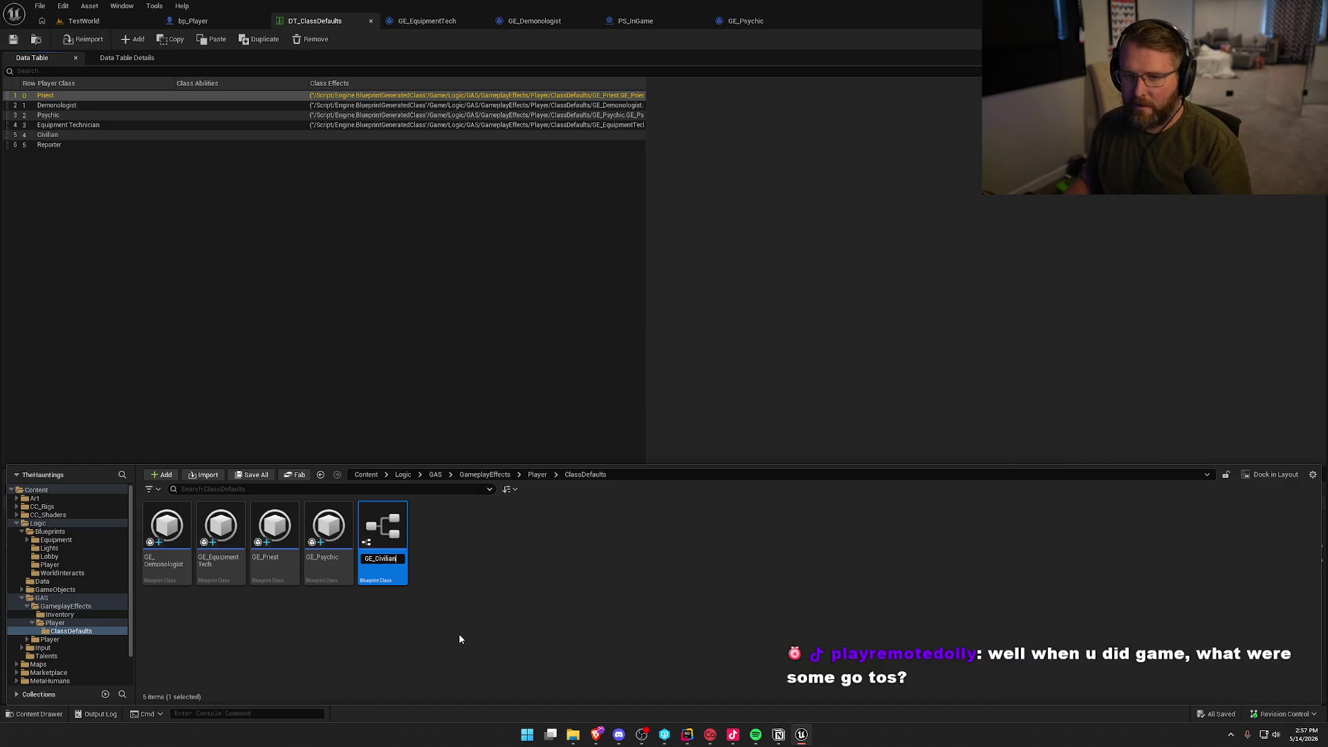
pyautogui.press('Return')
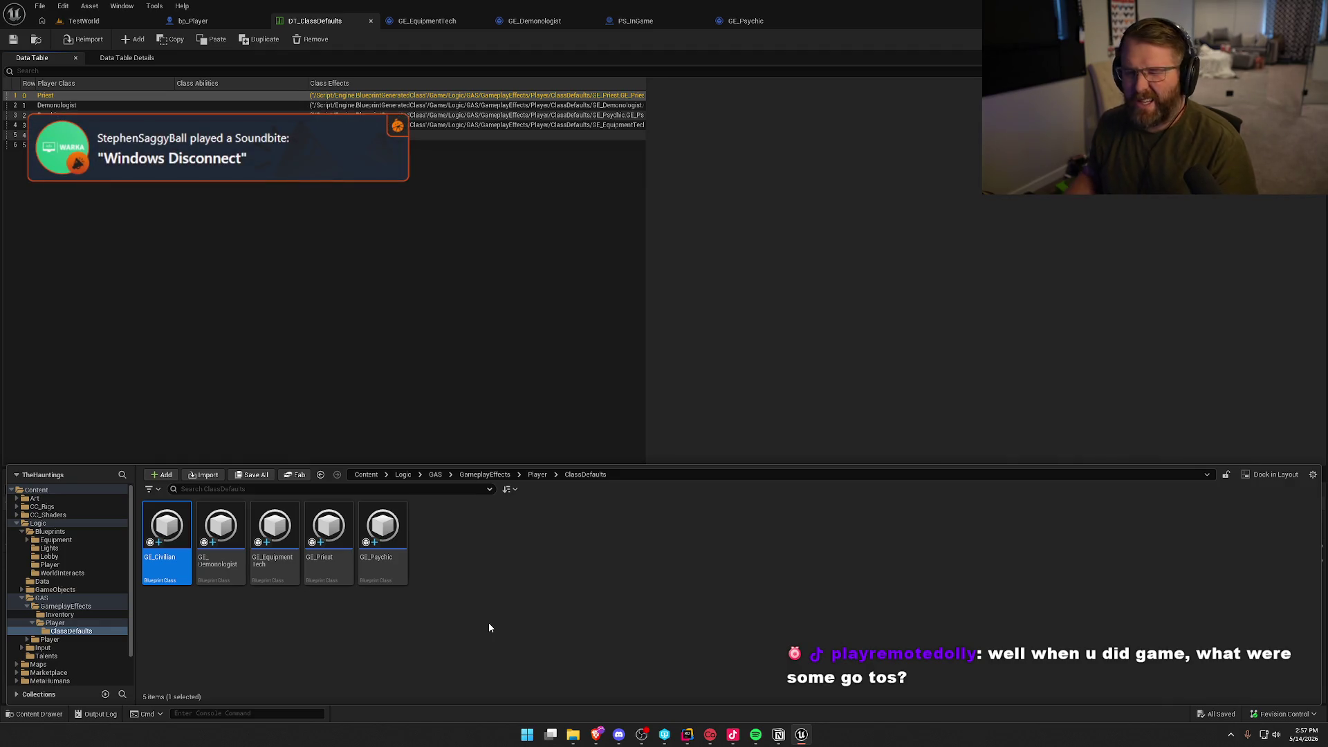
pyautogui.doubleClick(166, 529)
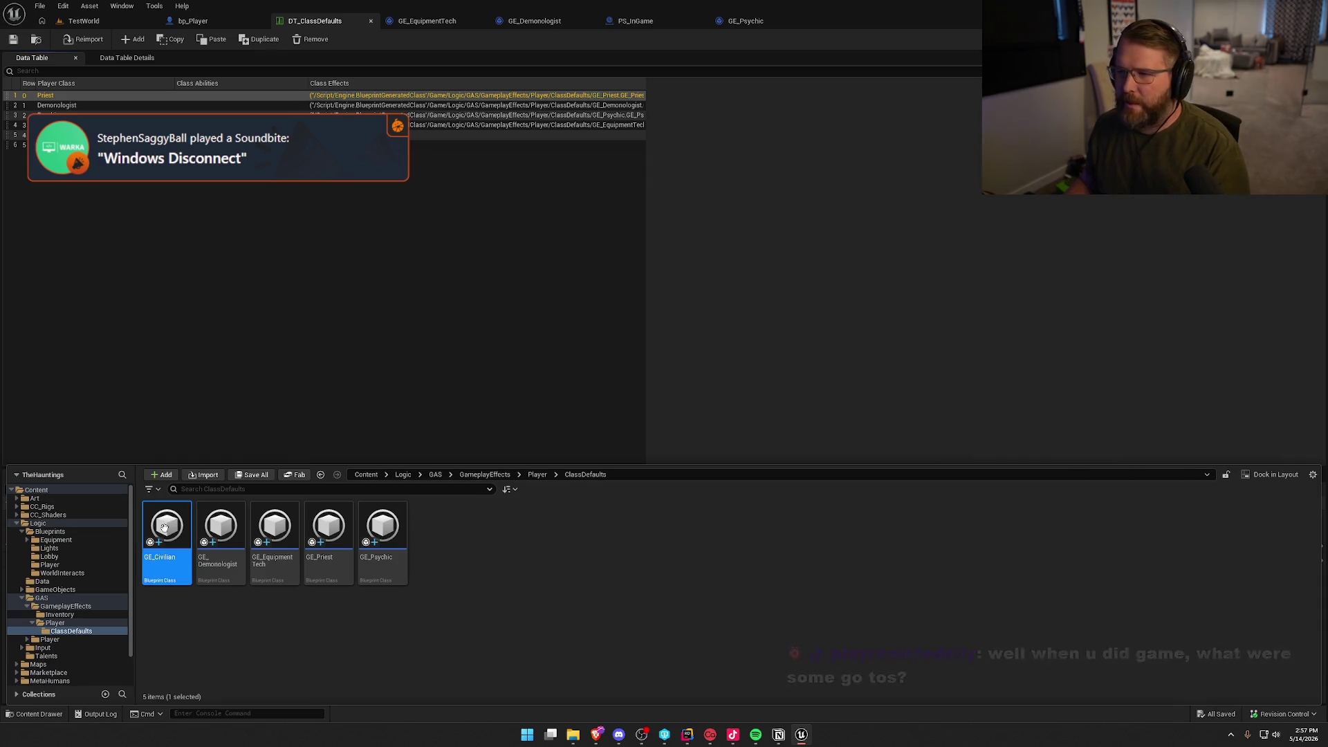
# Swap GE_Civilian's granted tag from Player.Class.Psychic to Player.Class.Civilian.
pyautogui.click(613, 222)
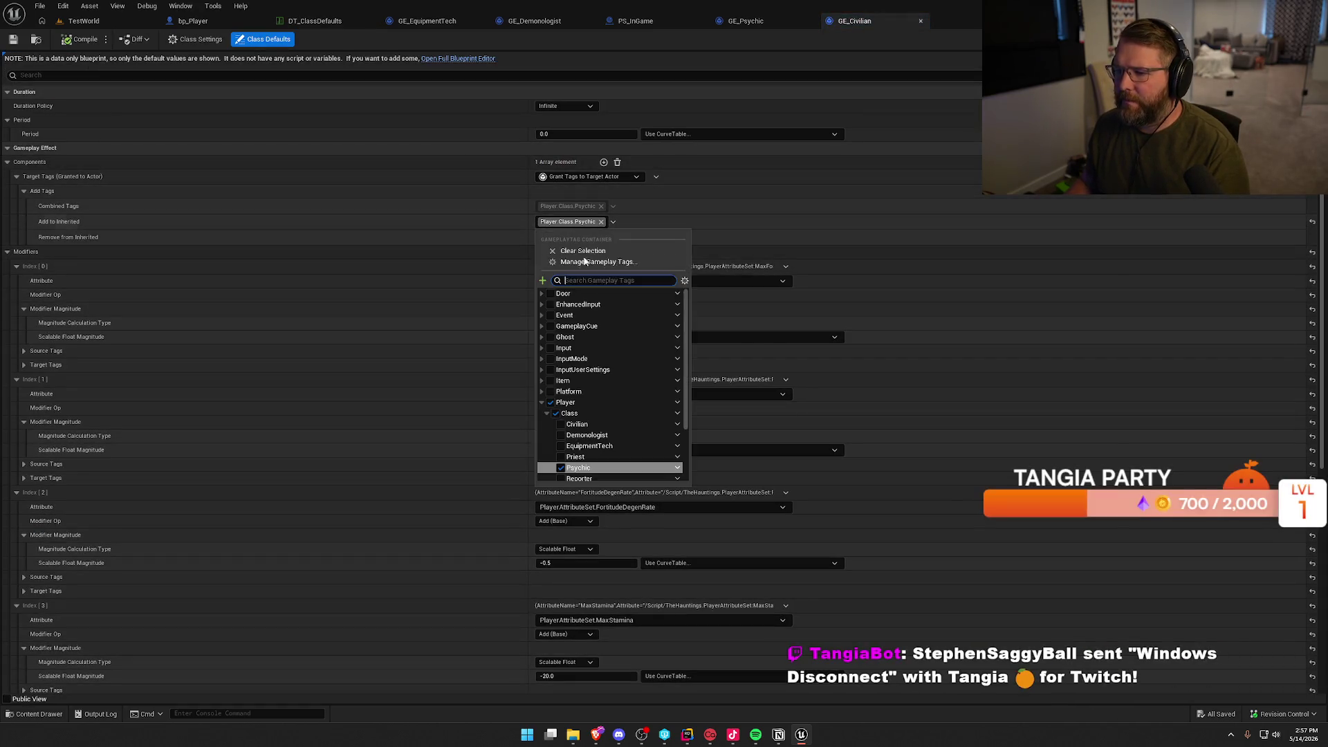
pyautogui.click(561, 374)
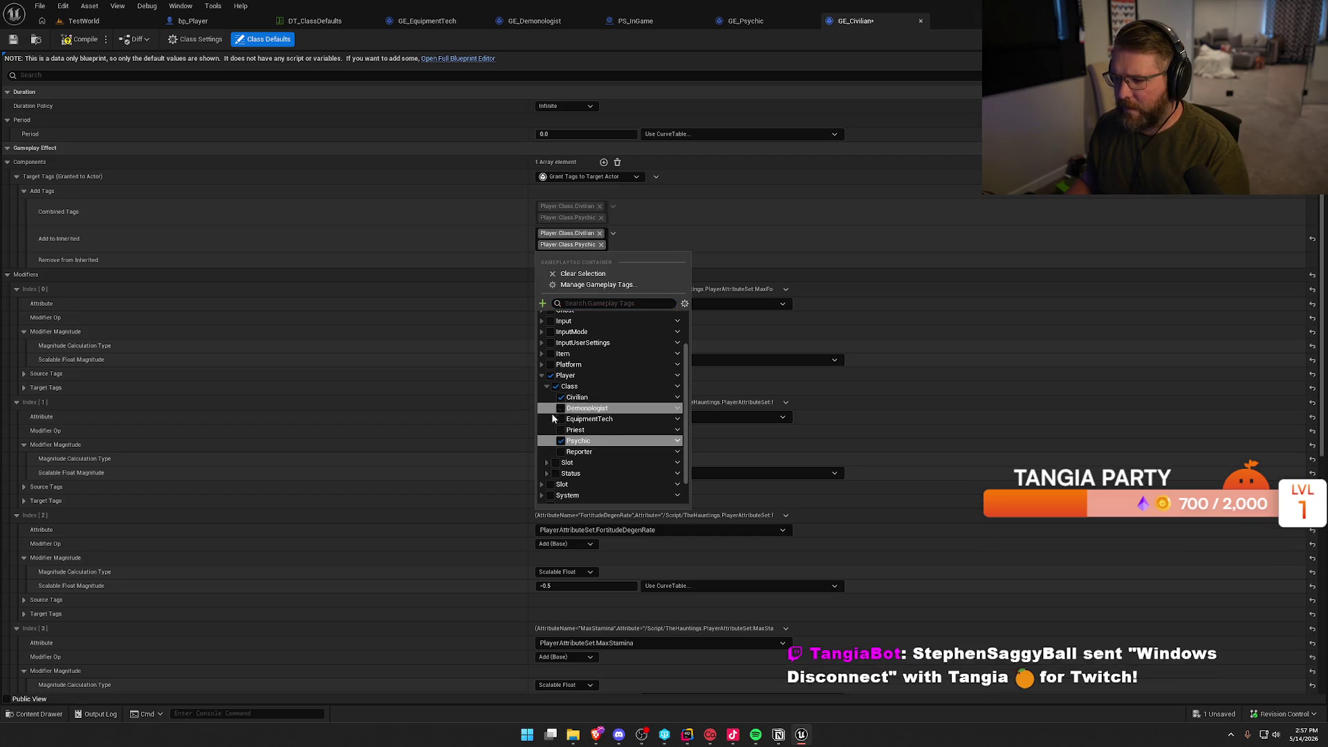
pyautogui.click(560, 441)
pyautogui.click(446, 223)
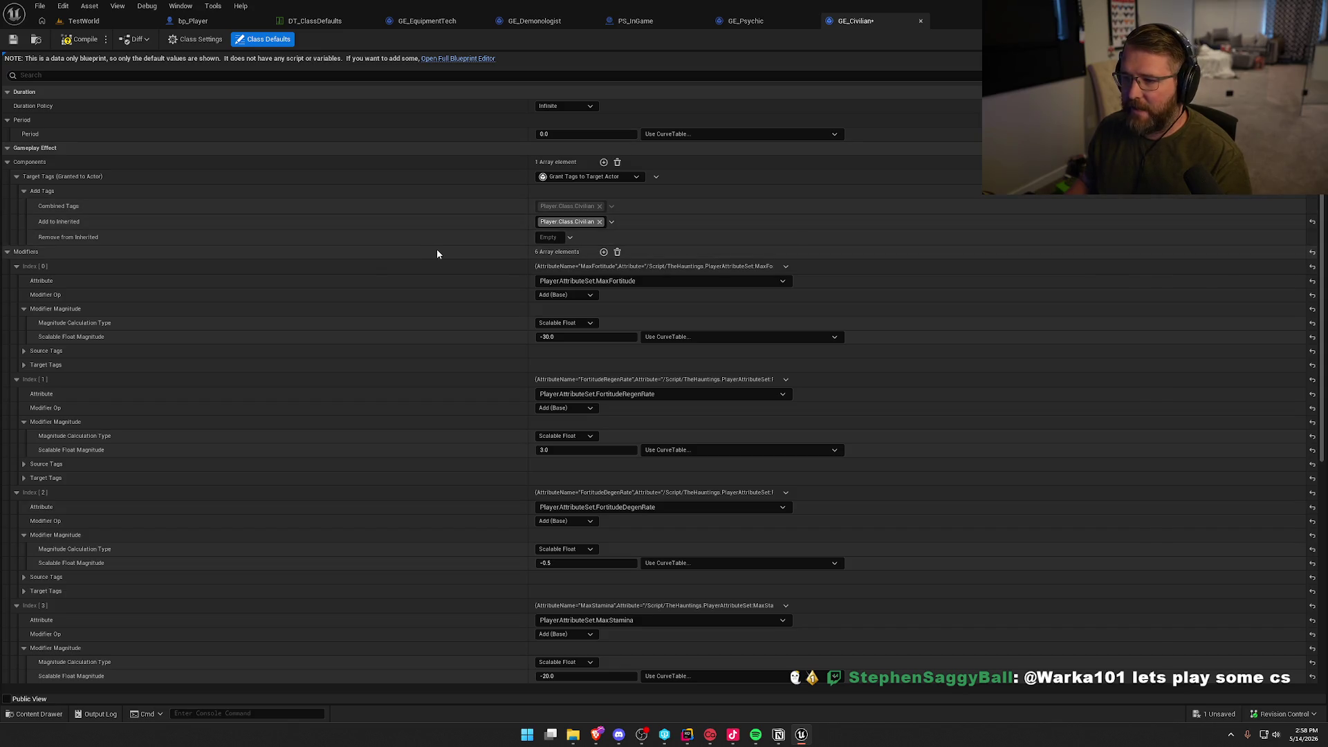
# Set magnitudes MaxFortitude -50, FortitudeRegenRate 0.5 and FortitudeDegenRate -0.25.
pyautogui.scroll(-1, 484, 271)
pyautogui.scroll(-1, 489, 267)
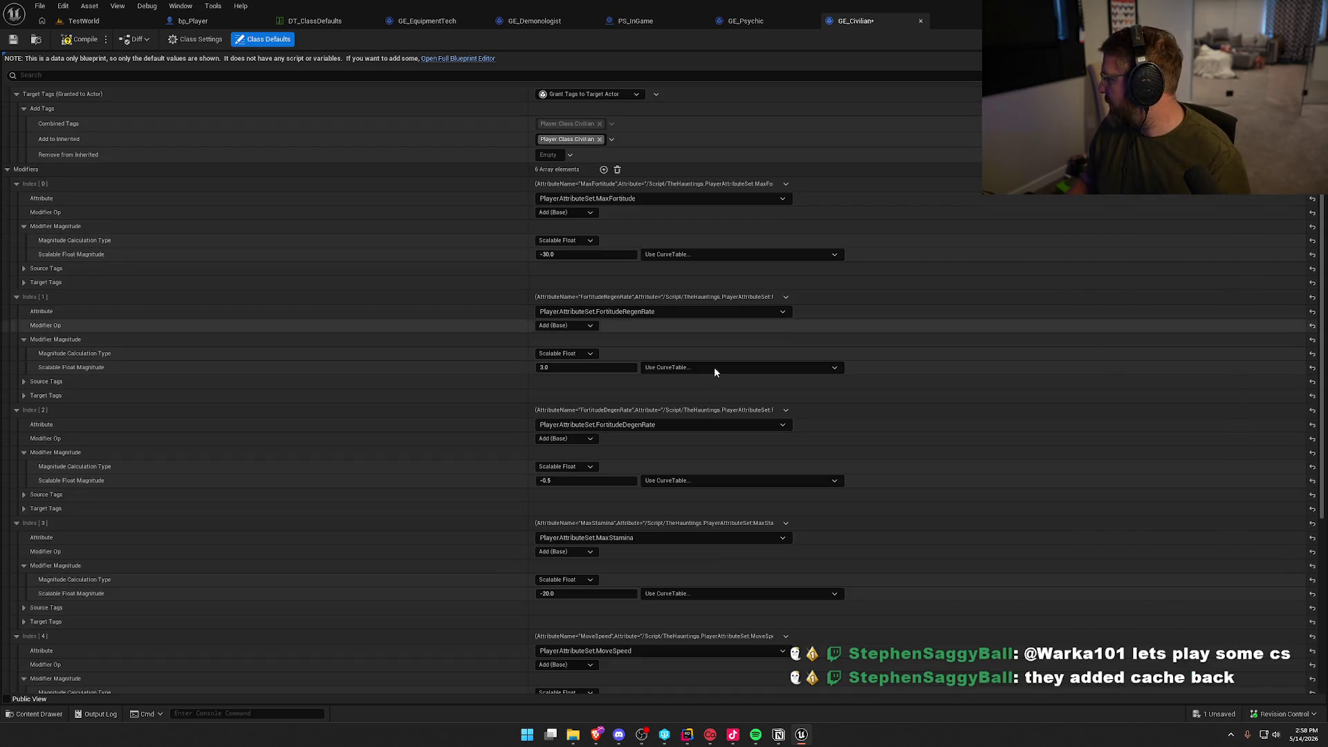
pyautogui.hotkey('alt', 'Tab')
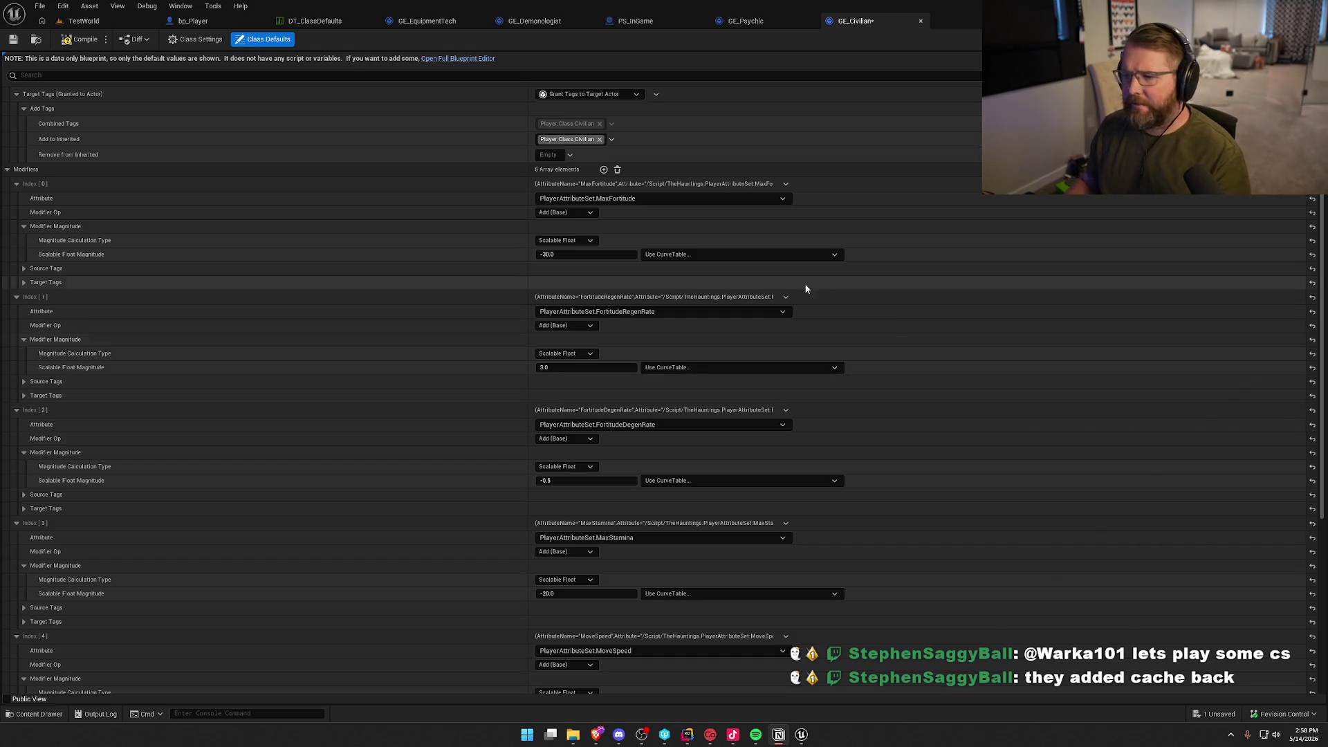
pyautogui.click(595, 253)
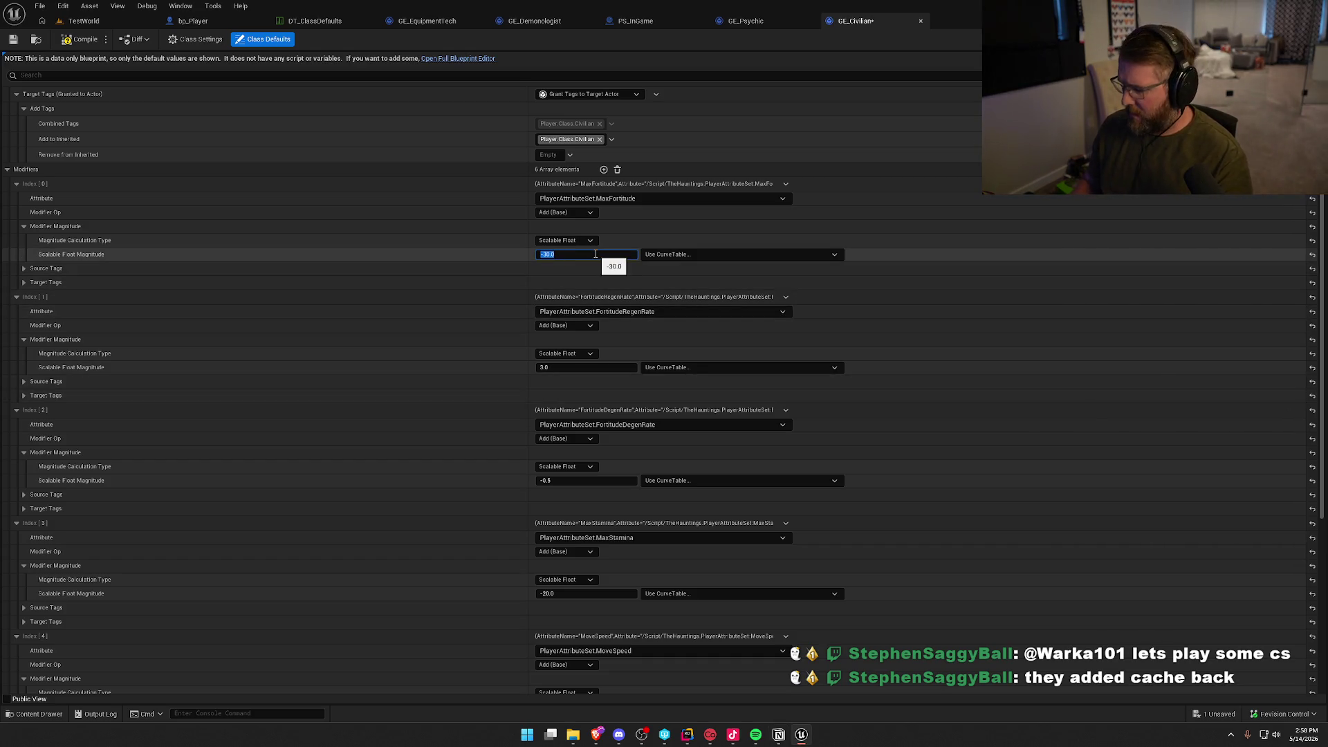
pyautogui.click(488, 257)
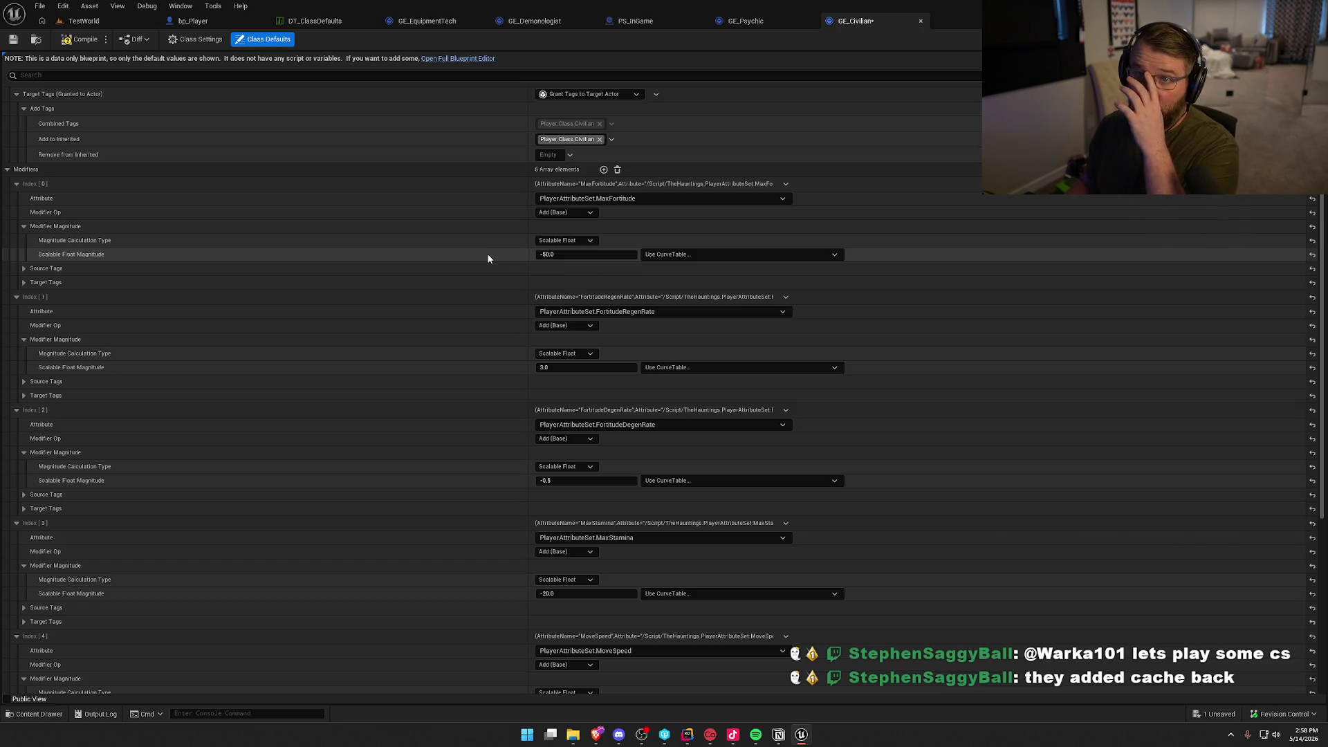
pyautogui.scroll(-2, 490, 258)
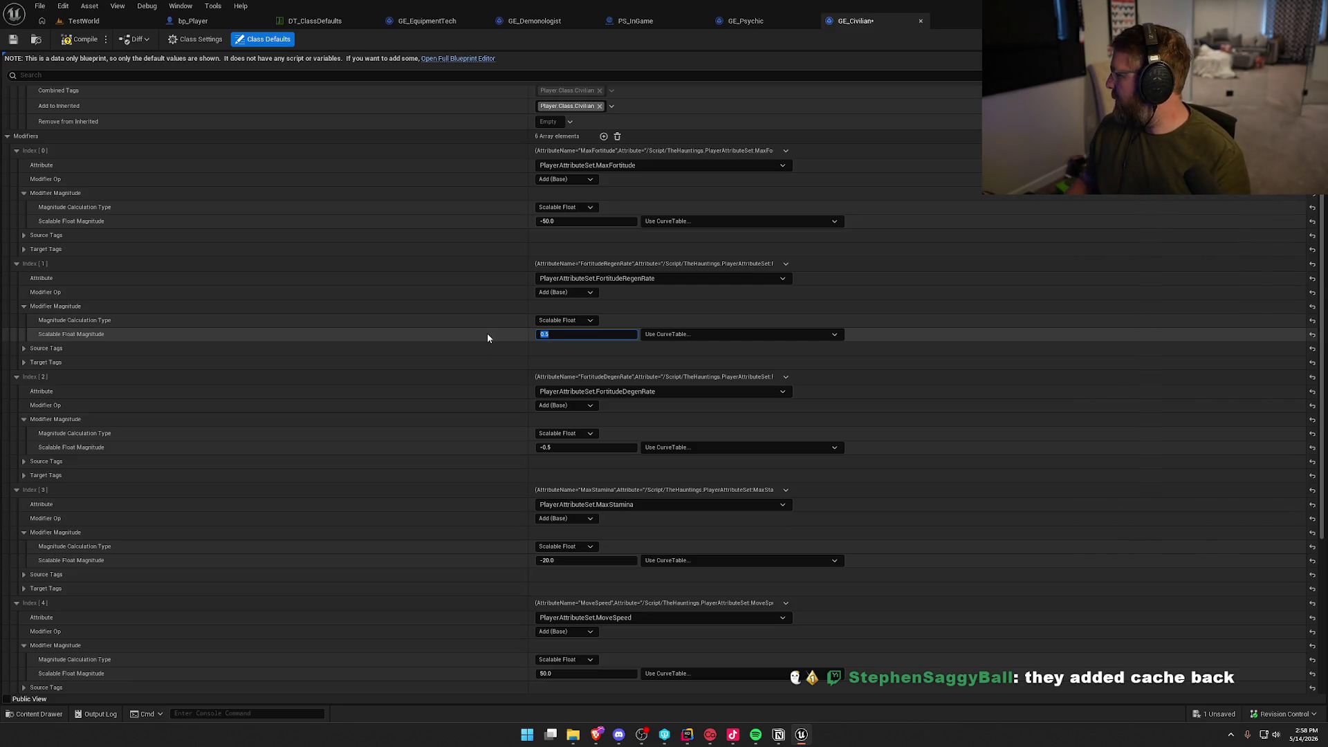
pyautogui.press('Return')
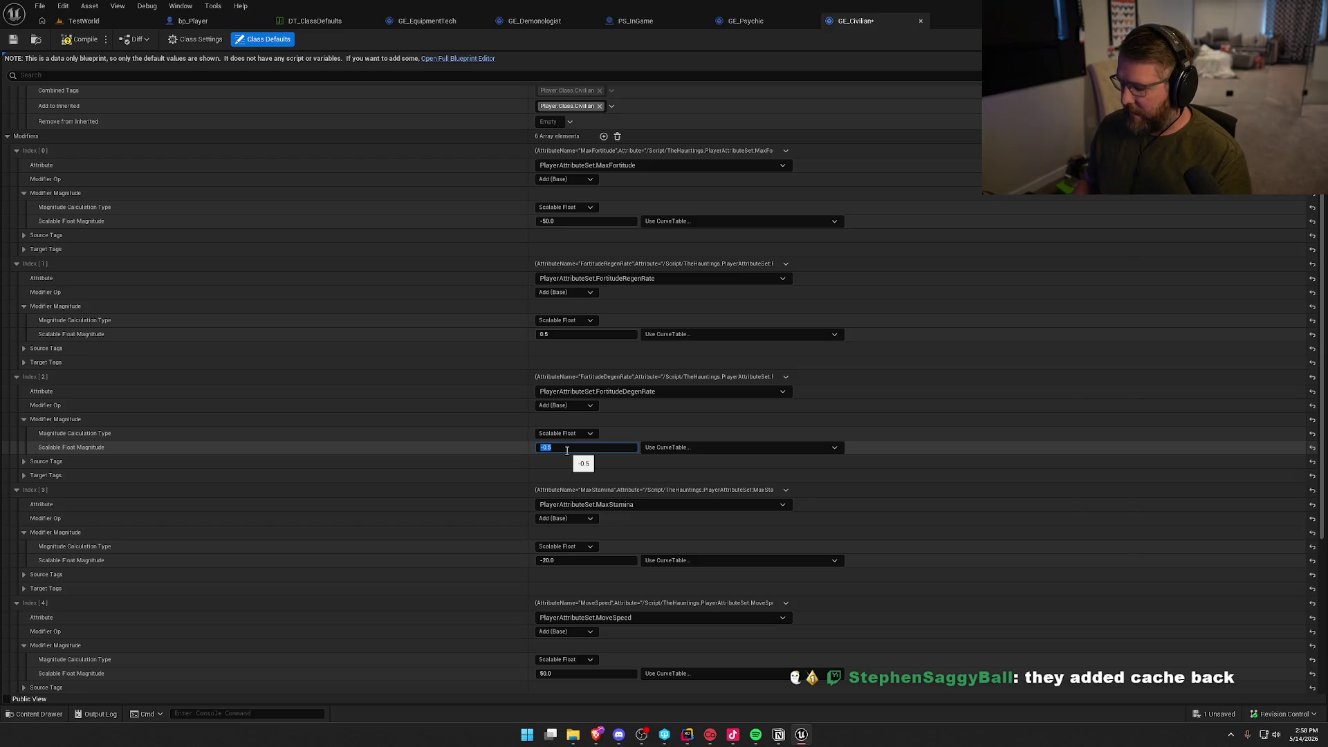
pyautogui.write('-0.25')
pyautogui.press('Return')
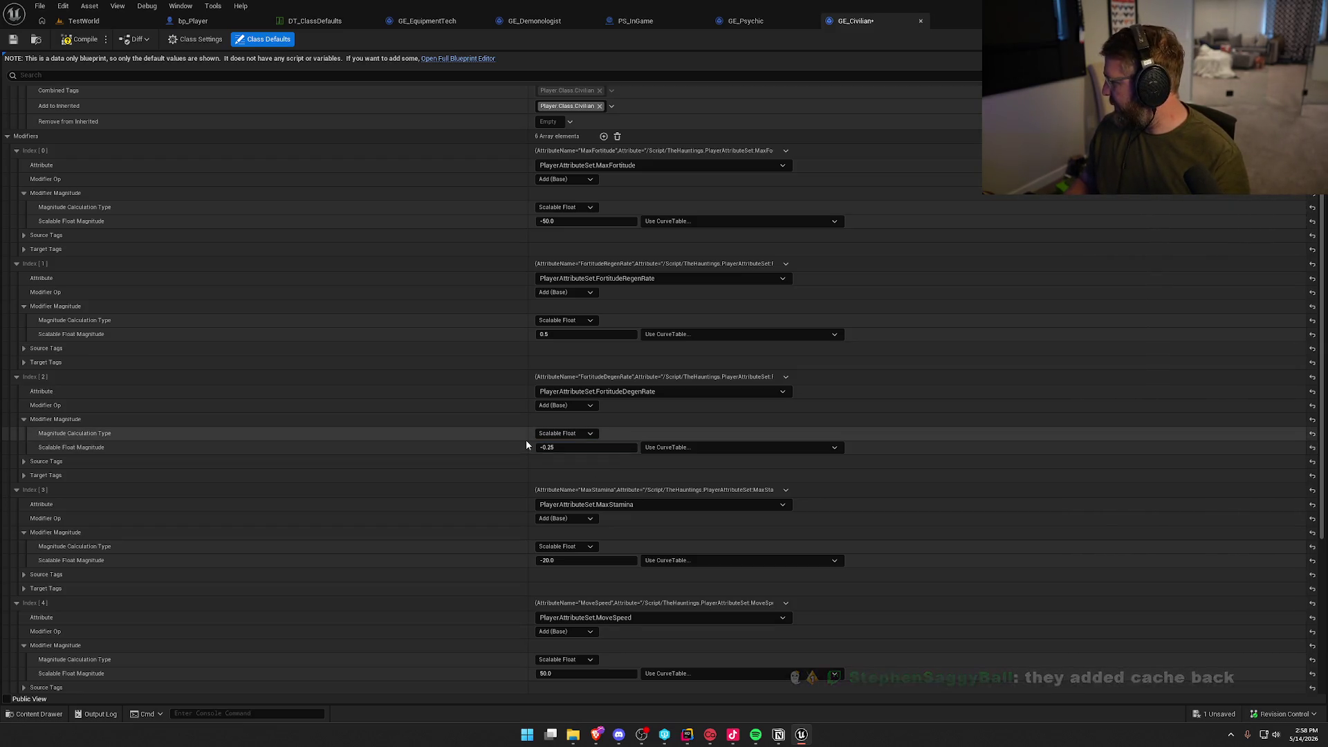
# Delete the MaxStamina modifier from GE_Civilian.
pyautogui.scroll(-2, 526, 440)
pyautogui.click(557, 497)
pyautogui.click(786, 424)
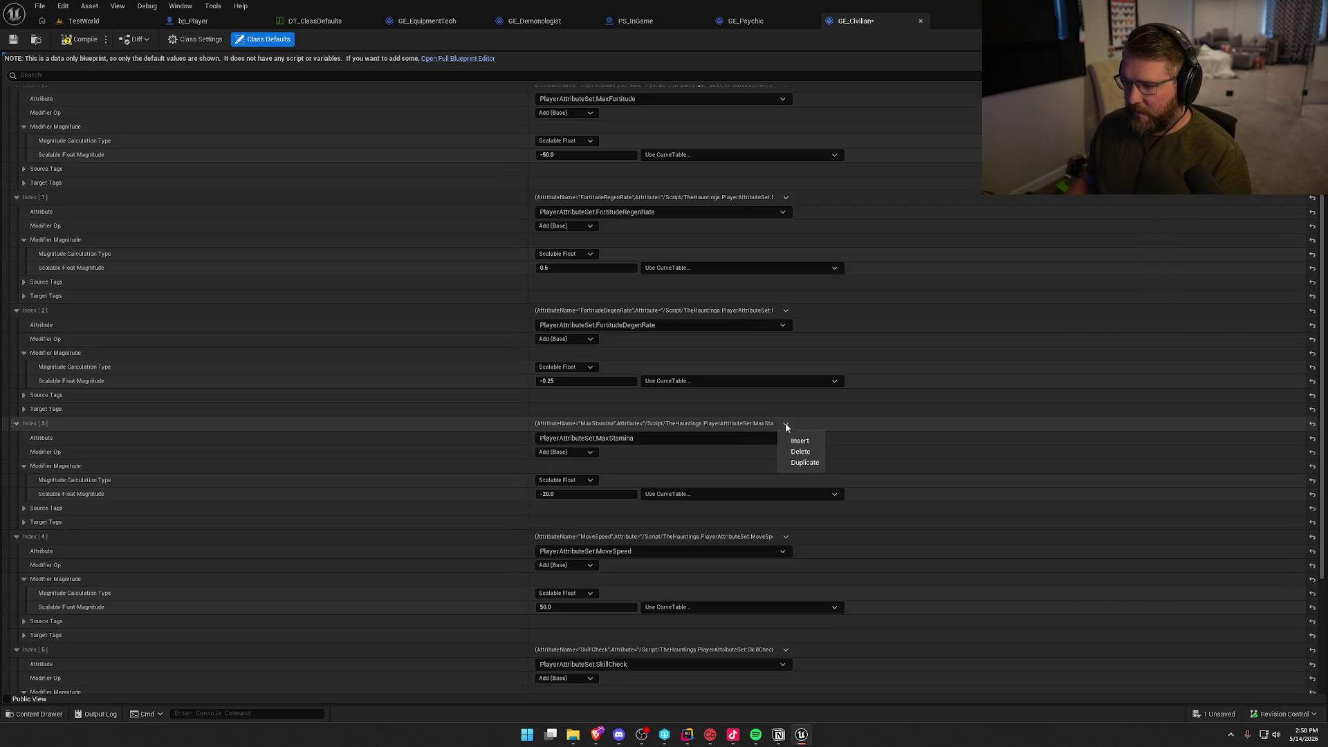
pyautogui.click(803, 450)
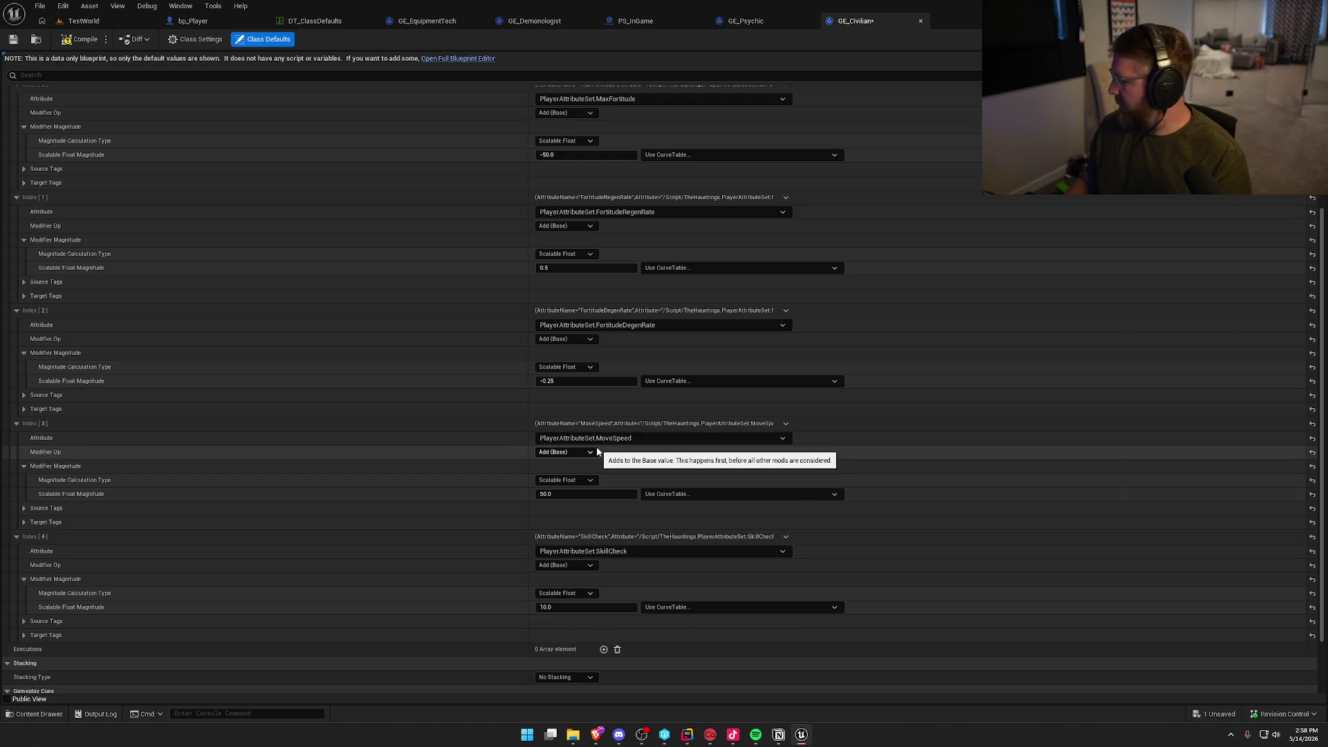
# Set MoveSpeed to 60 and SkillCheck to -20, then compile and save GE_Civilian.
pyautogui.click(562, 495)
pyautogui.write('60.0')
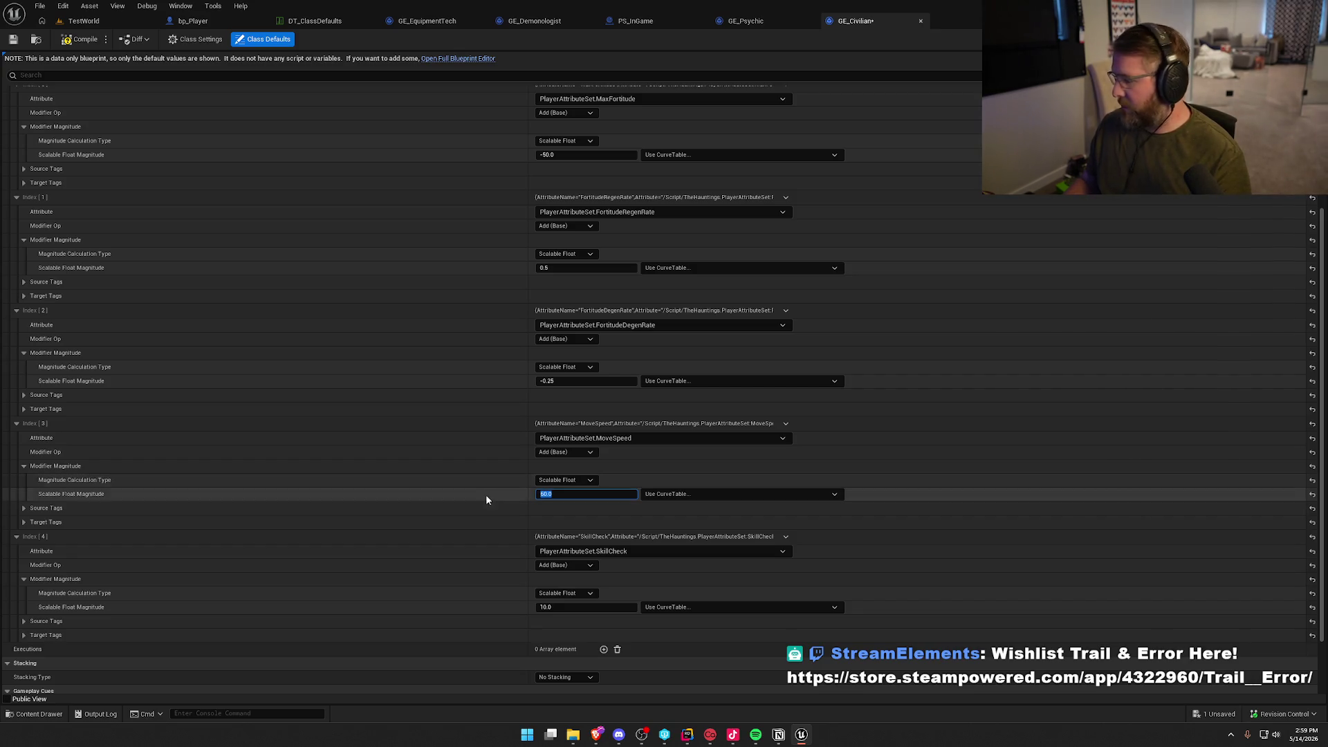
pyautogui.press('Tab')
pyautogui.write('-20')
pyautogui.press('Return')
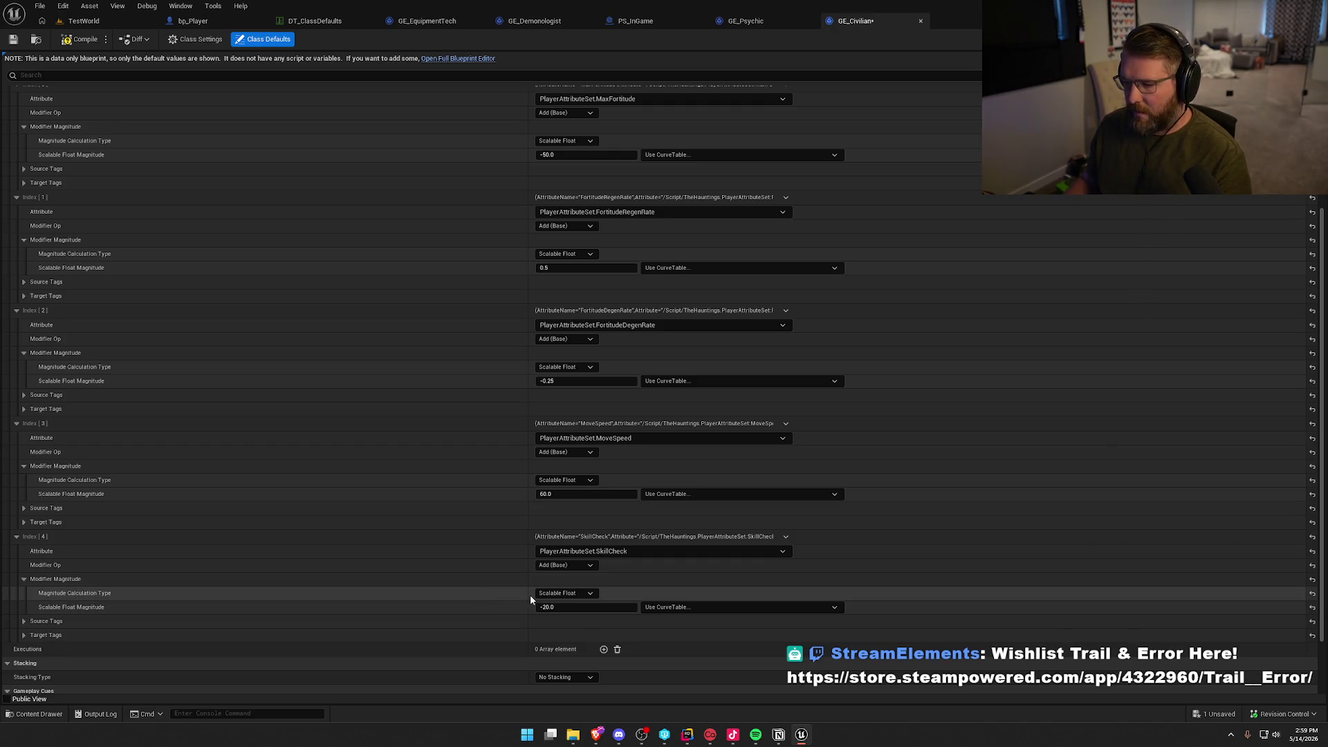
pyautogui.scroll(-2, 487, 597)
pyautogui.scroll(3, 446, 554)
pyautogui.click(78, 42)
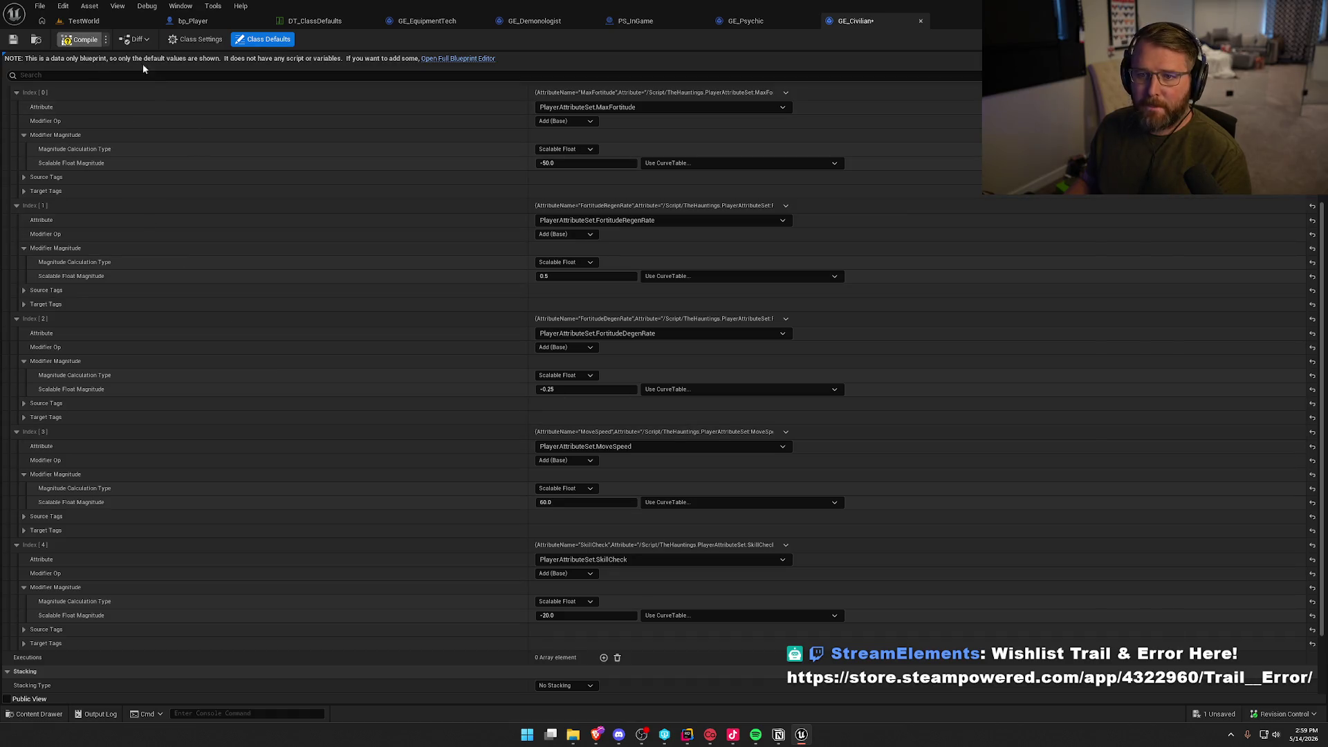
# Pick the player class to test in PS_InGame and start playing TestWorld.
pyautogui.click(607, 21)
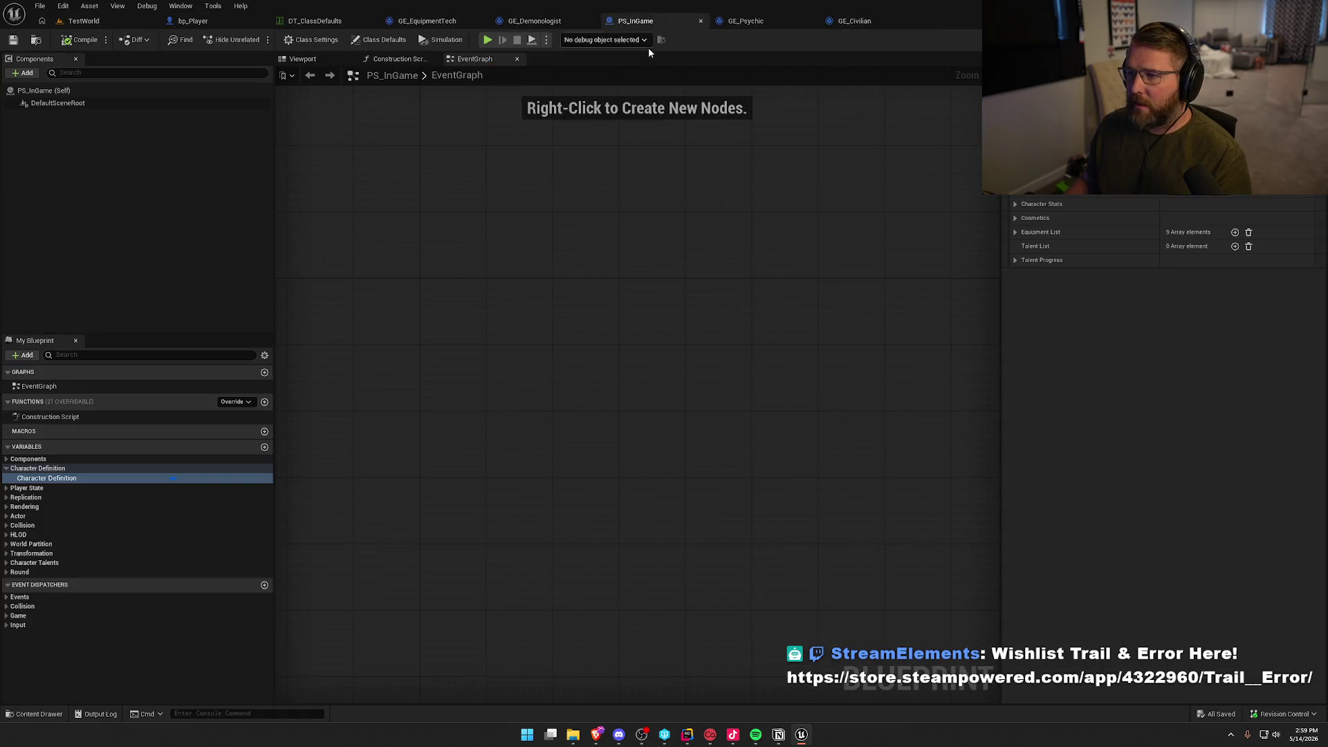
pyautogui.click(1192, 197)
pyautogui.click(1181, 240)
pyautogui.click(84, 22)
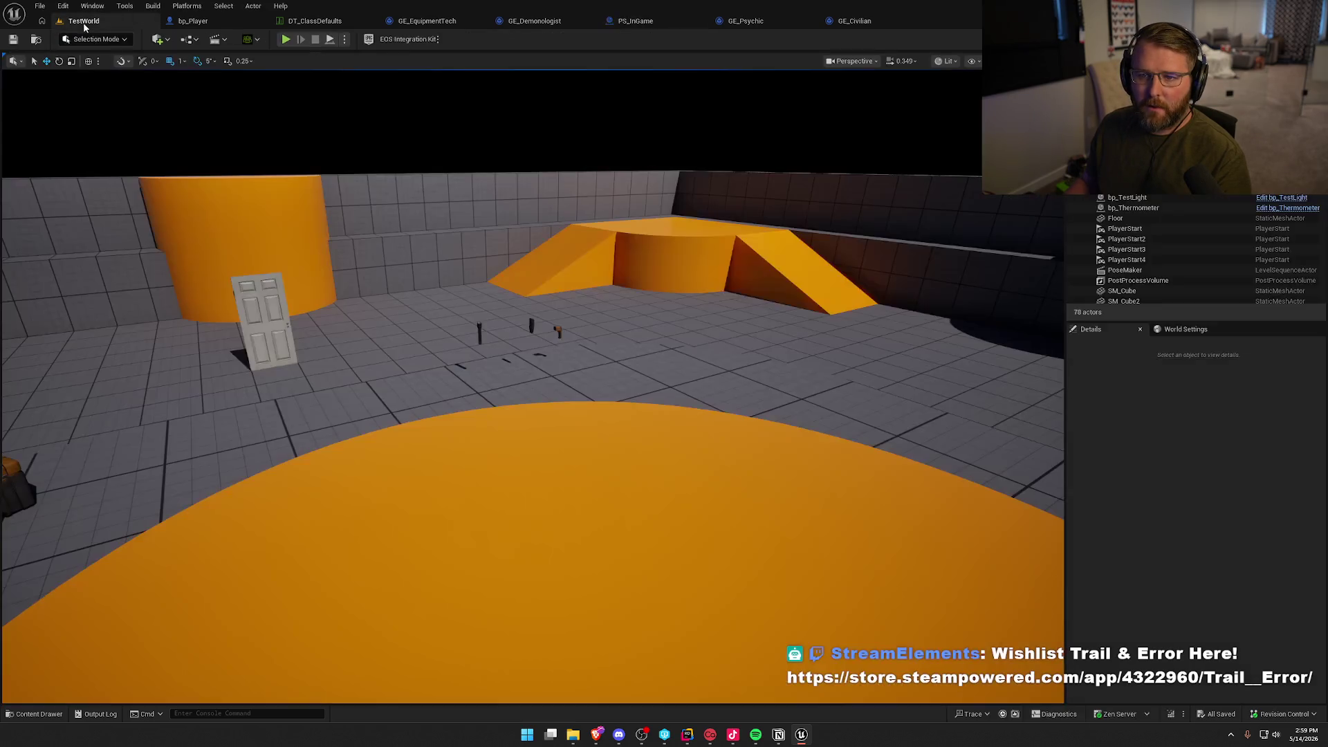
pyautogui.click(285, 40)
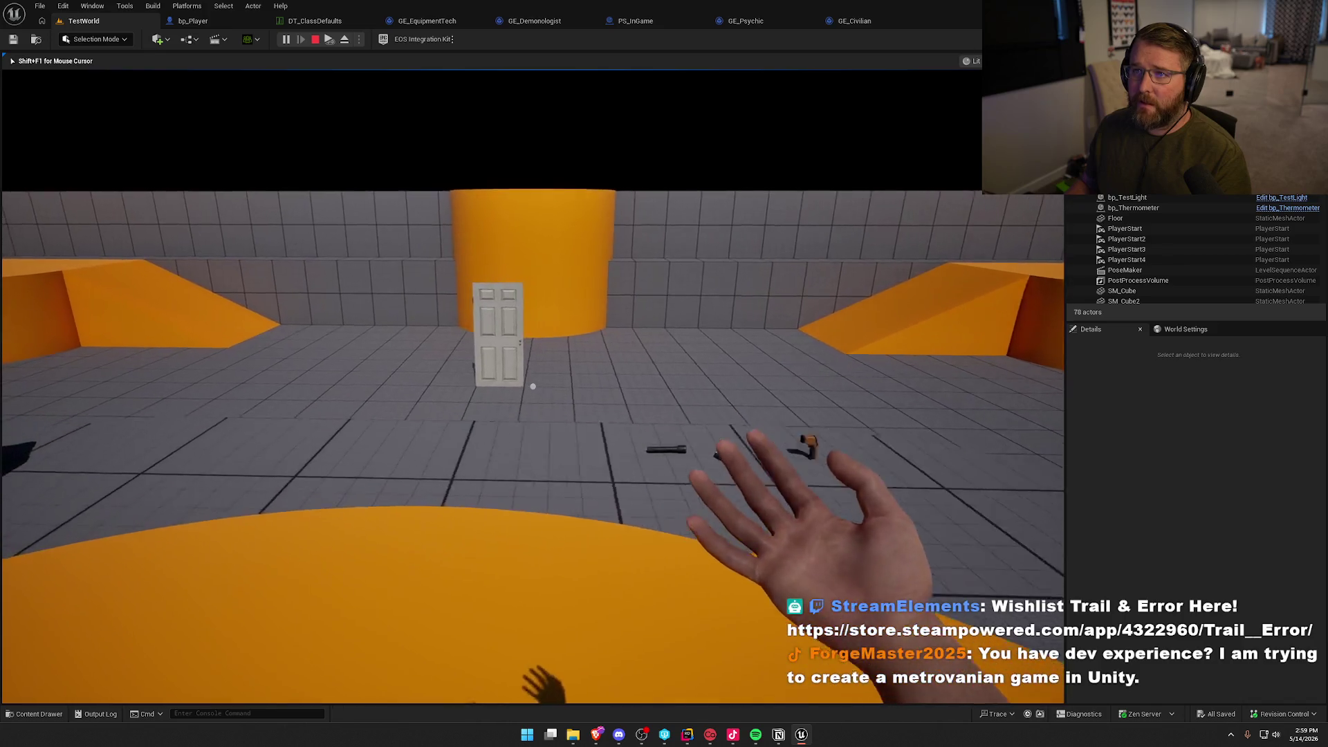
# Walk the player around TestWorld toward the door, chest and floor props.
pyautogui.press('a')
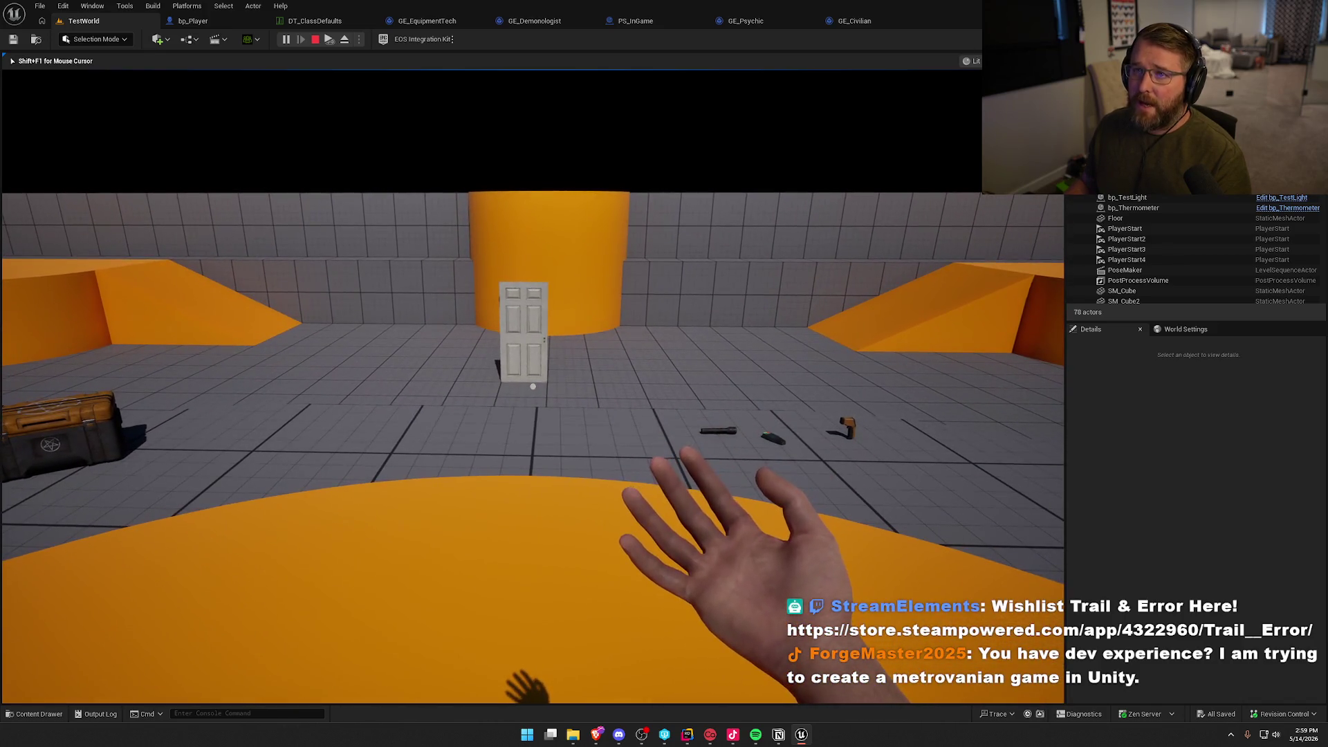
pyautogui.press('s')
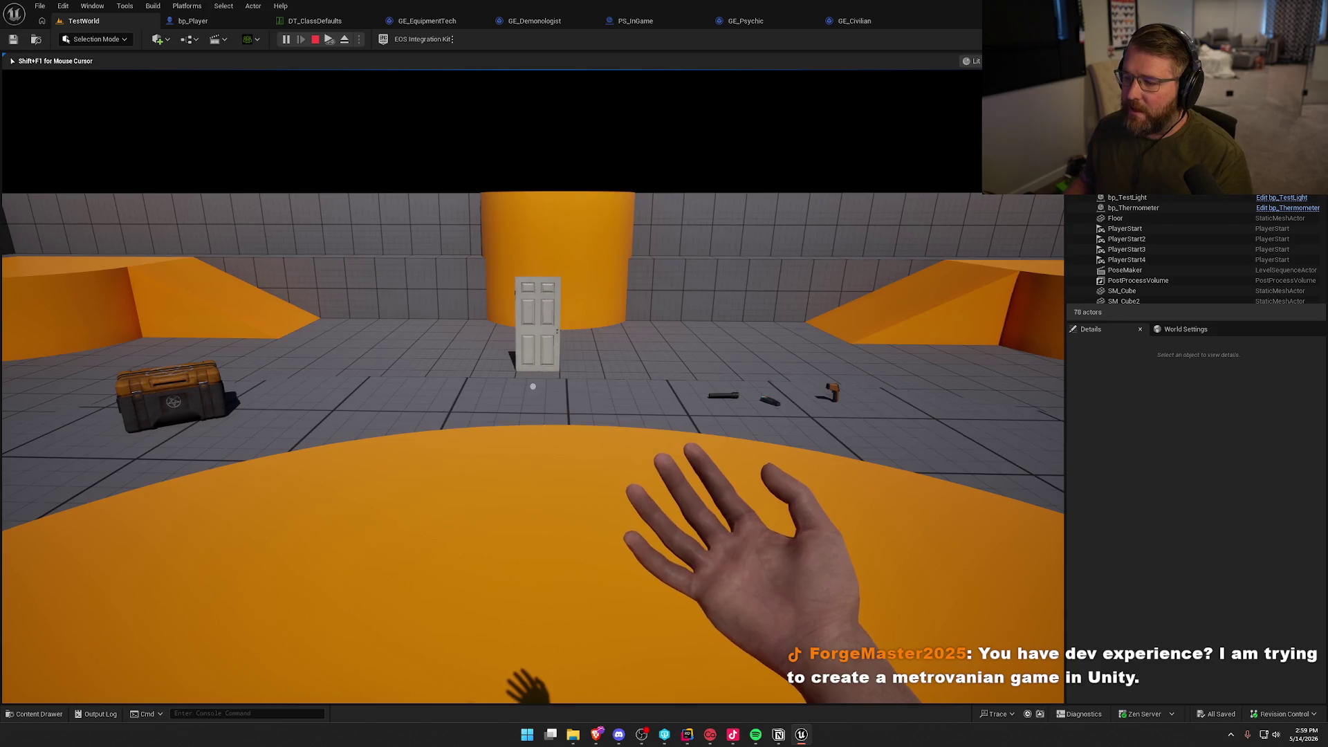
pyautogui.moveTo(532, 386)
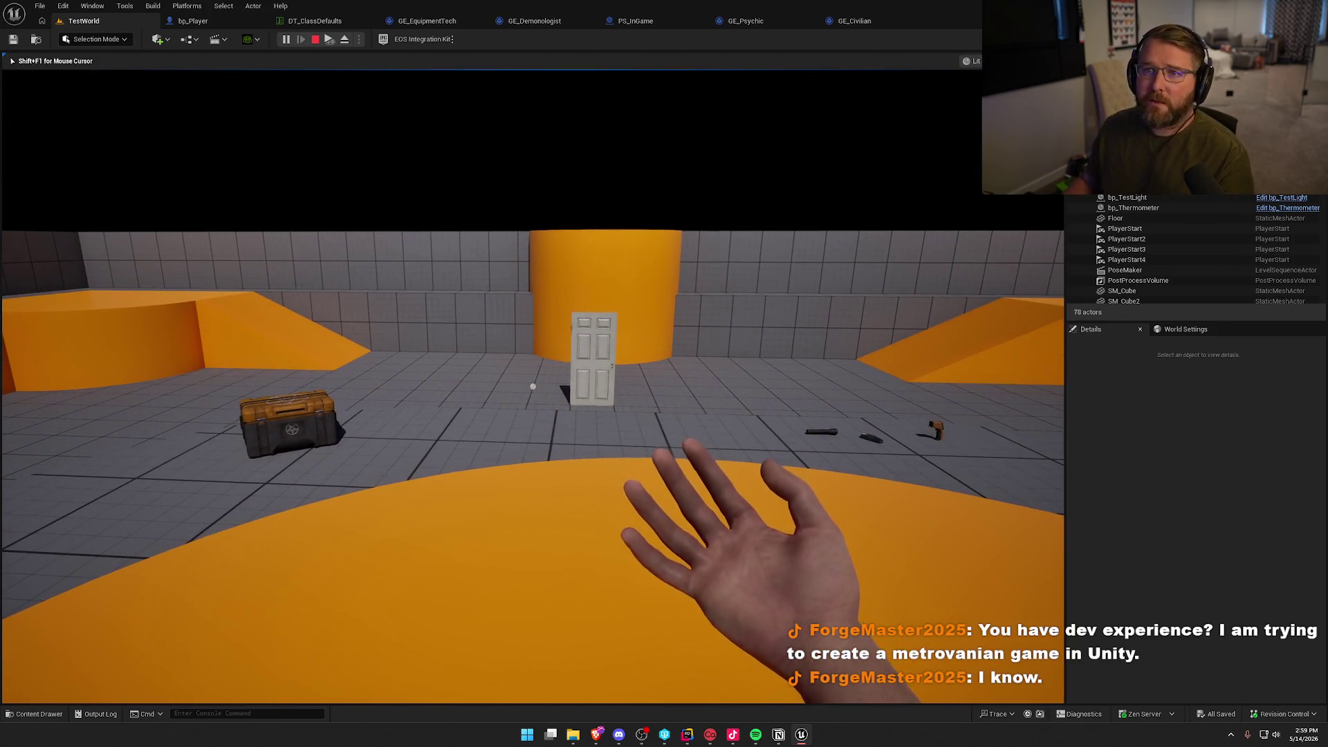
pyautogui.press('s')
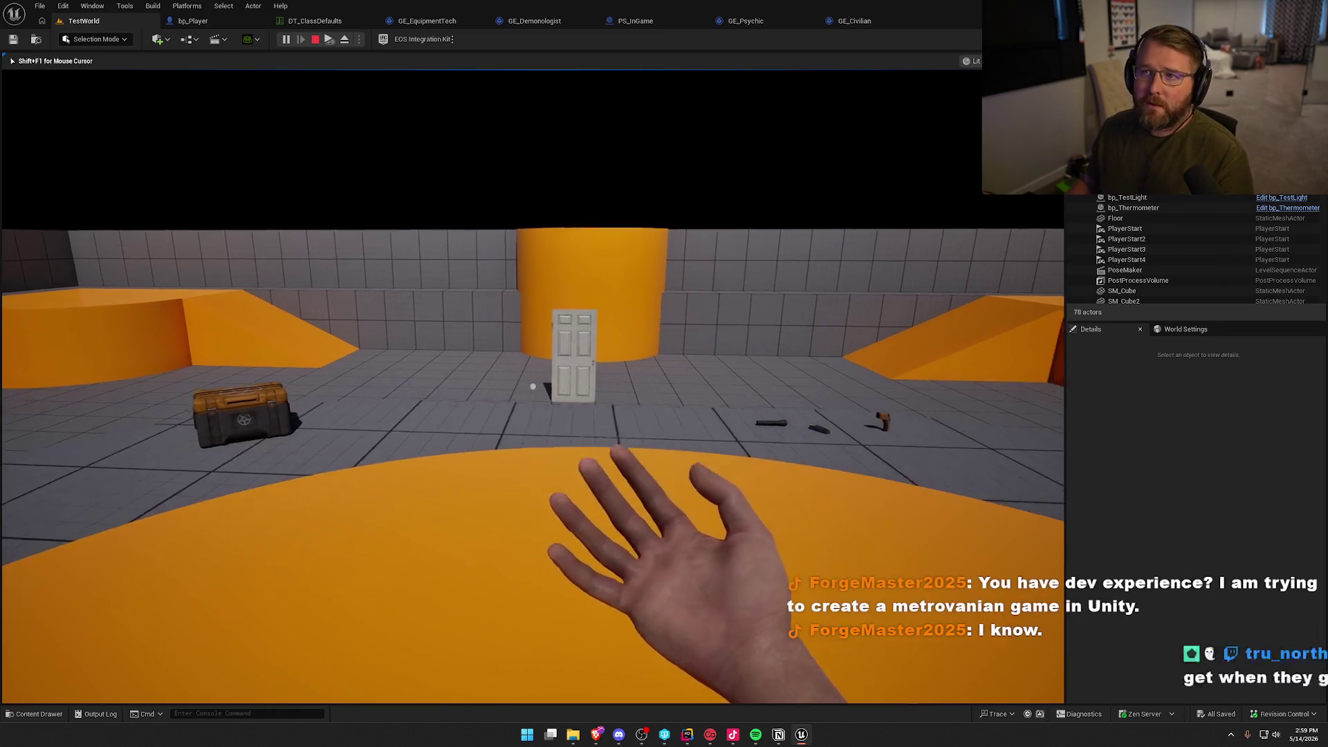
pyautogui.press('w')
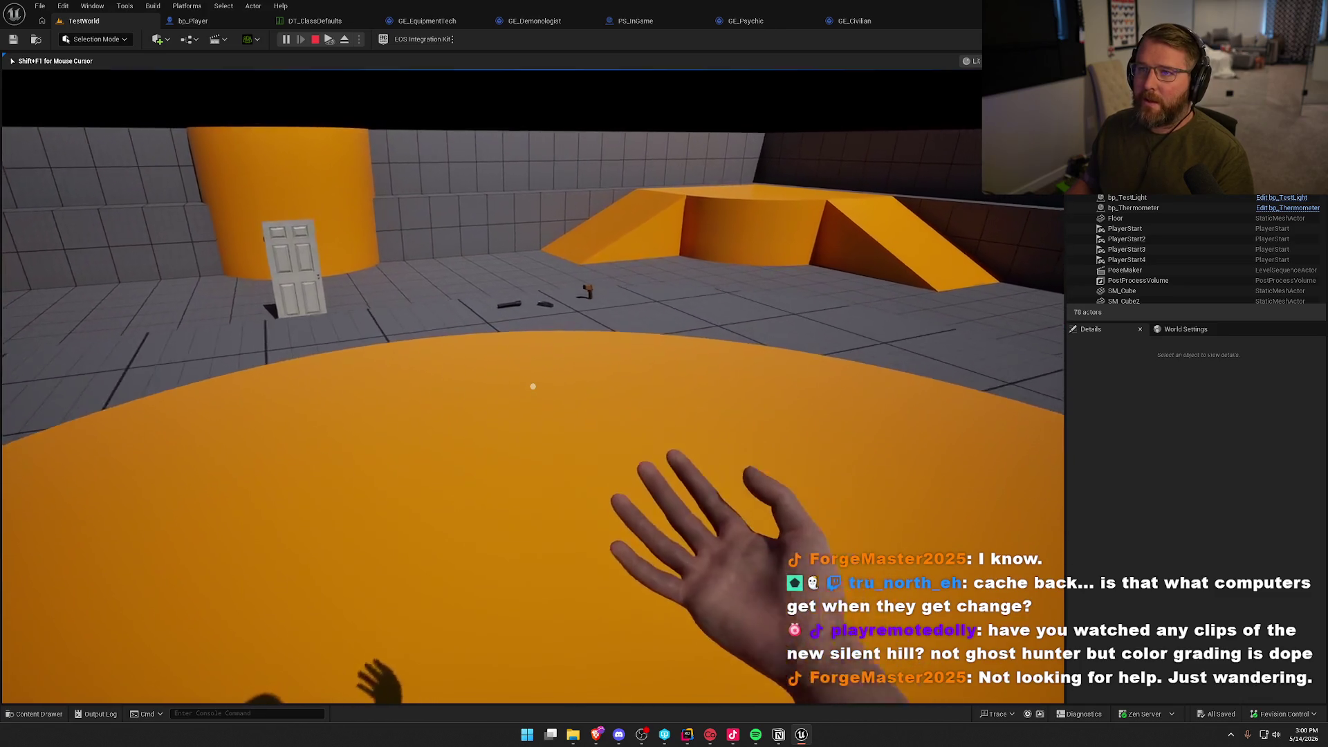
pyautogui.press('a')
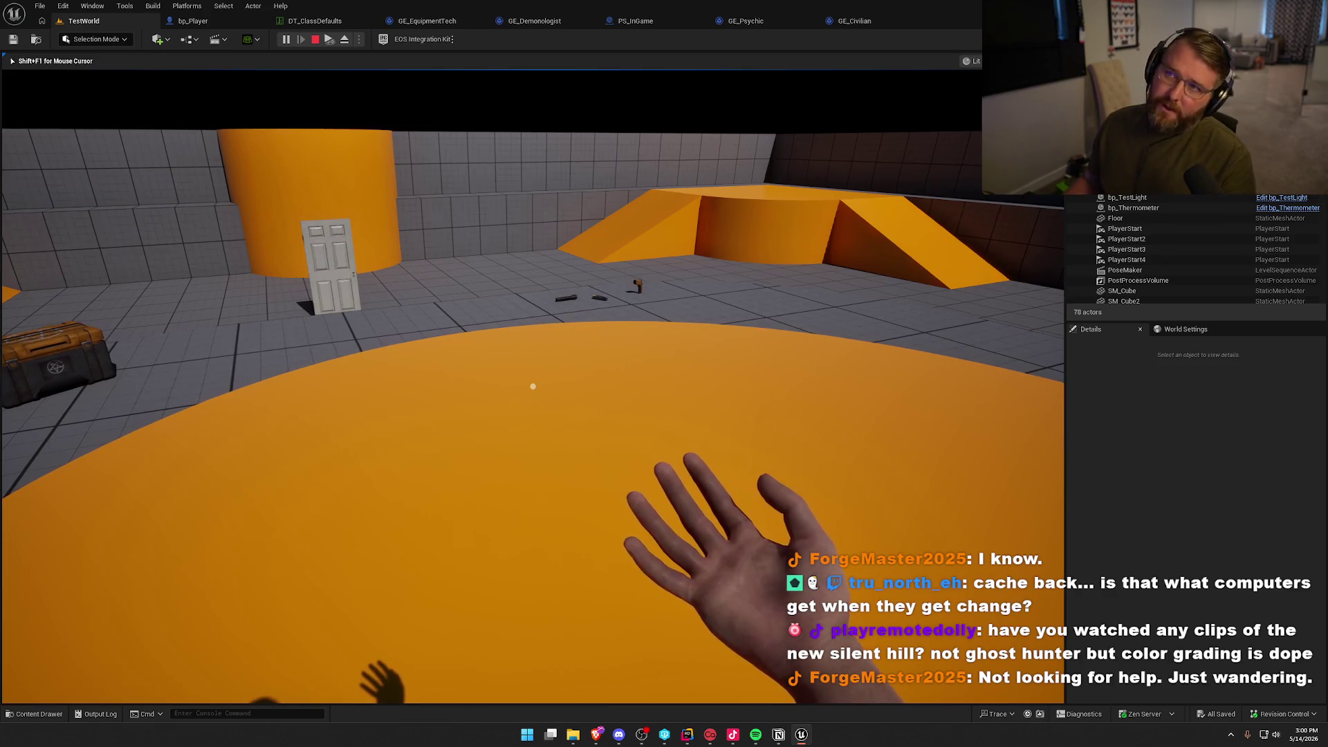
pyautogui.press('d')
pyautogui.press('w')
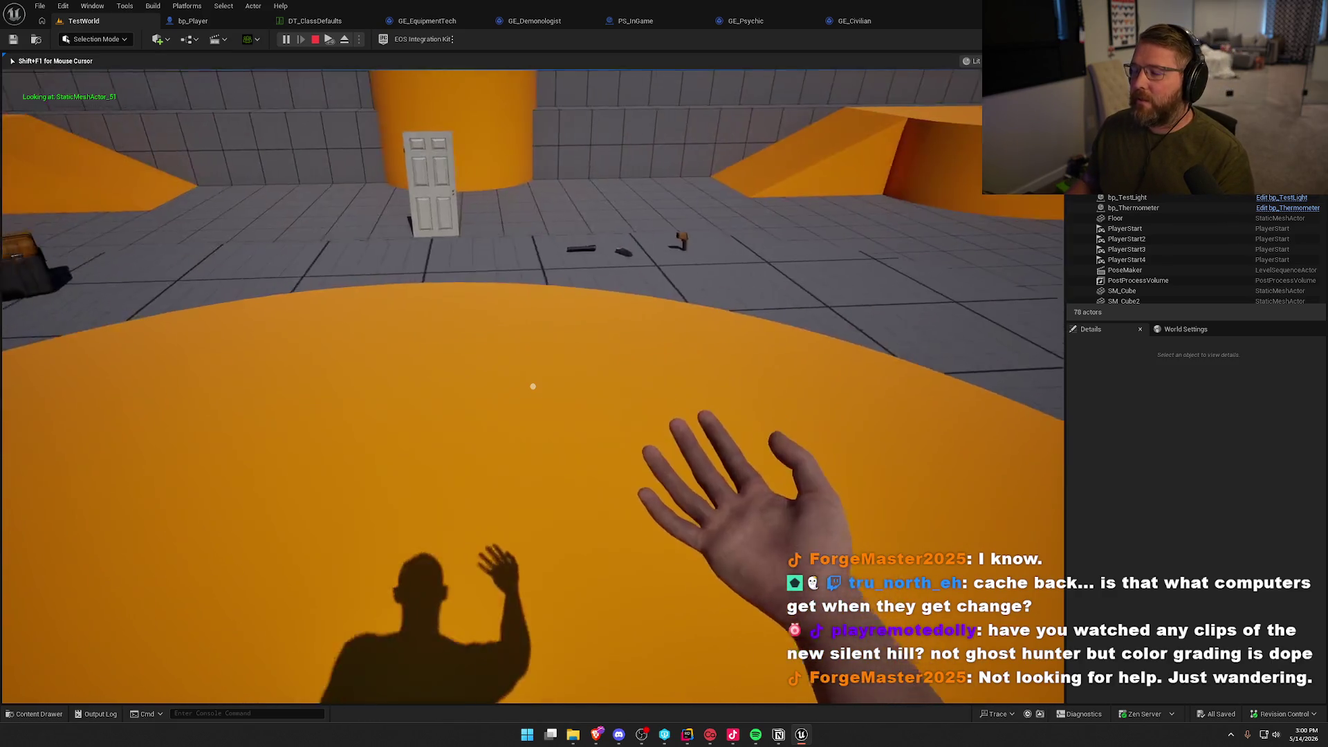
pyautogui.press('w')
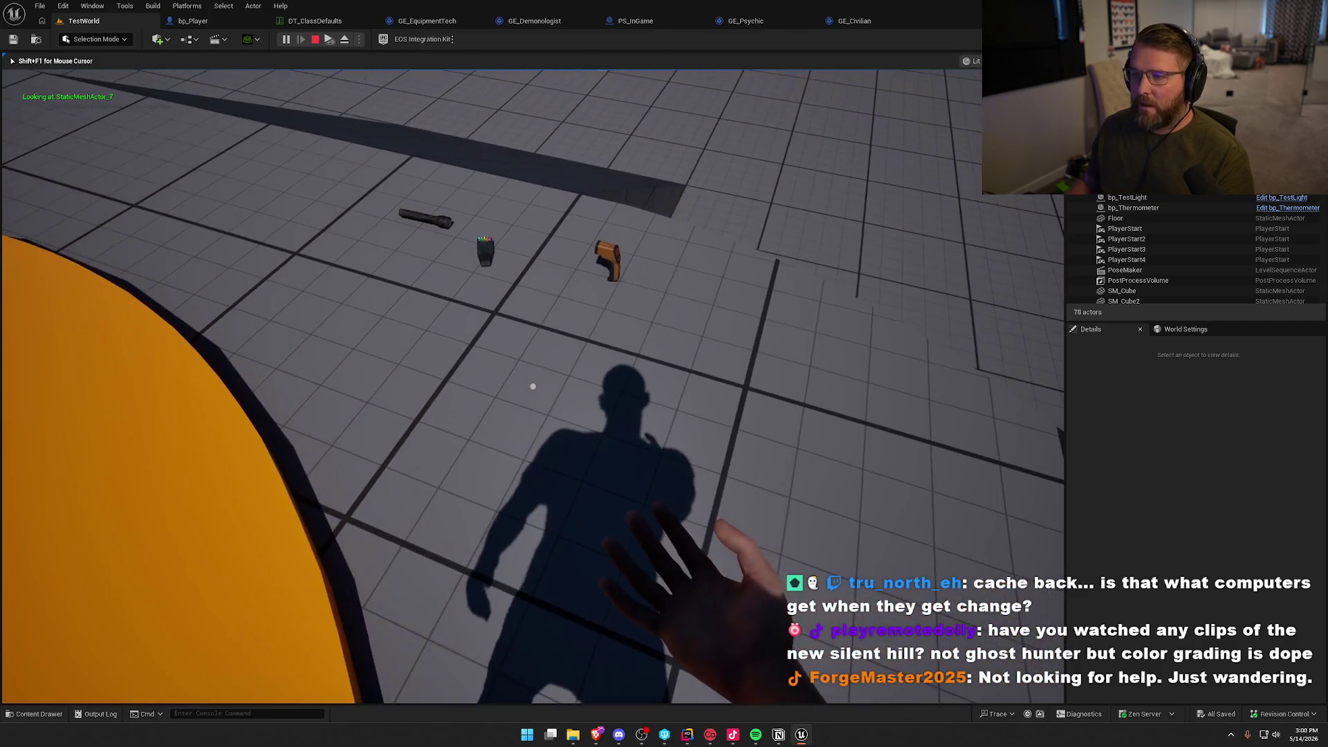
# Inspect the player in the gameplay debugger, stop the session and return to GE_Civilian.
pyautogui.press("'")
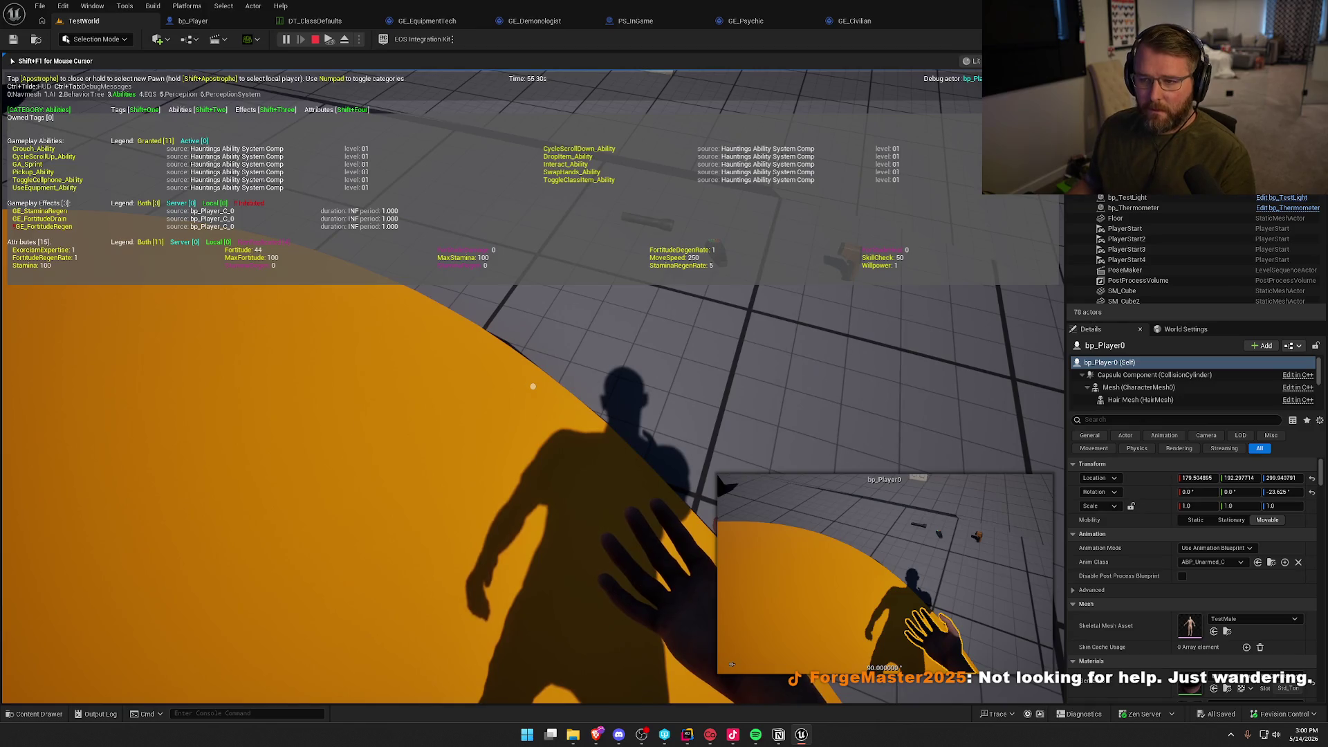
pyautogui.press('s')
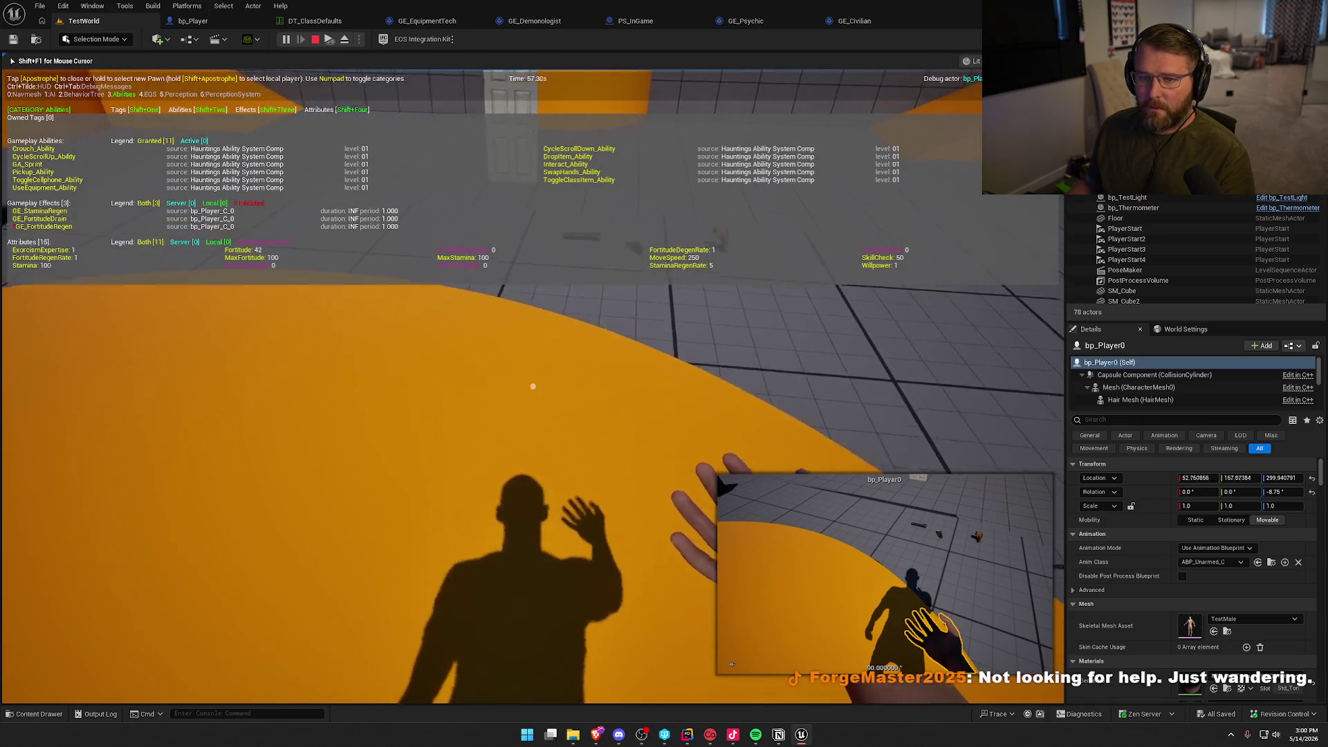
pyautogui.press('Escape')
pyautogui.click(856, 20)
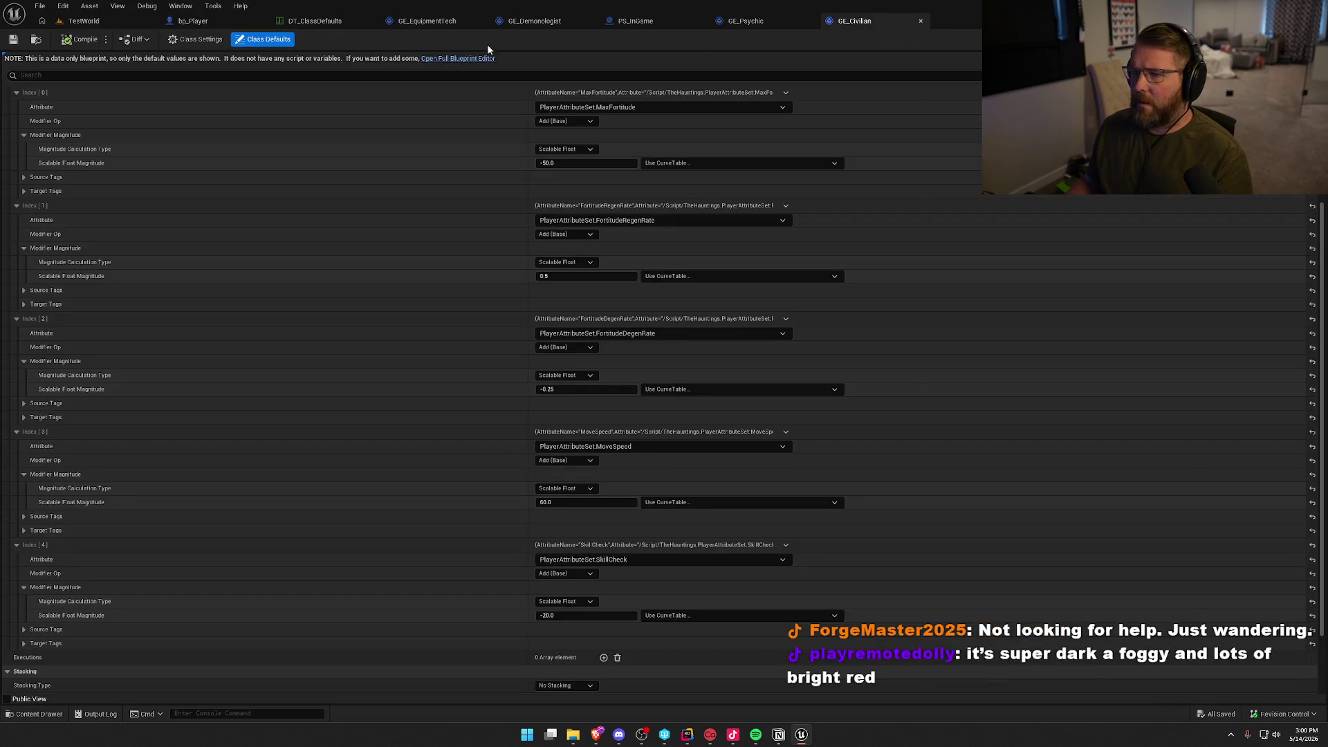
# Add GE_Civilian as a class effect on the Civilian row of DT_ClassDefaults.
pyautogui.click(328, 21)
pyautogui.click(47, 135)
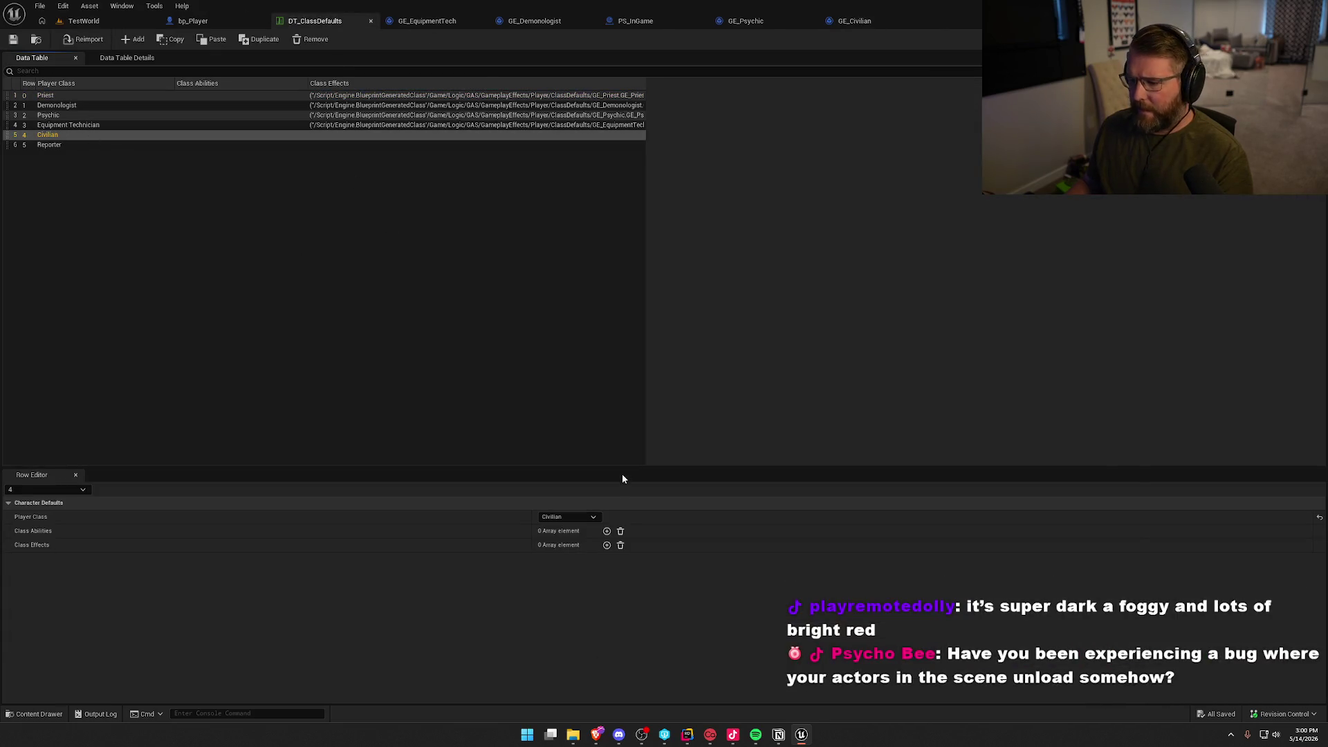
pyautogui.click(607, 545)
pyautogui.click(559, 560)
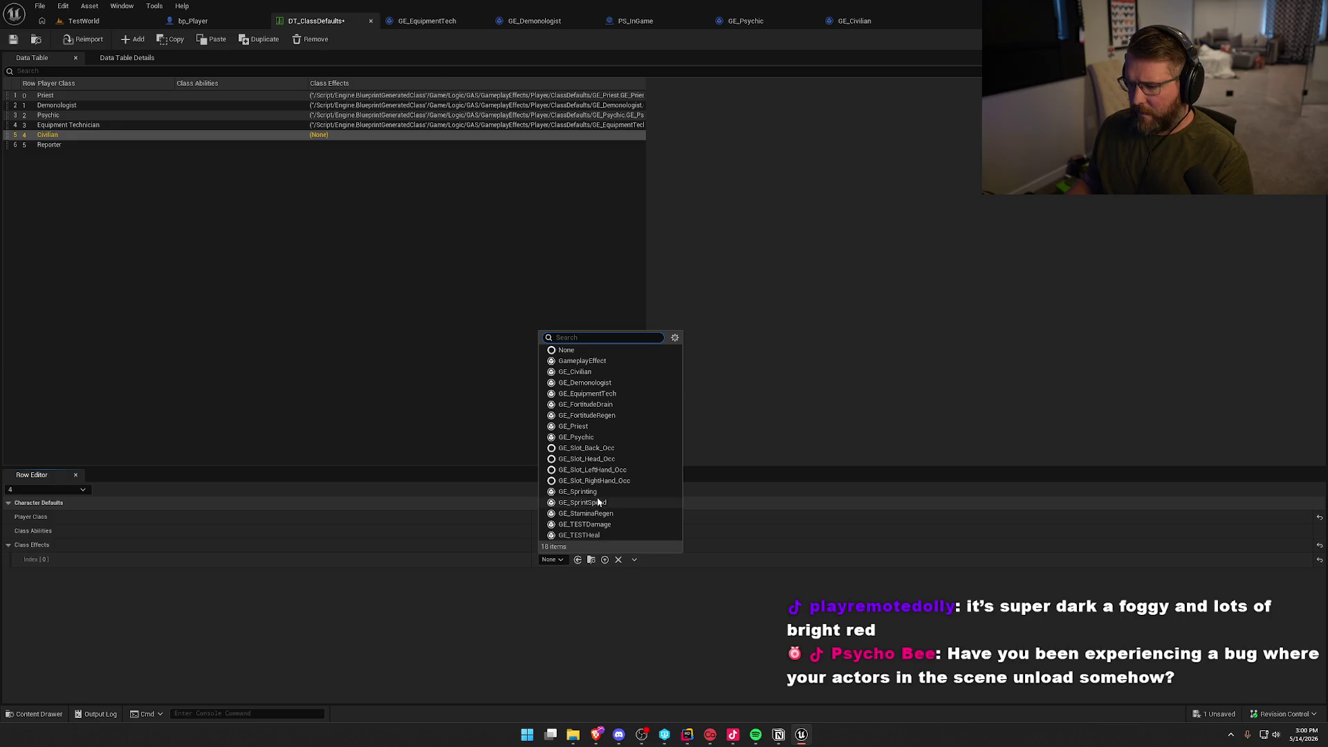
pyautogui.click(577, 372)
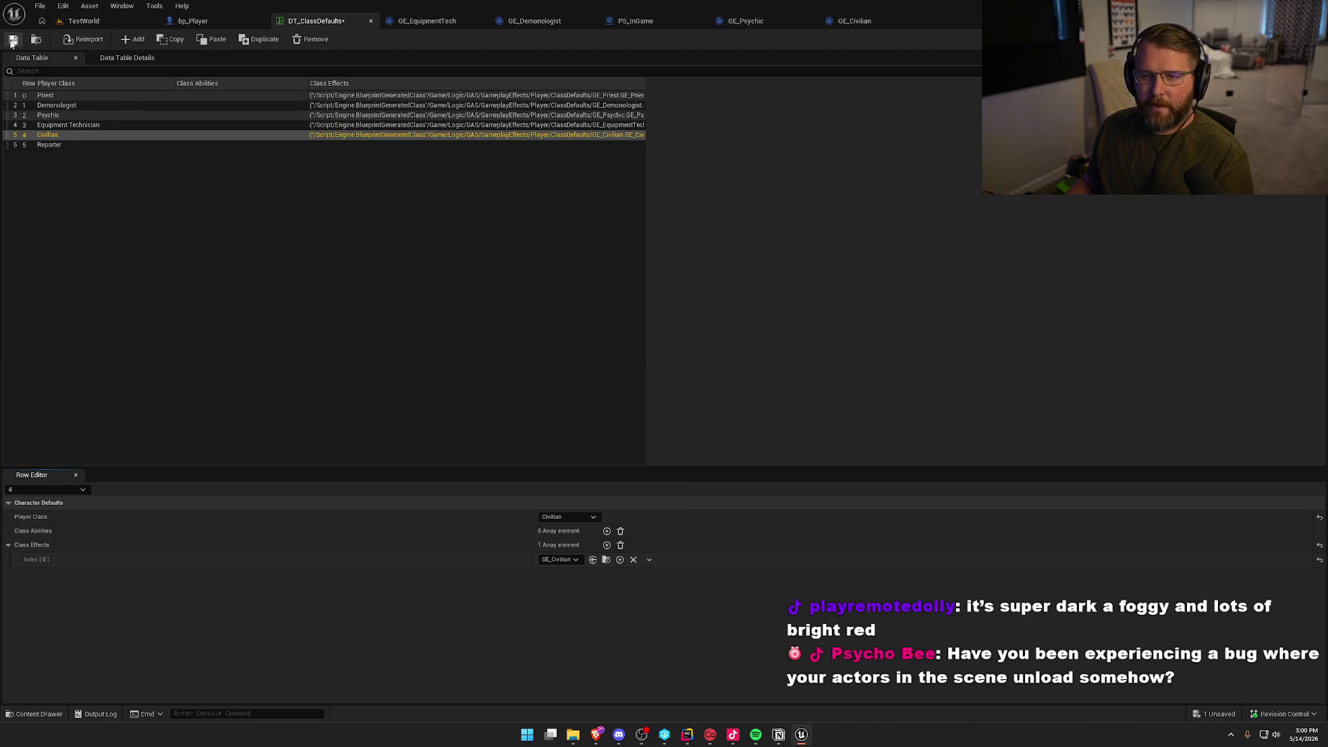
# Play TestWorld with the gameplay debugger shown on the player.
pyautogui.click(75, 23)
pyautogui.click(286, 40)
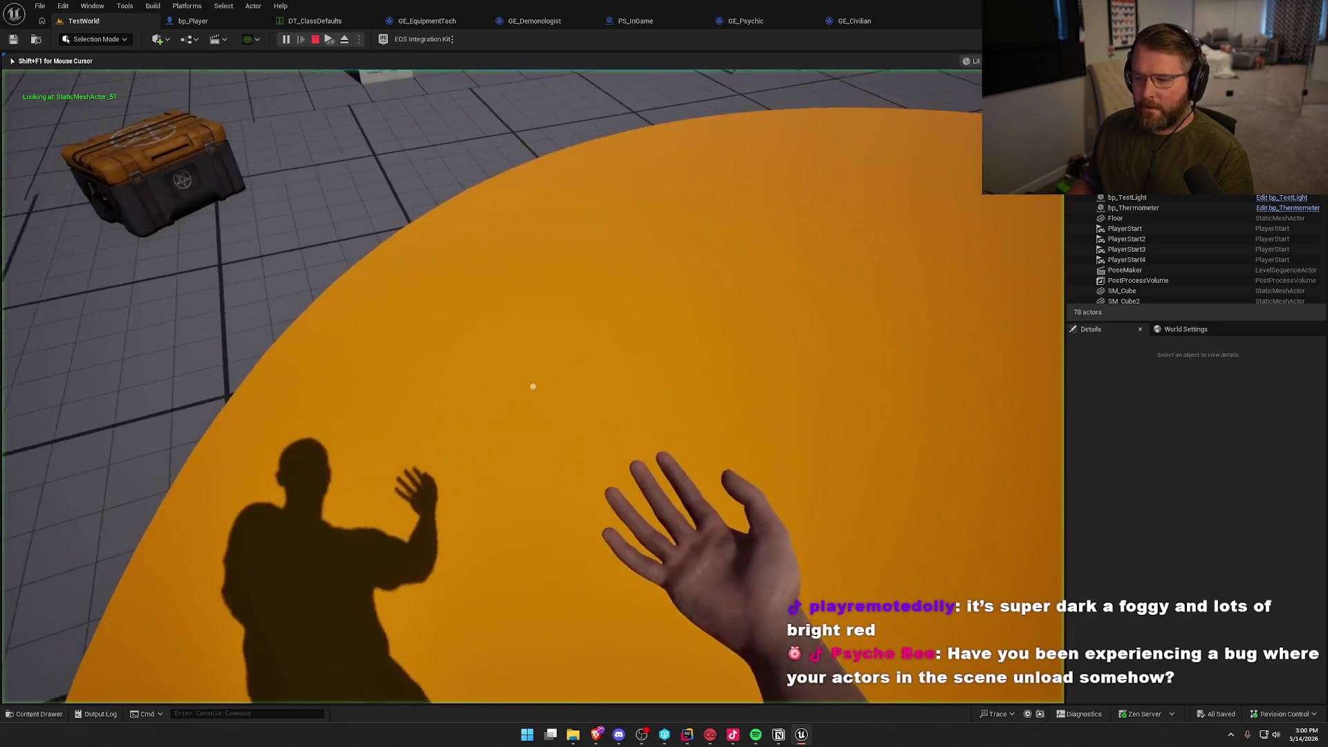
pyautogui.press("'")
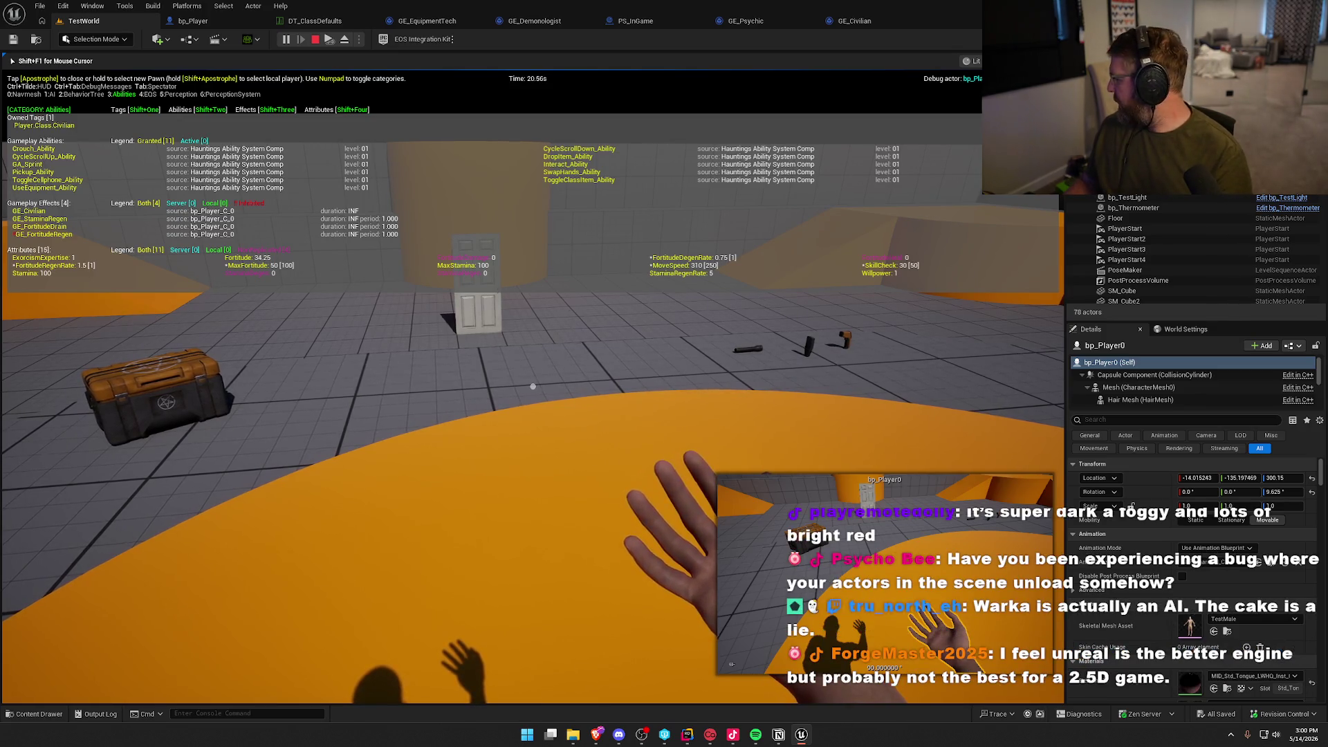
# Walk the player toward the door and crate while Fortitude drains, then stop playing.
pyautogui.press('w')
pyautogui.press('d')
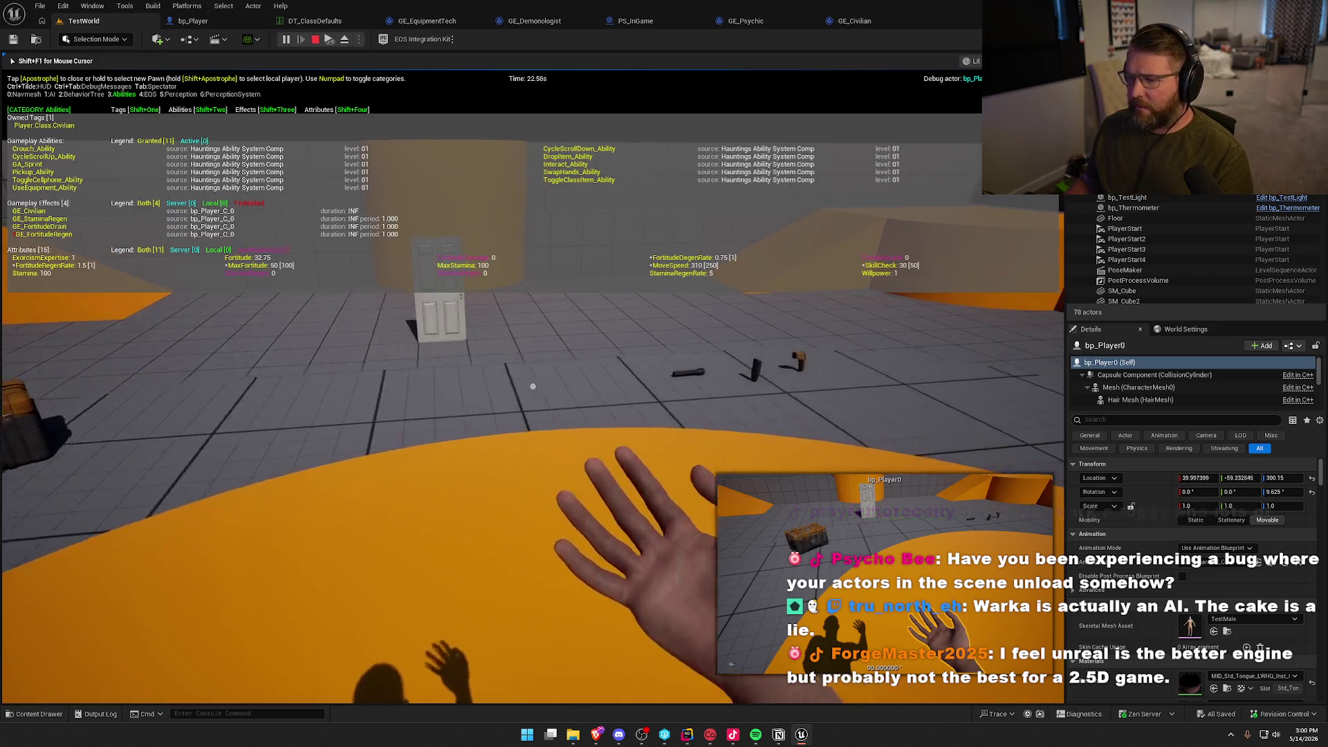
pyautogui.press('s')
pyautogui.hotkey('shift', 'F1')
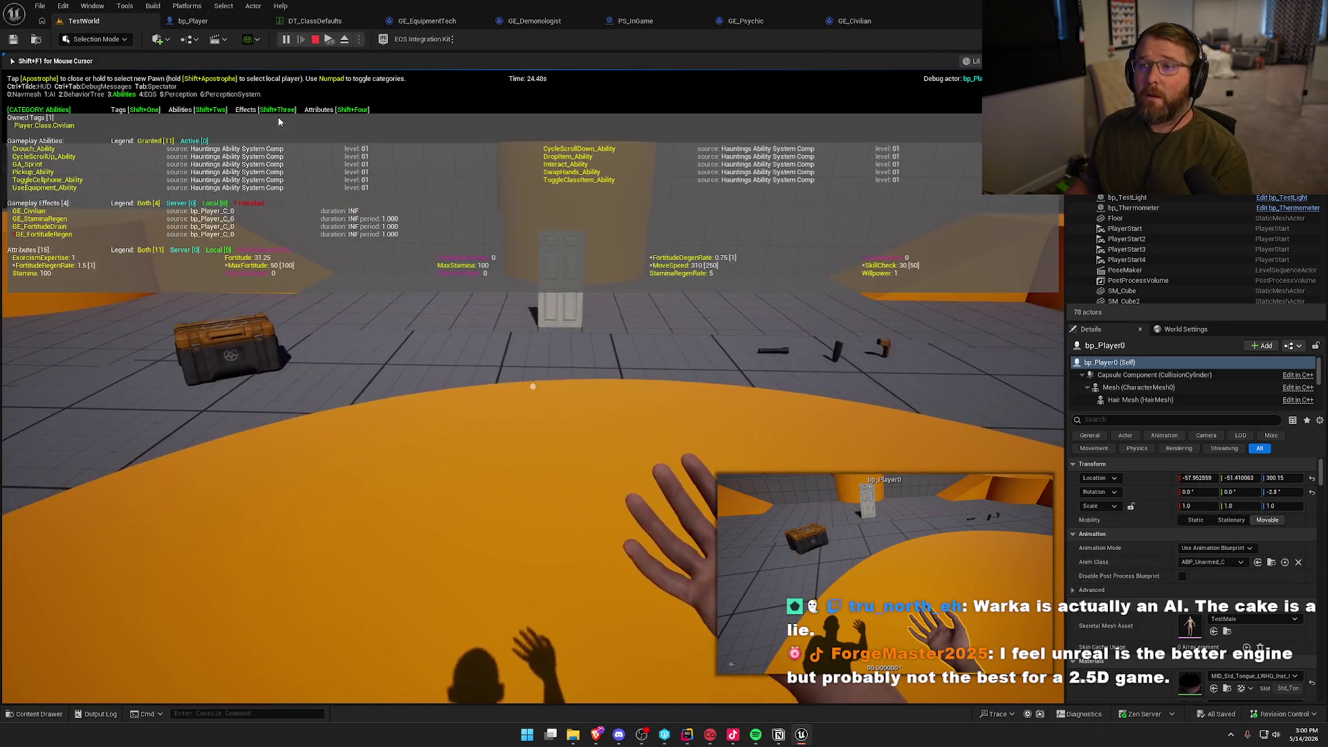
pyautogui.press('Escape')
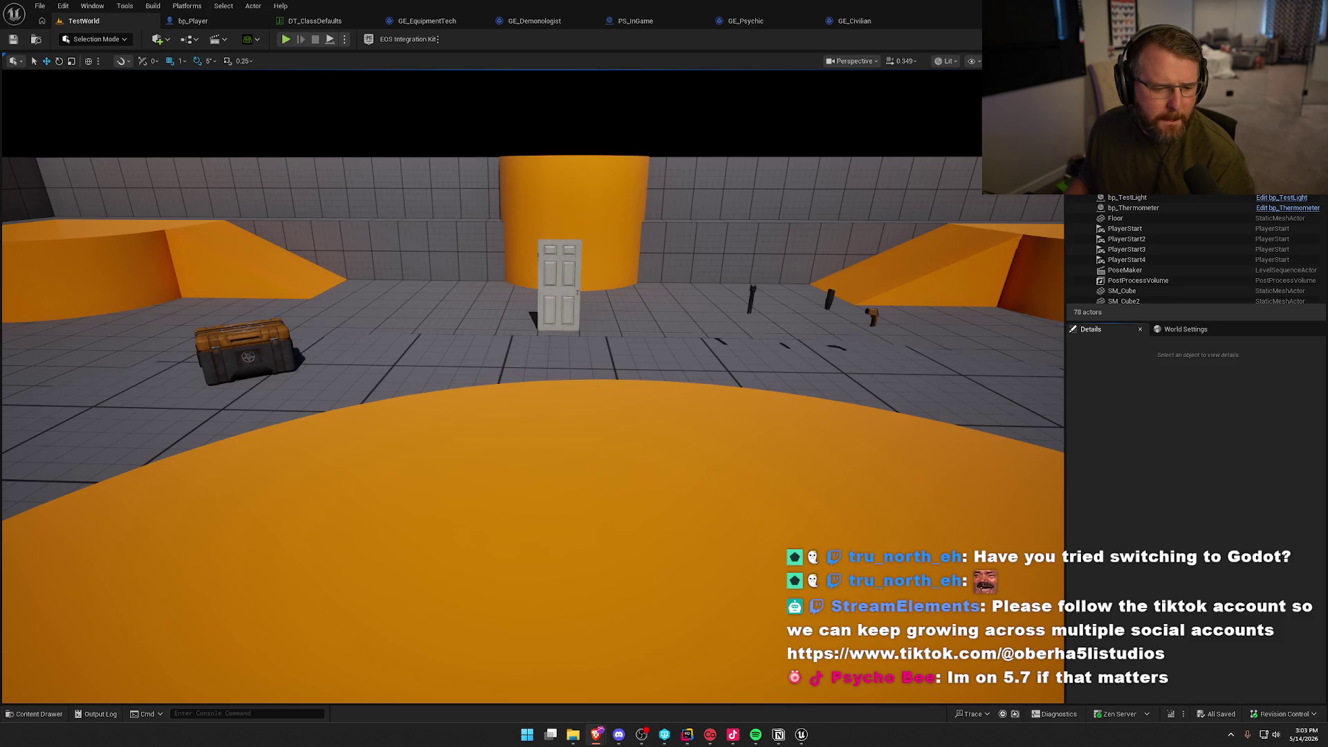
pyautogui.click(1191, 331)
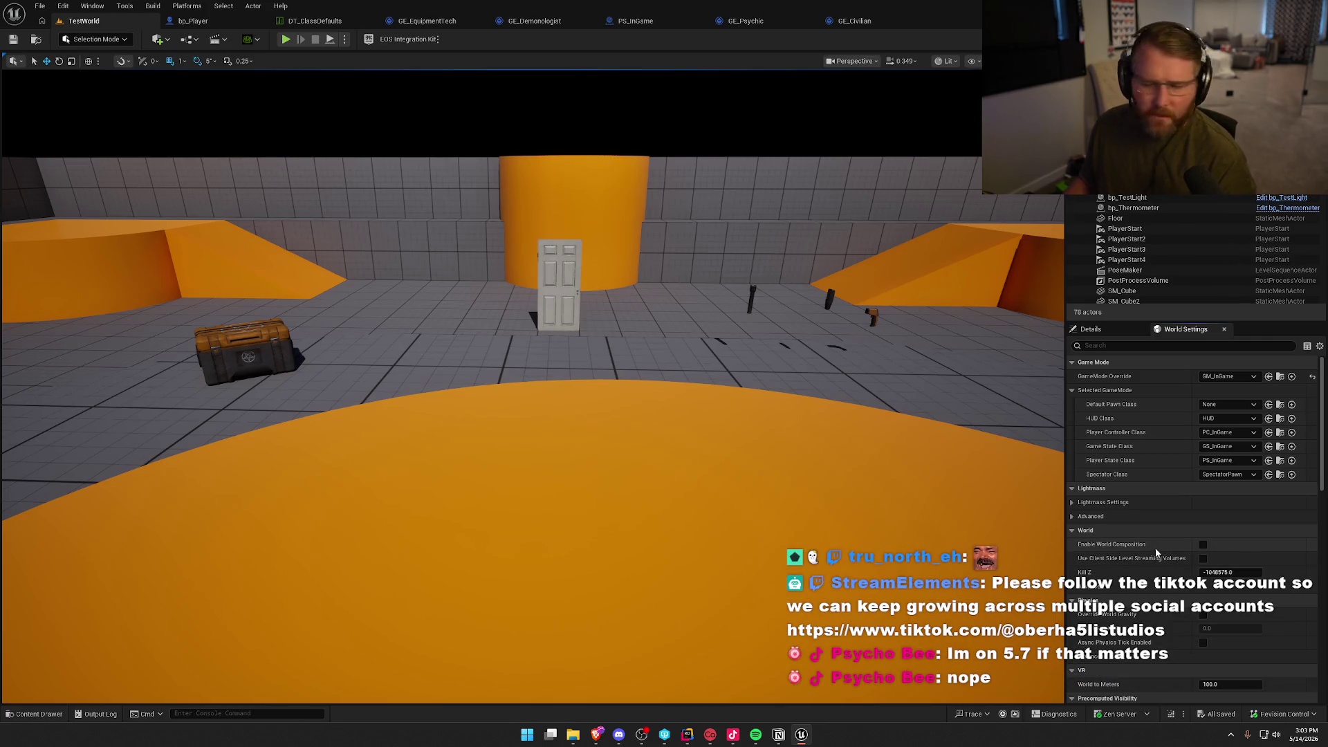
# Expand World > Advanced in TestWorld's World Settings and review the property tooltips.
pyautogui.click(1107, 587)
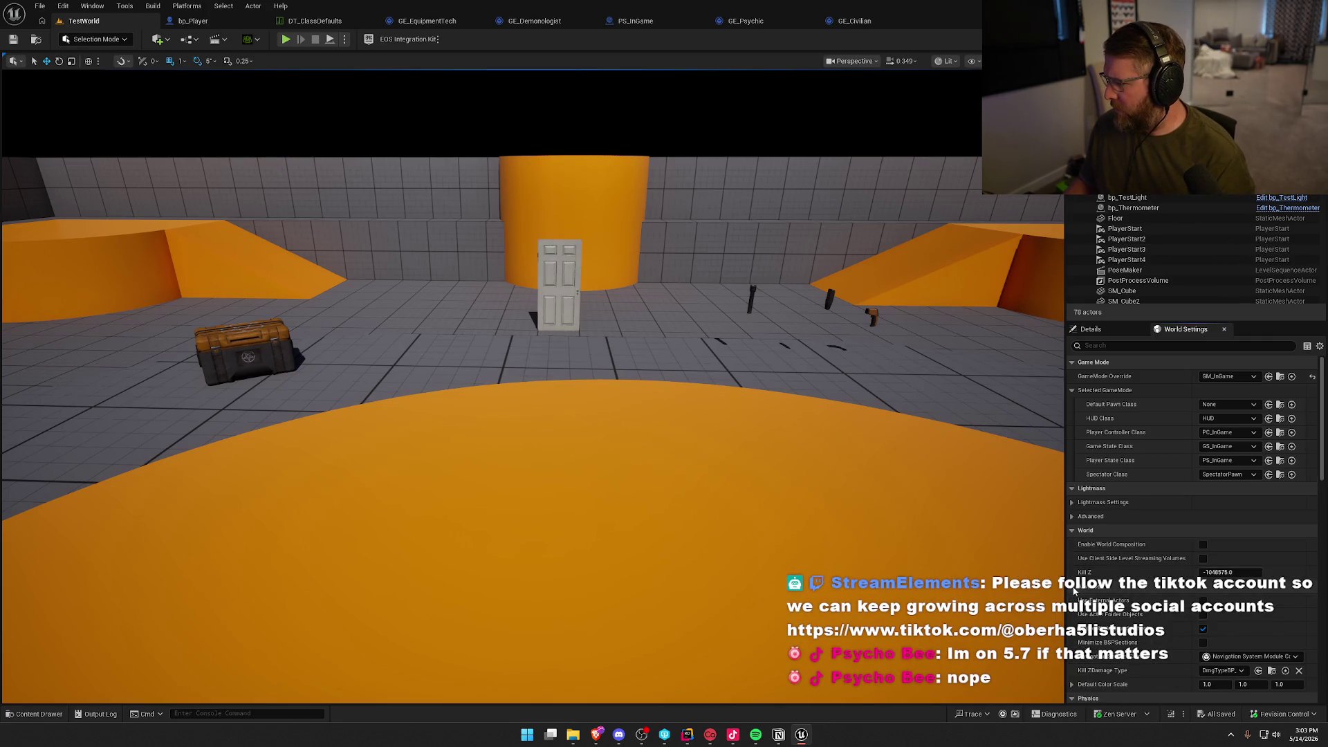
pyautogui.scroll(-2, 1110, 599)
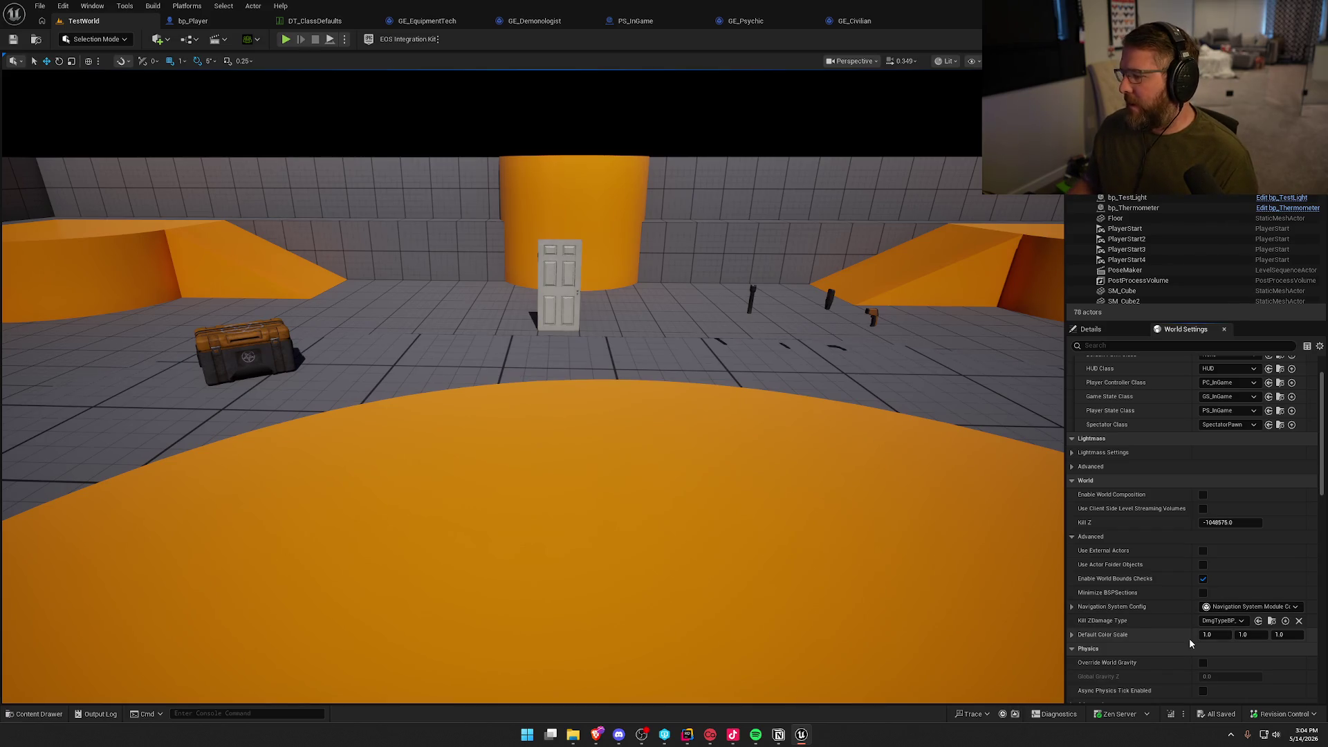
pyautogui.moveTo(1095, 555)
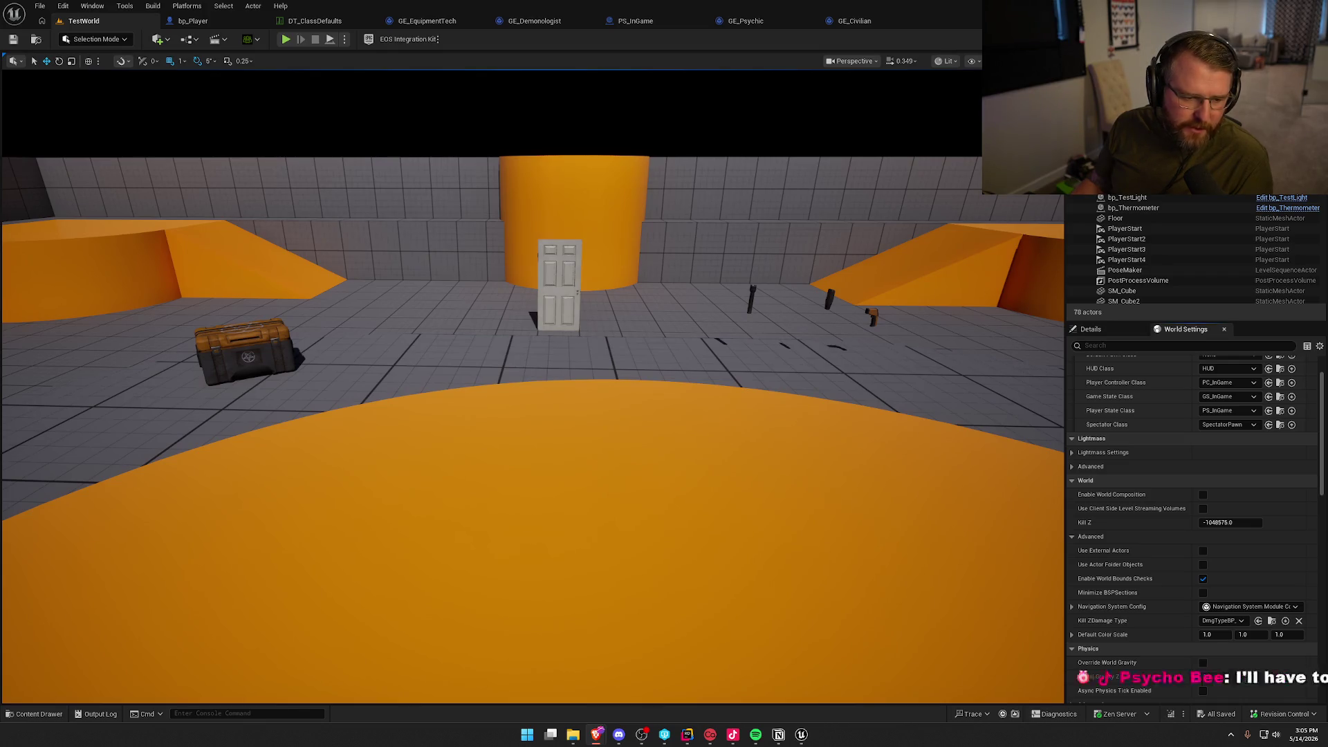
# Return to the Details panel and fly the viewport camera forward over the level.
pyautogui.hotkey('alt', 'Tab')
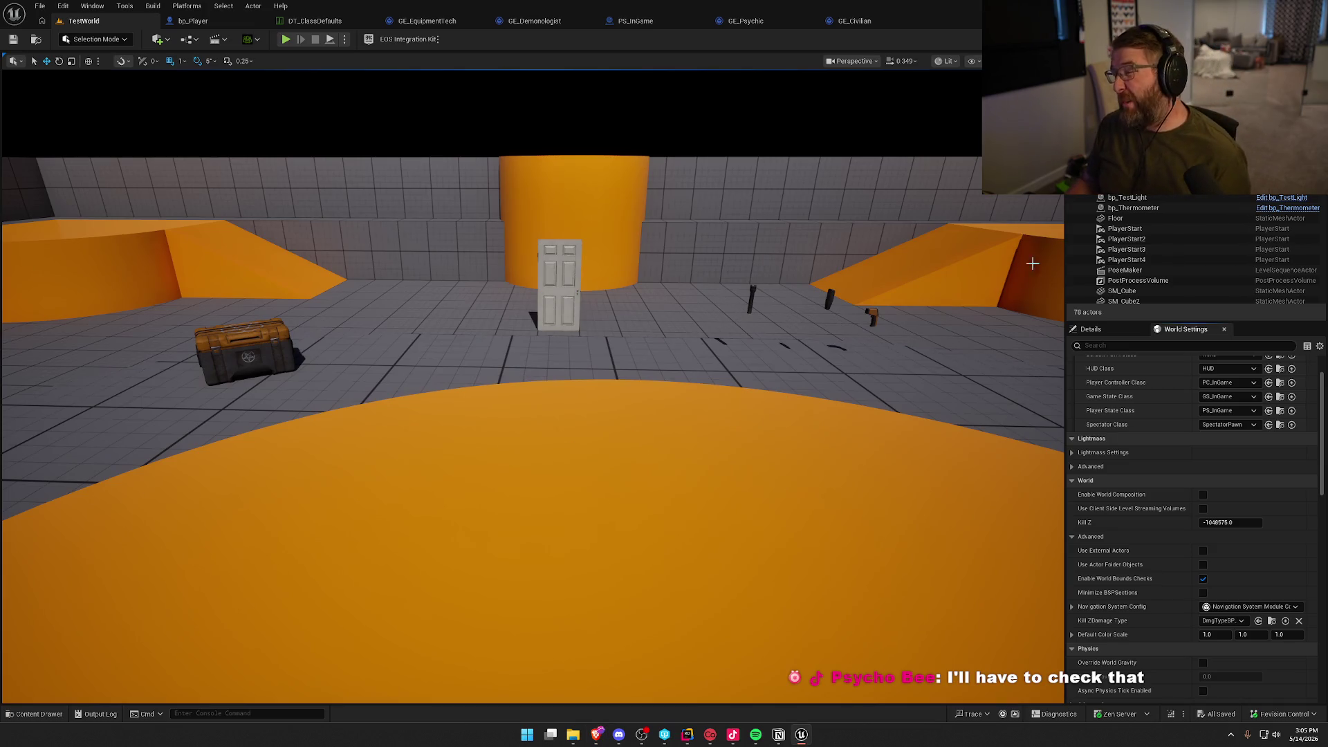
pyautogui.click(1091, 329)
pyautogui.moveTo(697, 363)
pyautogui.mouseDown()
pyautogui.moveTo(706, 322)
pyautogui.moveTo(706, 395)
pyautogui.mouseUp()
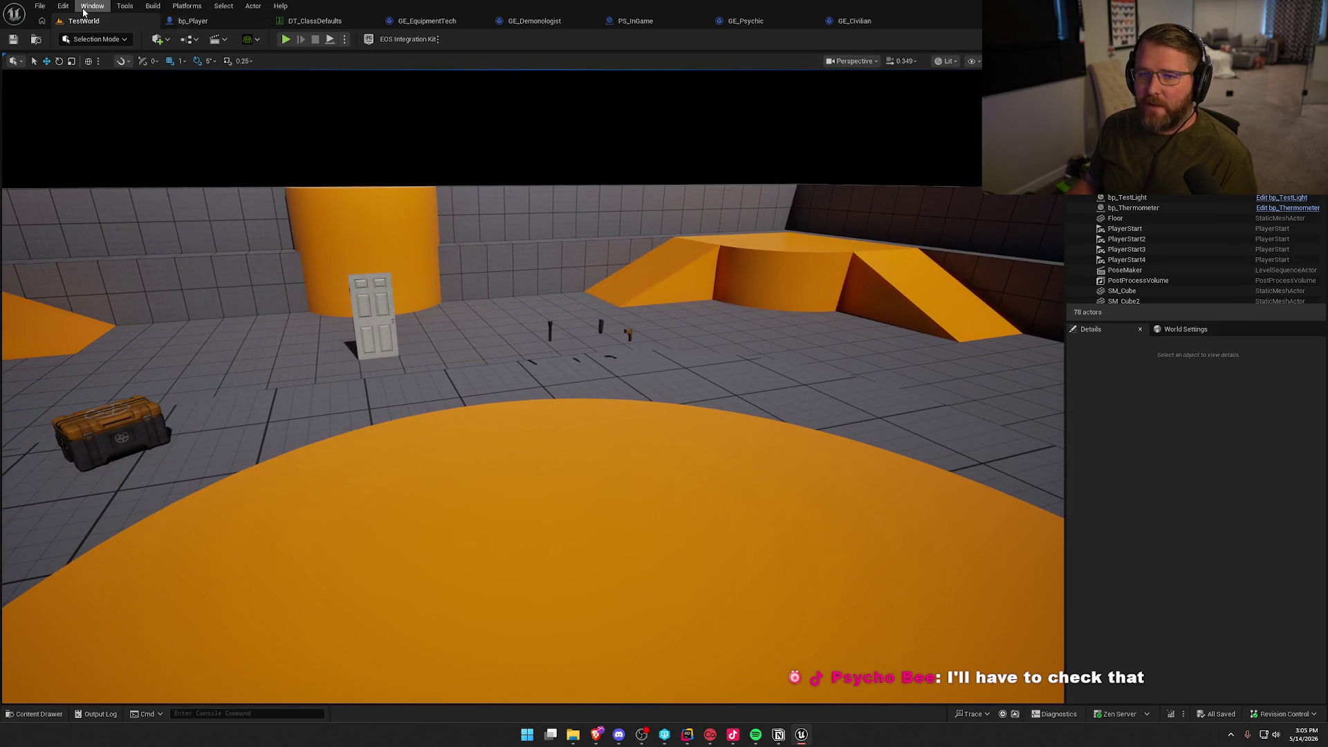
# Search Project Settings for 'static light', then clear the search and close the settings.
pyautogui.click(63, 6)
pyautogui.click(103, 169)
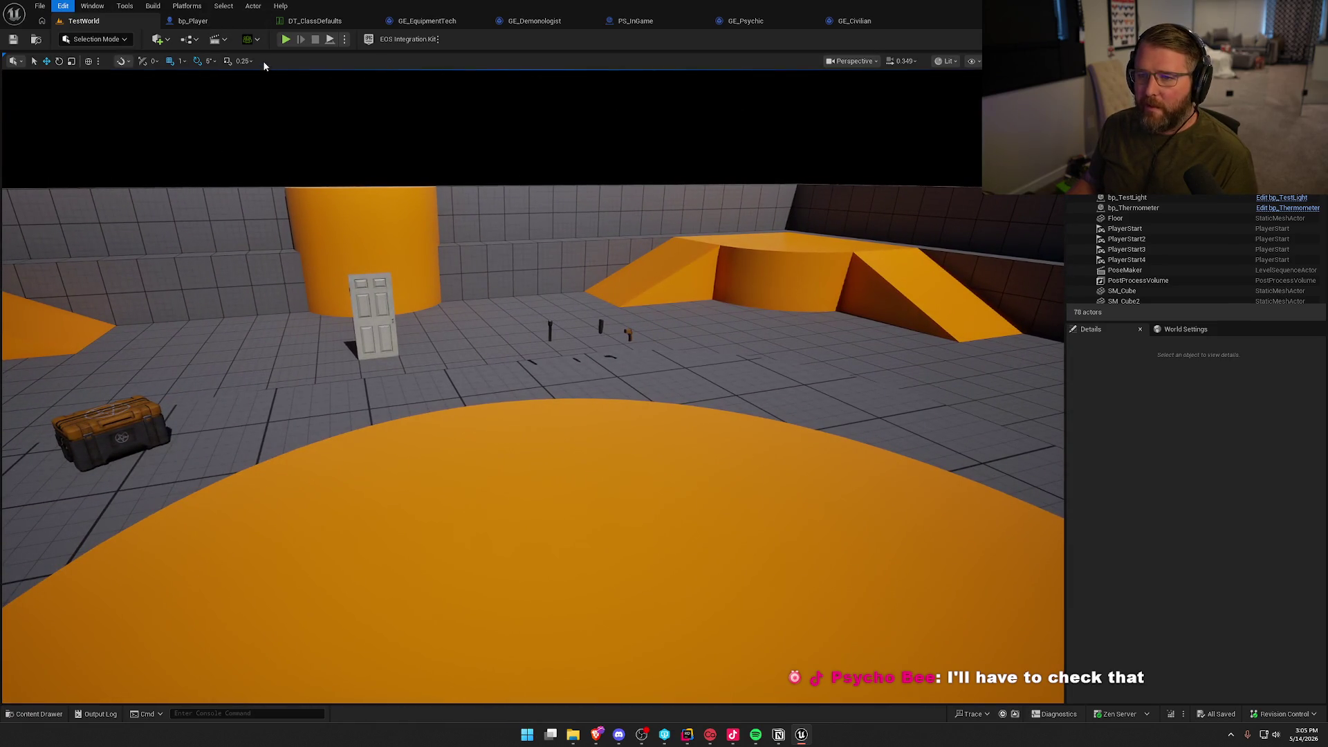
pyautogui.write('static light')
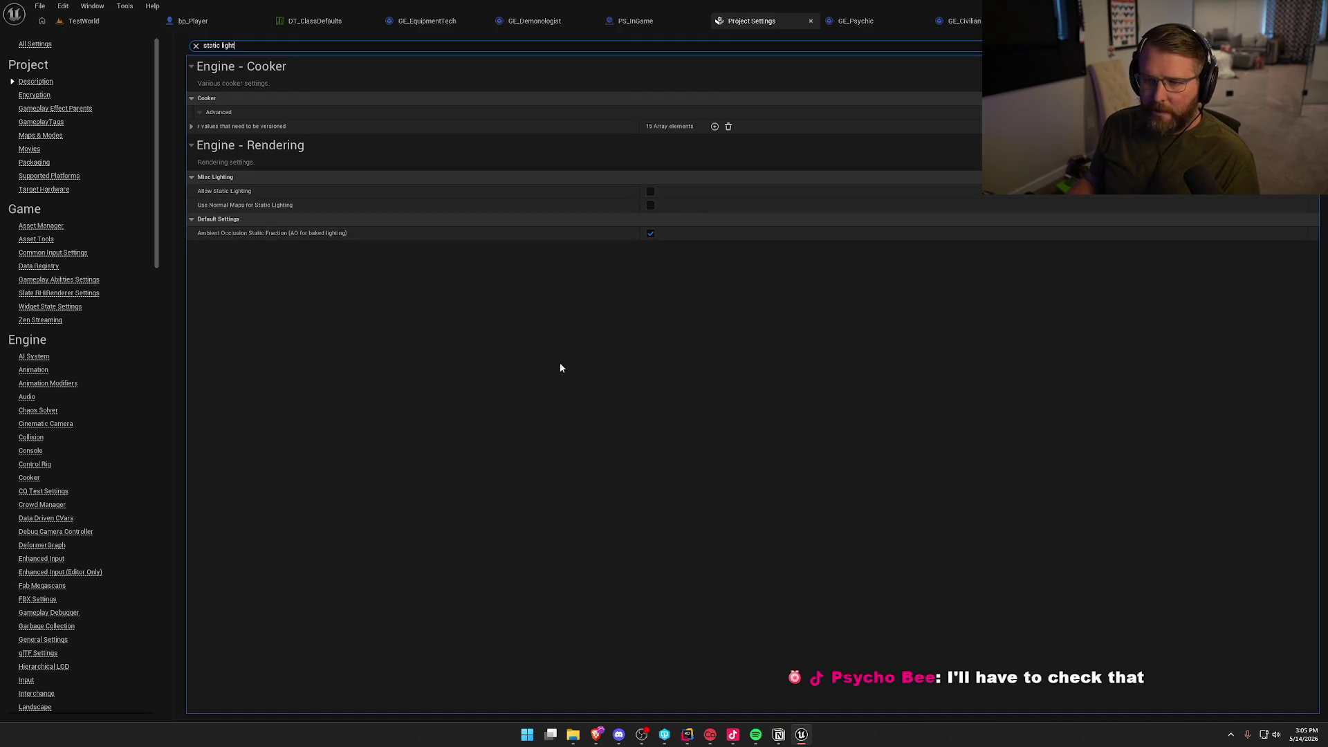
pyautogui.click(196, 46)
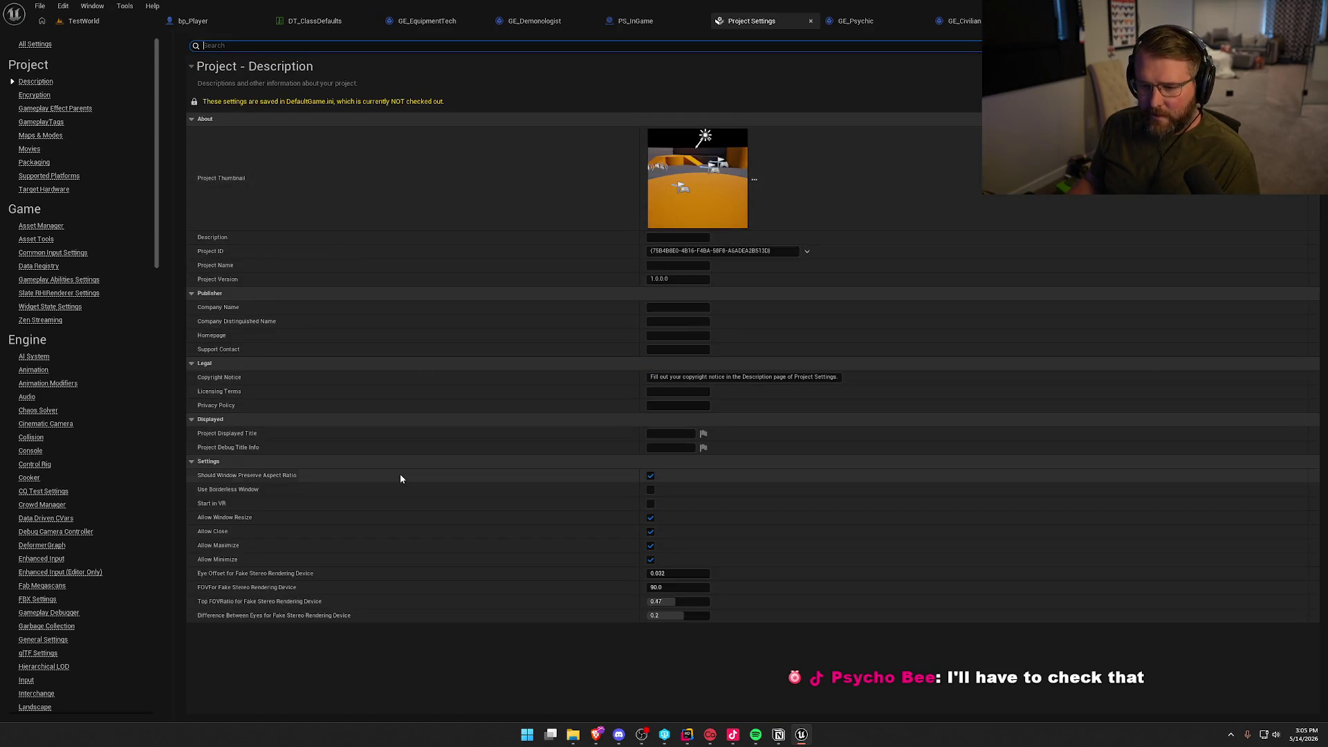
pyautogui.click(353, 672)
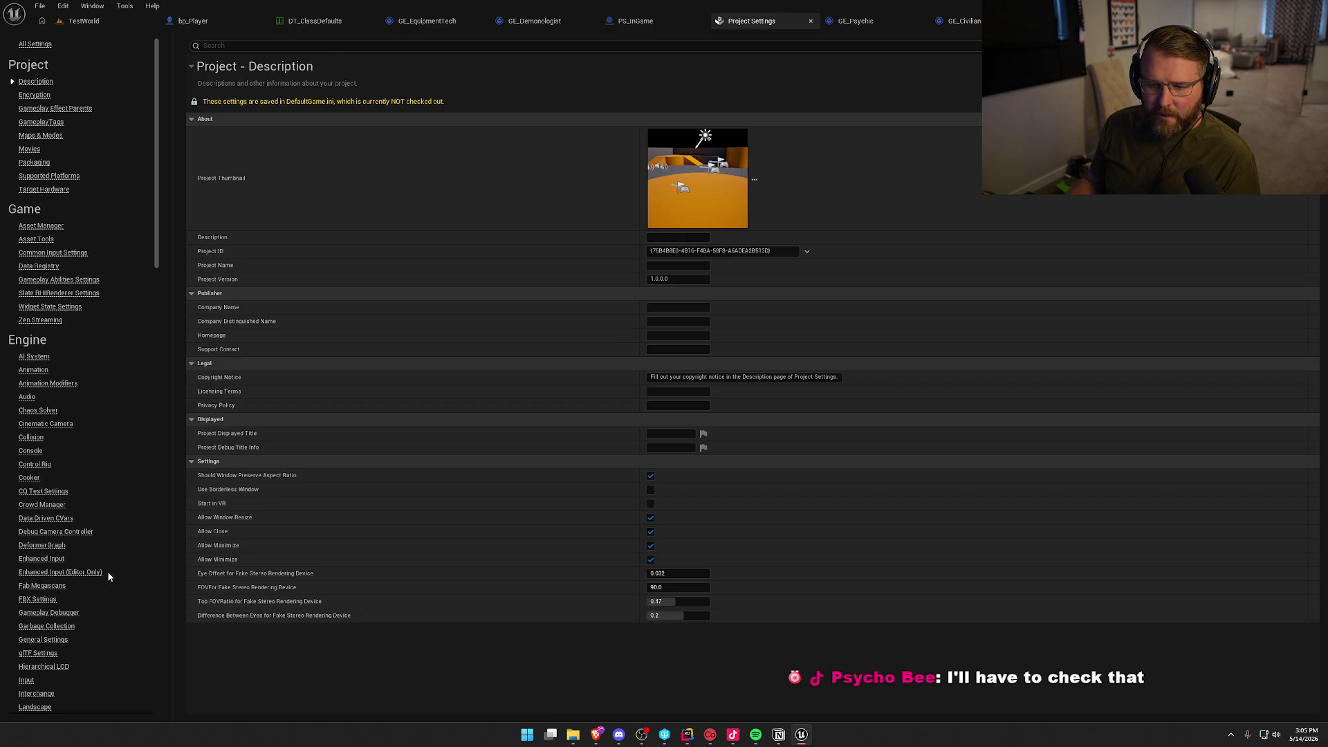
pyautogui.click(811, 20)
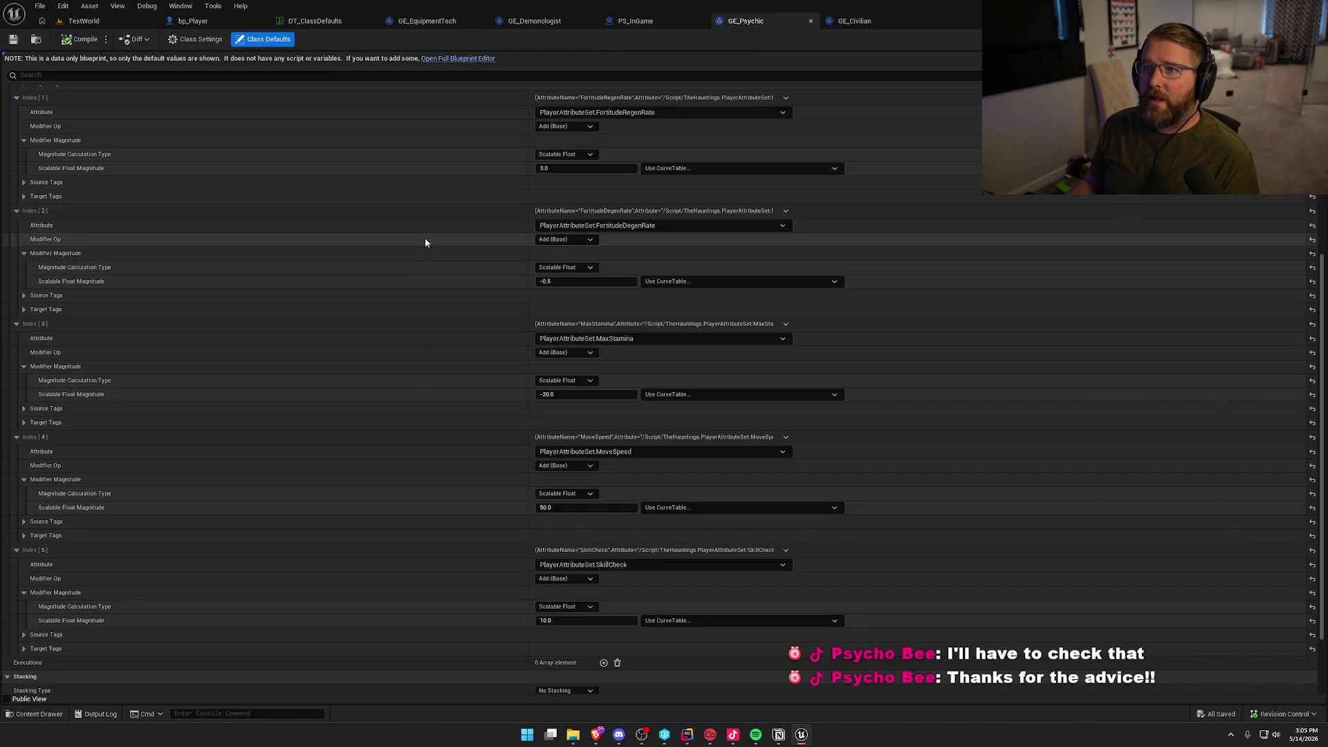
# Close the GE_Psychic, GE_Civilian, GE_Demonologist and GE_EquipmentTech editor tabs.
pyautogui.middleClick(754, 21)
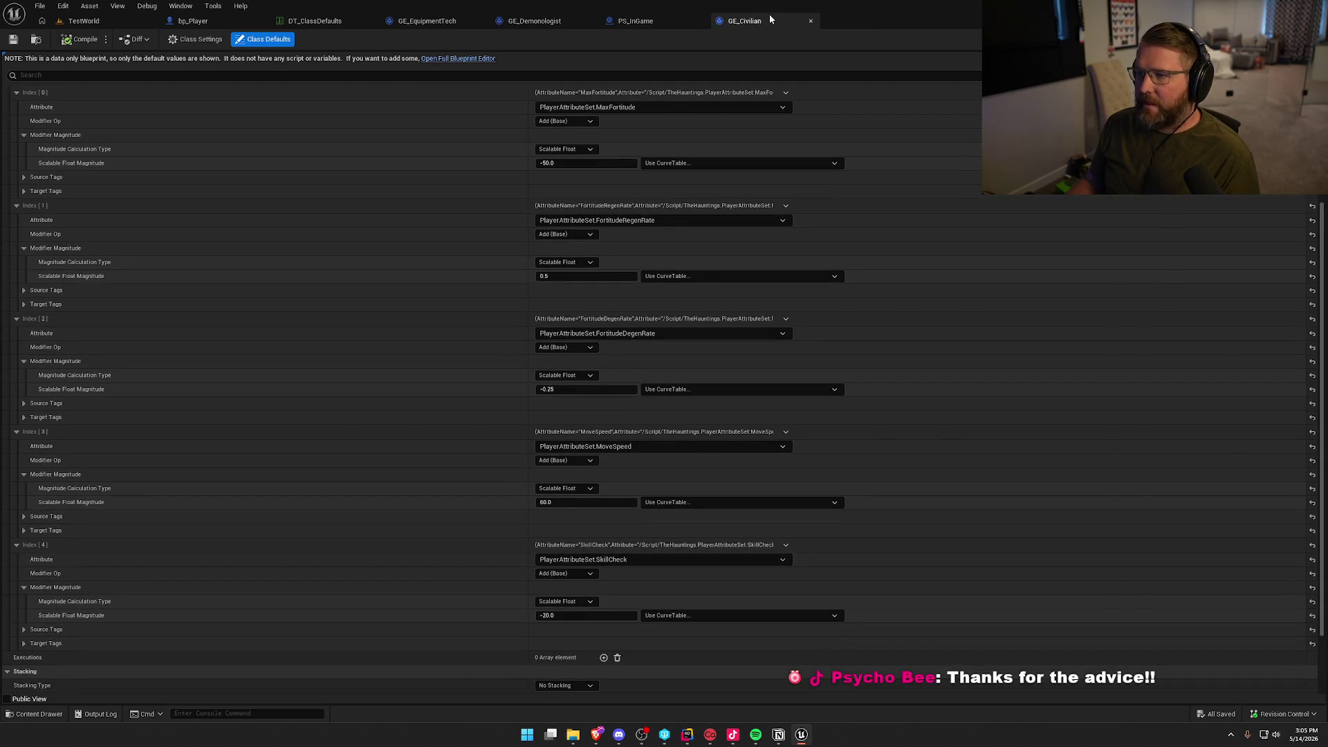
pyautogui.middleClick(747, 21)
pyautogui.middleClick(528, 21)
pyautogui.middleClick(429, 21)
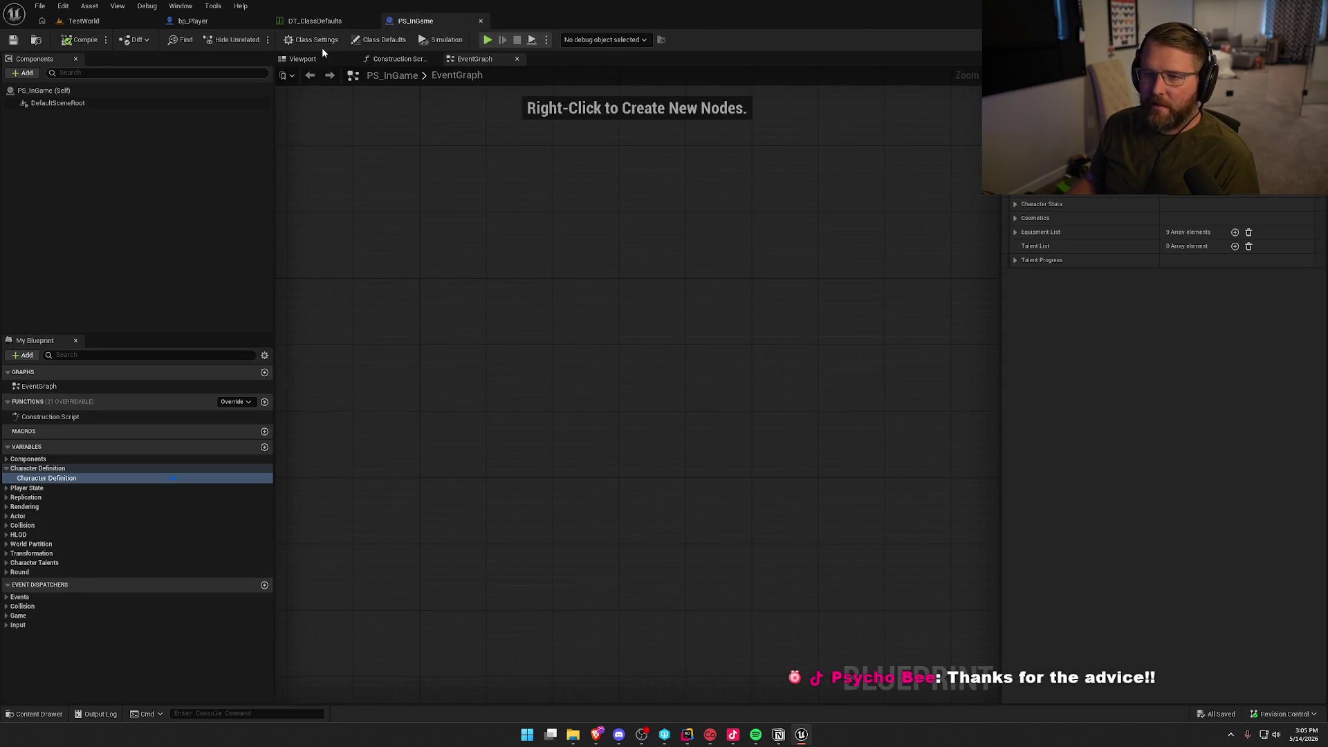
# Move the PS_InGame tab ahead of the data table and change one of its class defaults.
pyautogui.moveTo(409, 23); pyautogui.dragTo(308, 23)
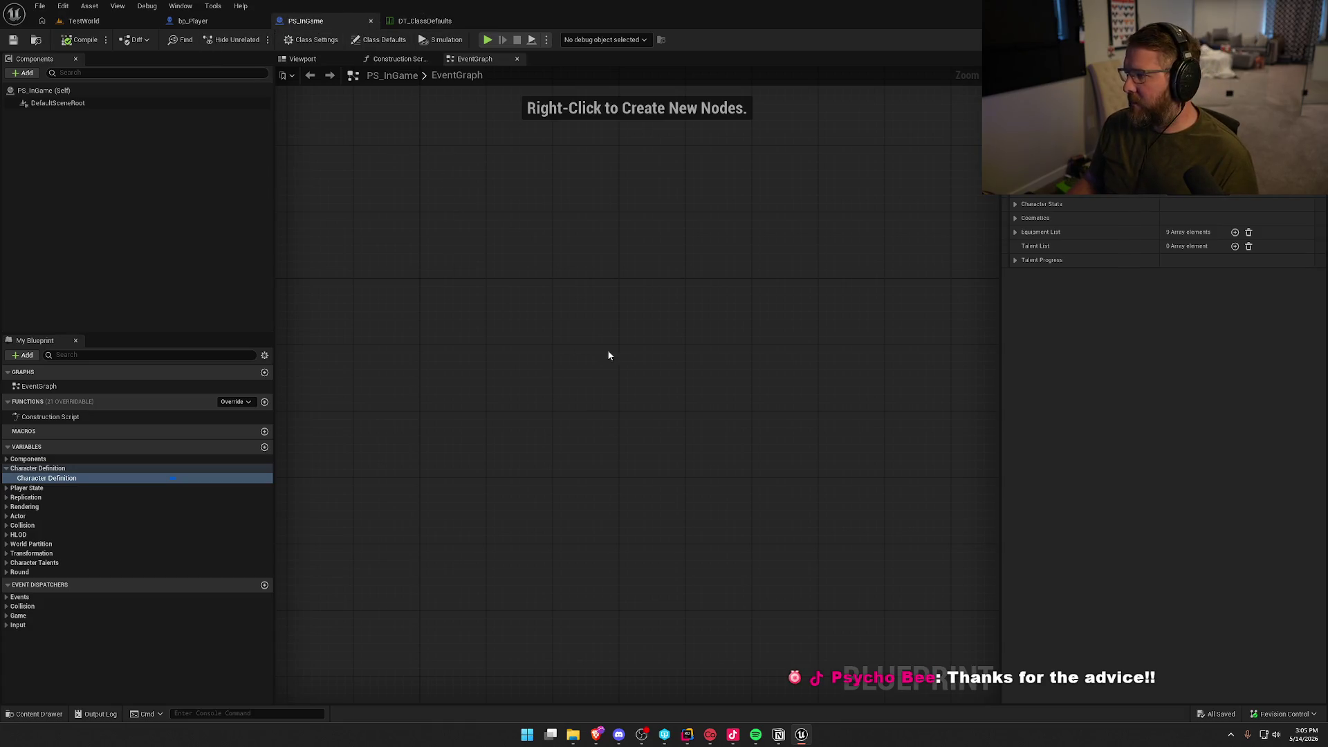
pyautogui.click(1190, 189)
pyautogui.click(1182, 252)
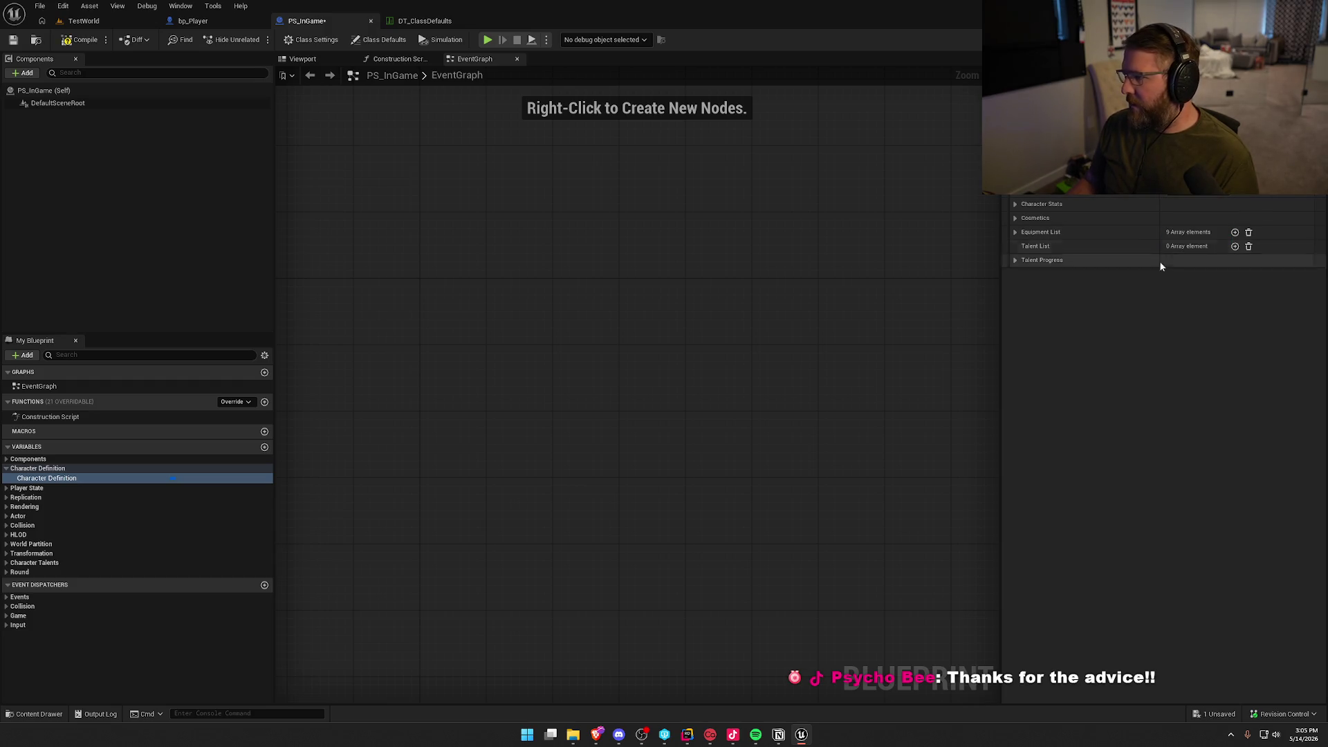
# Duplicate GE_Civilian in the ClassDefaults folder and name the copy GE_Reporter.
pyautogui.click(424, 21)
pyautogui.click(50, 144)
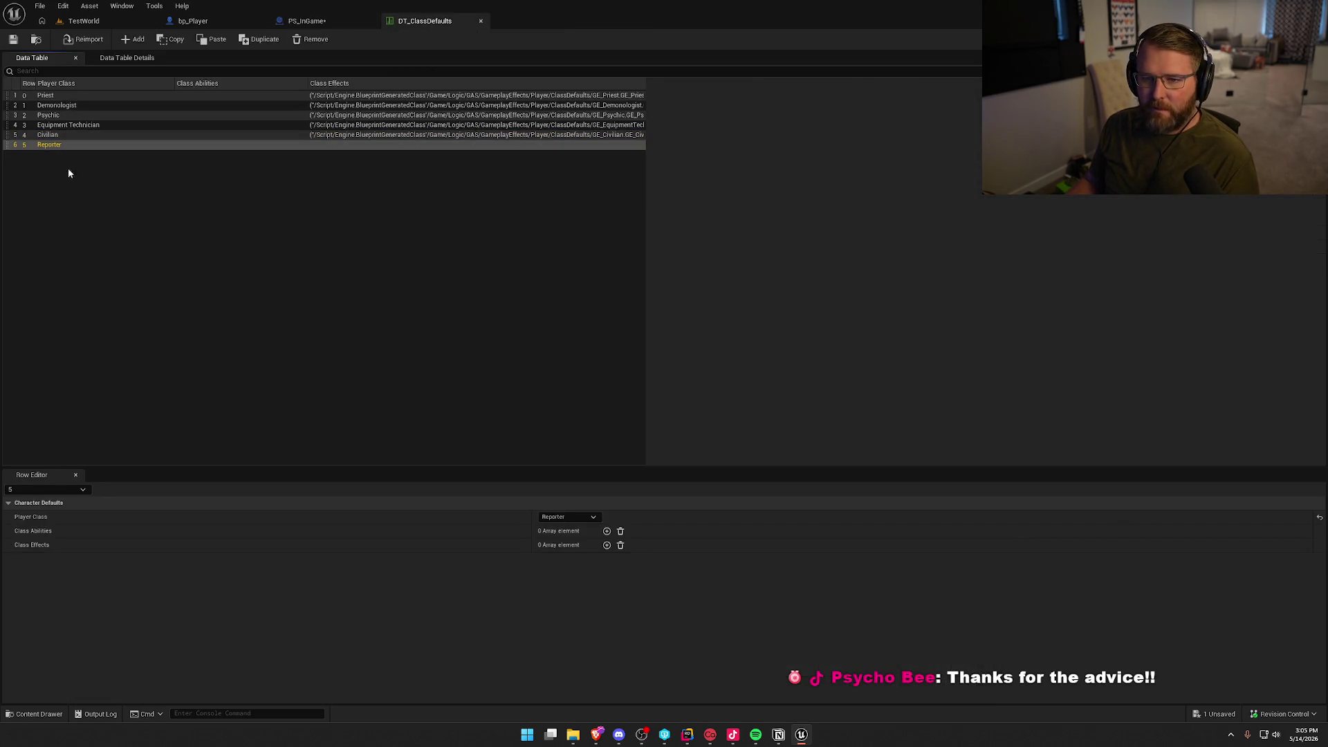
pyautogui.click(451, 135)
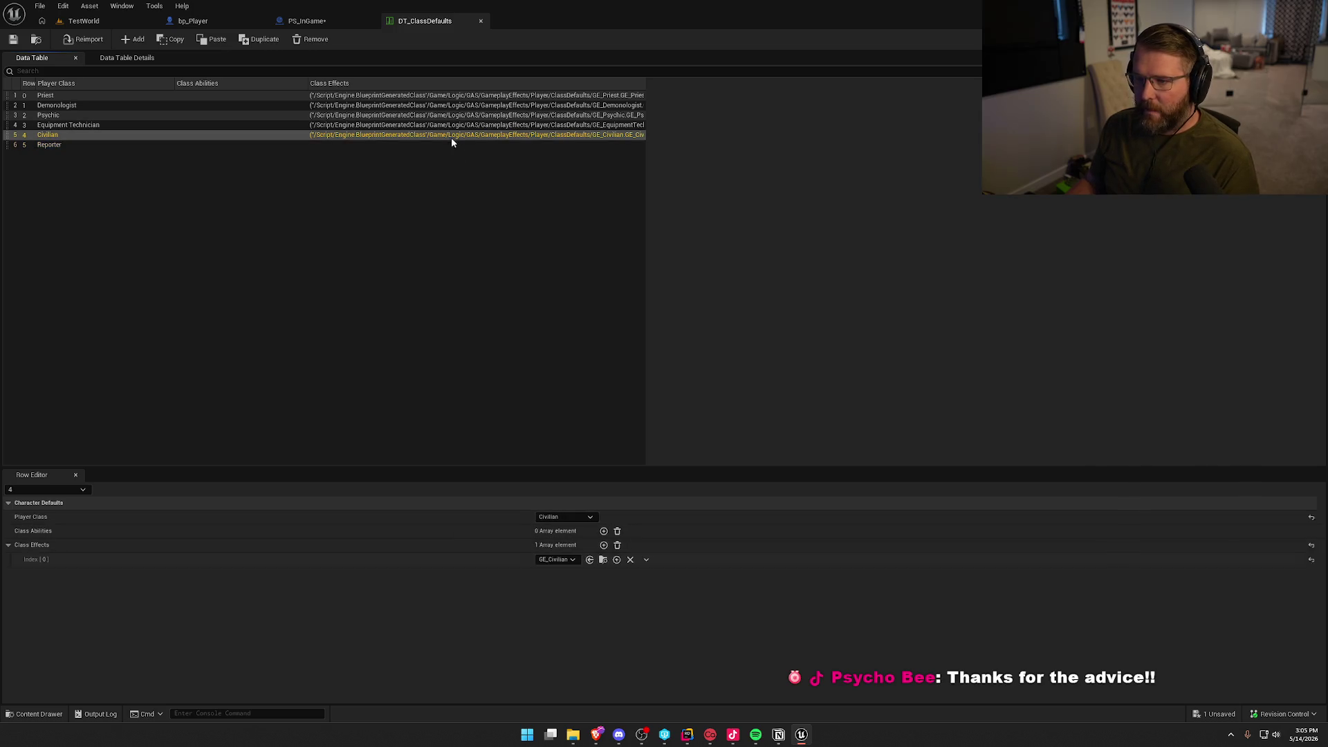
pyautogui.click(610, 561)
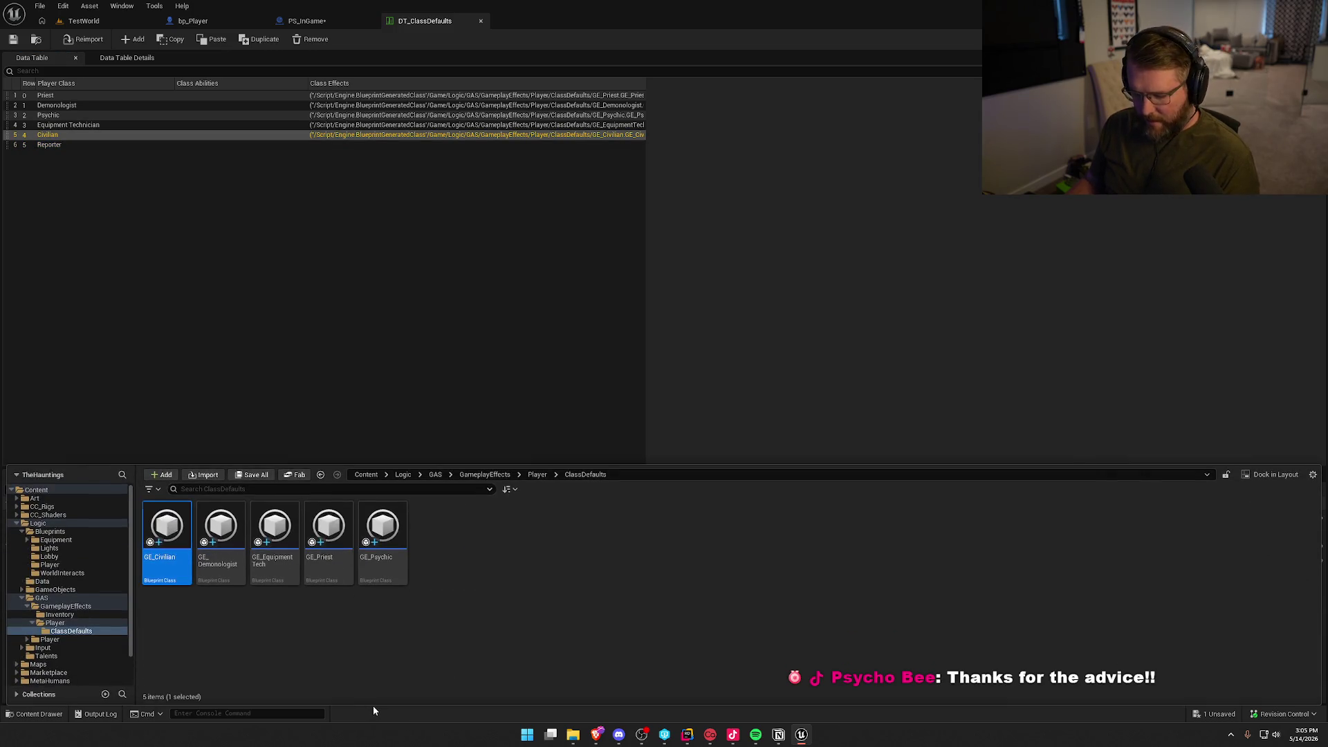
pyautogui.hotkey('ctrl', 'd')
pyautogui.write('GE_R')
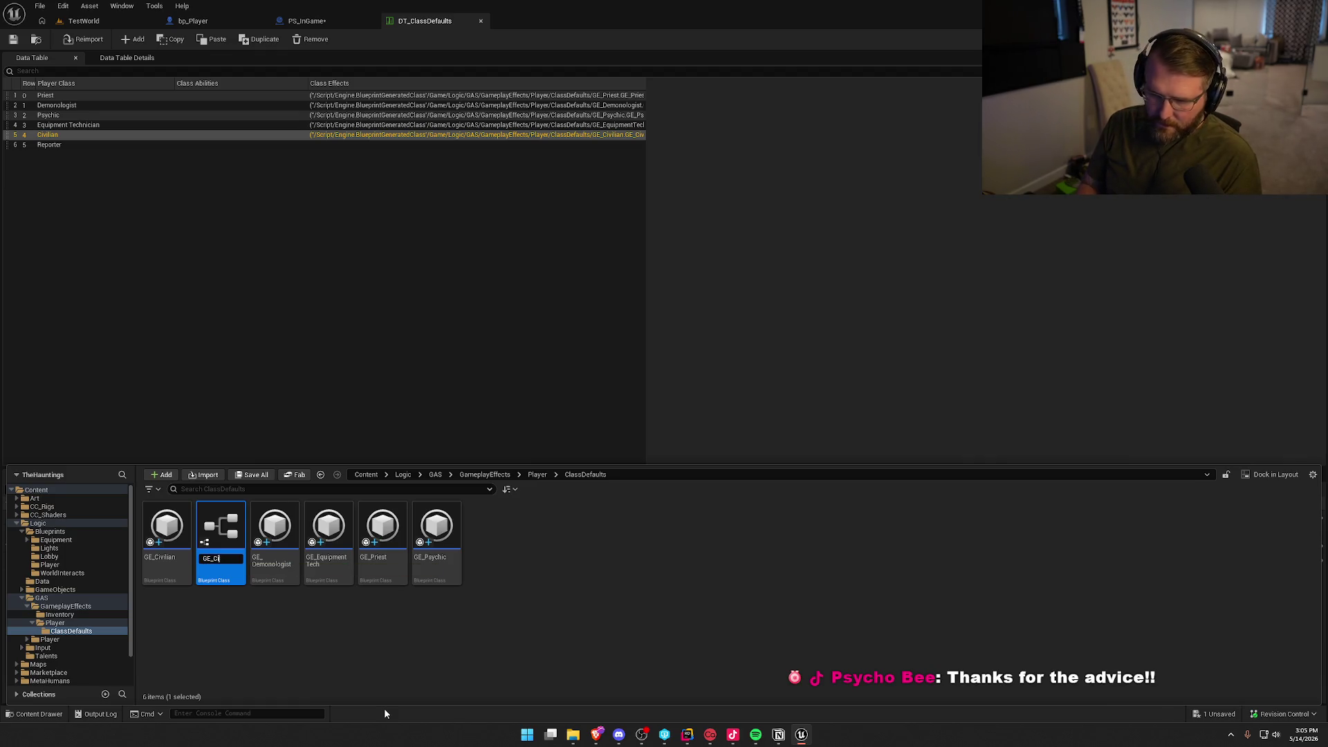
pyautogui.write('eporter')
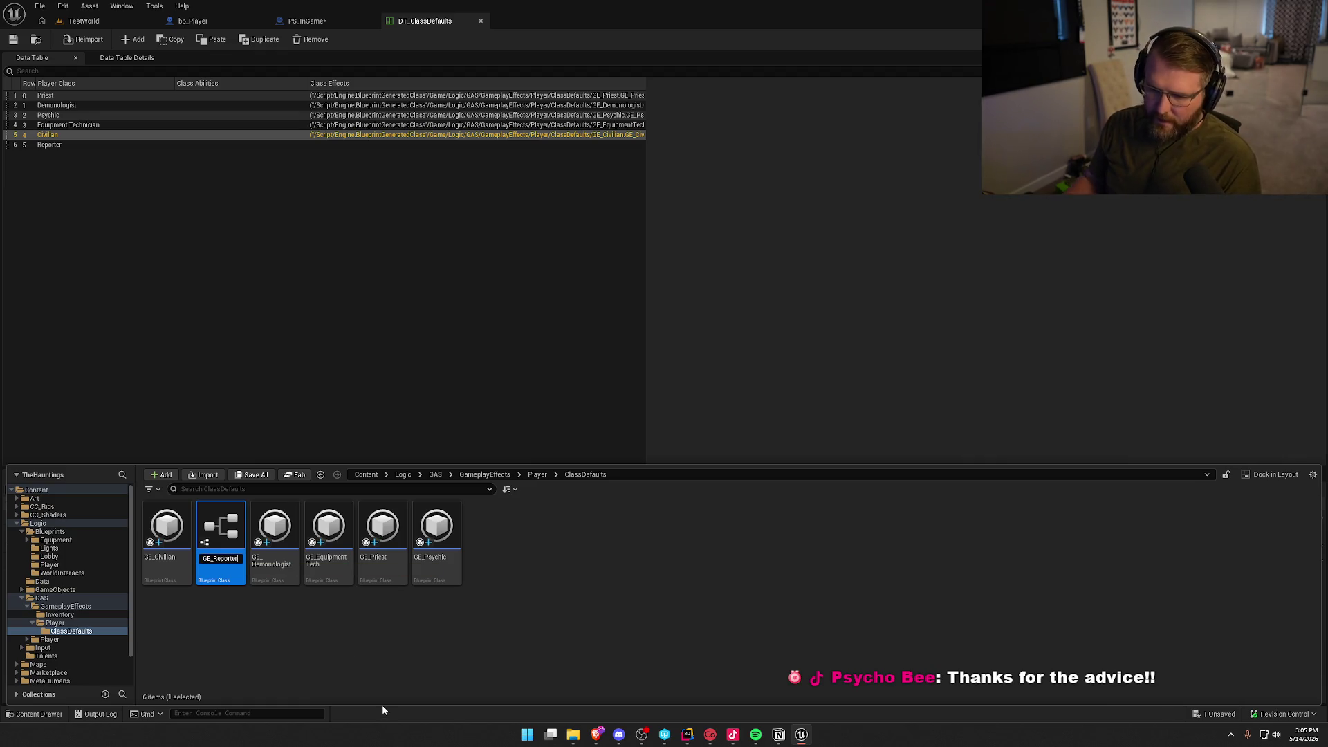
# Add GE_Reporter to the Reporter row's Class Effects, then close DT_ClassDefaults.
pyautogui.click(53, 146)
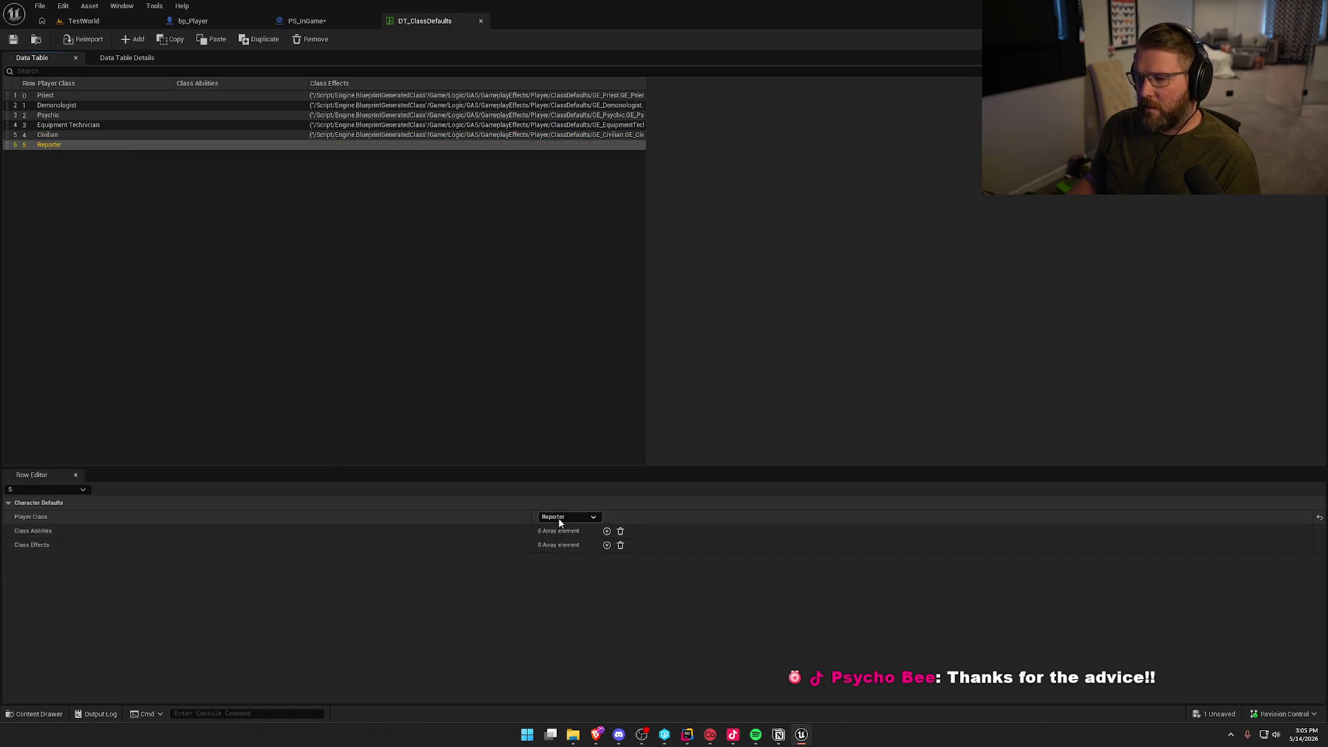
pyautogui.click(607, 545)
pyautogui.click(561, 561)
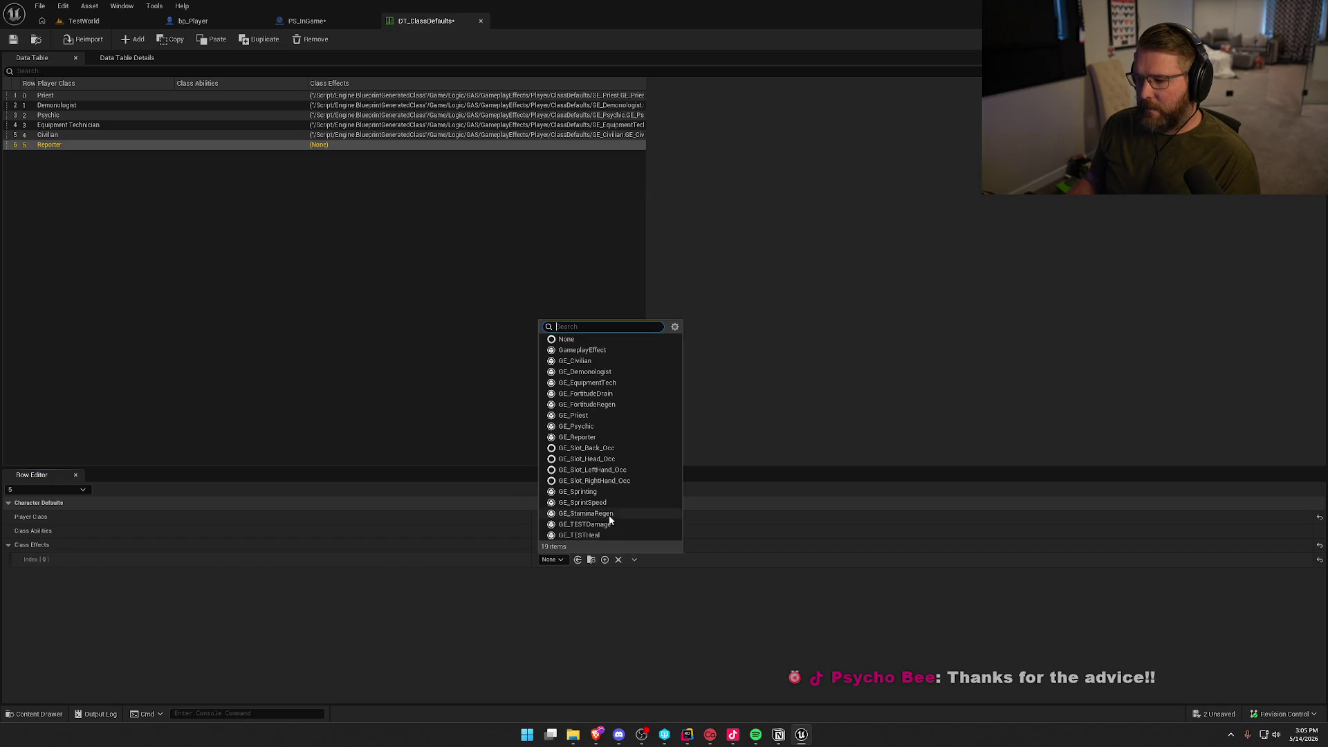
pyautogui.click(593, 436)
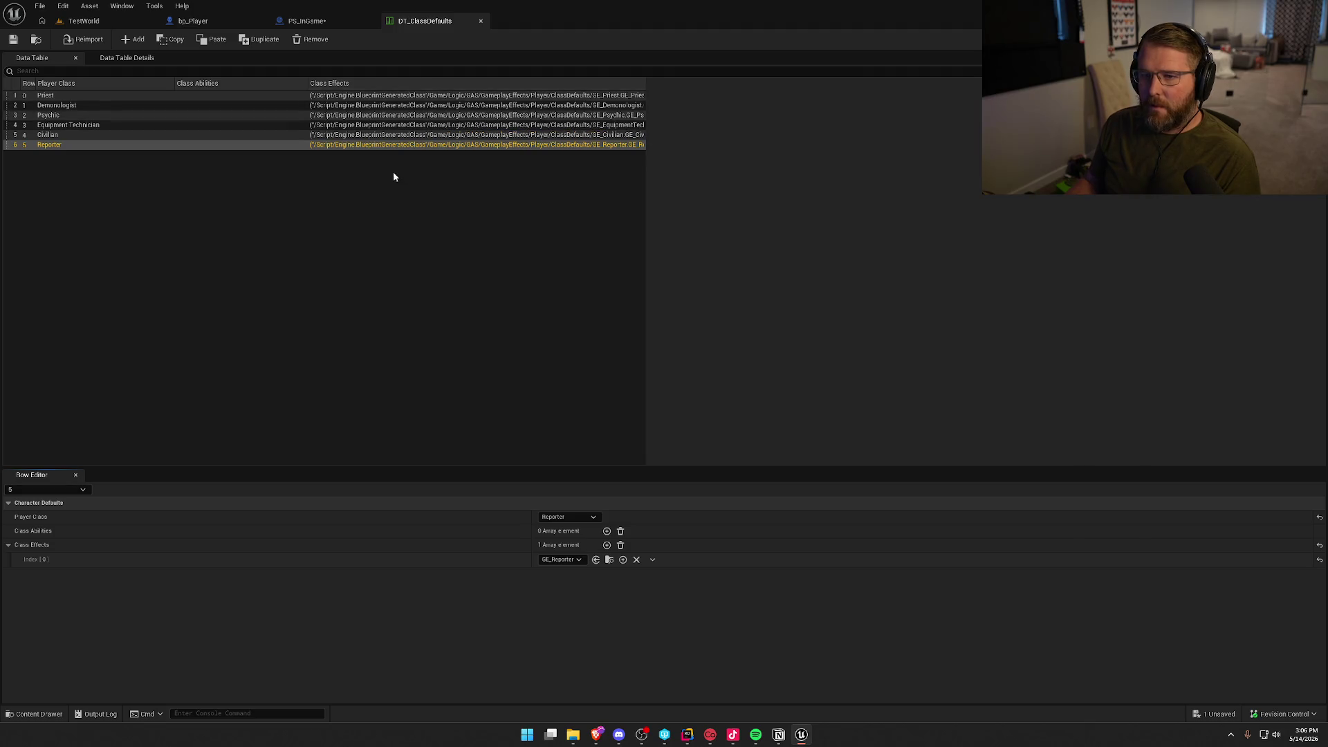
pyautogui.click(481, 21)
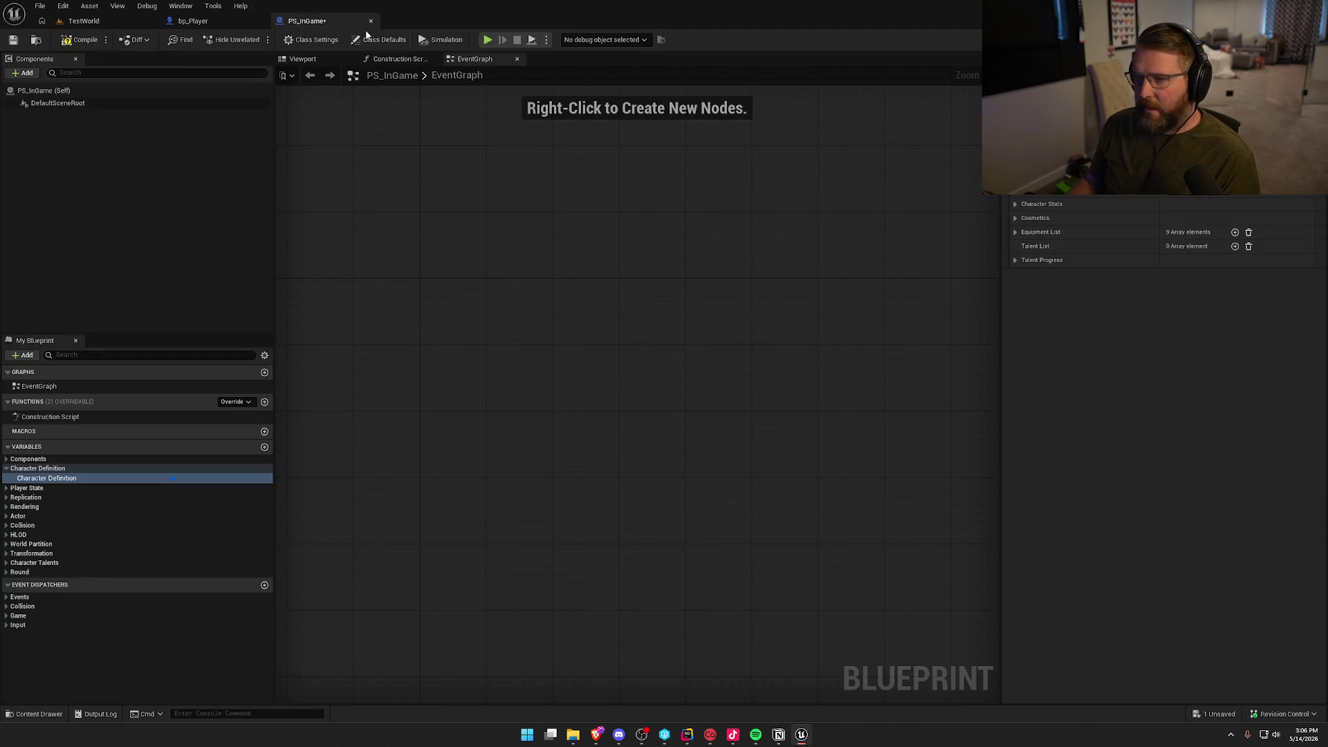
# Open GE_Reporter and swap its inherited granted tag from Player.Class.Civilian to Player.Class.Reporter.
pyautogui.hotkey('ctrl', 'space')
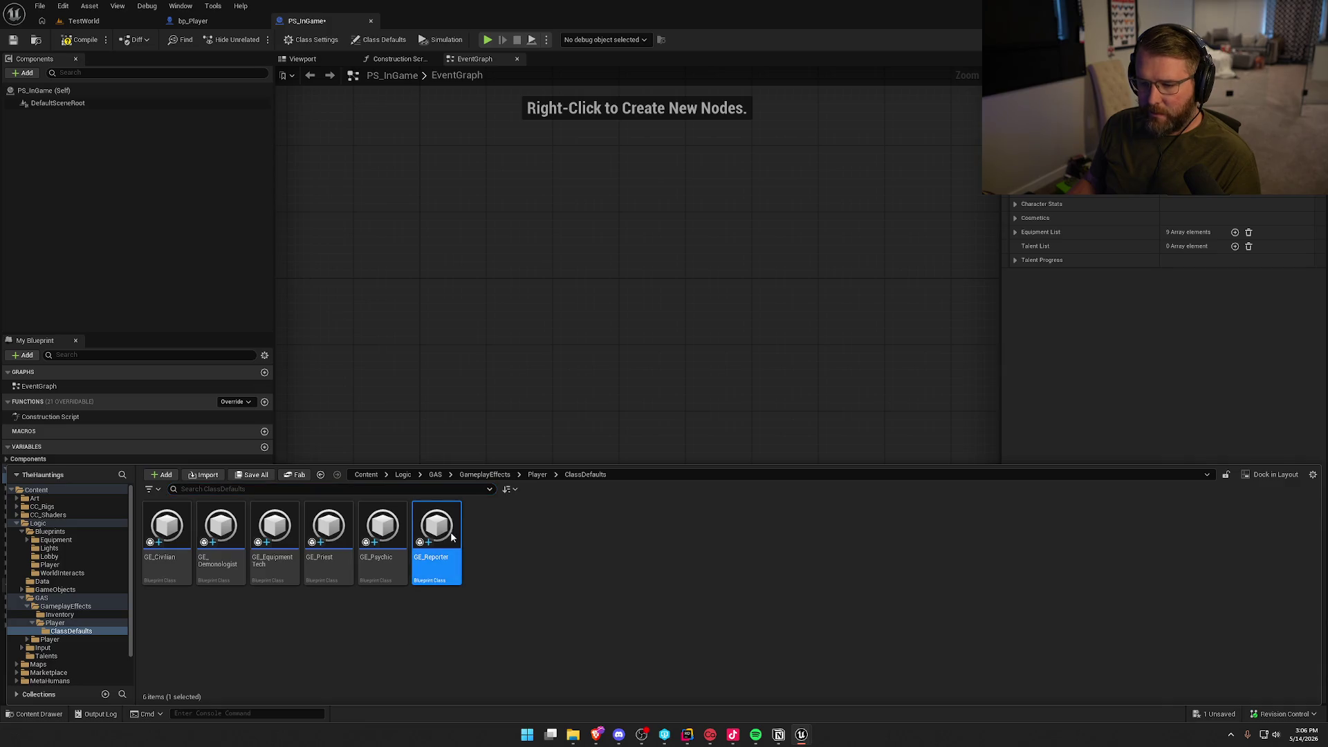
pyautogui.press('Return')
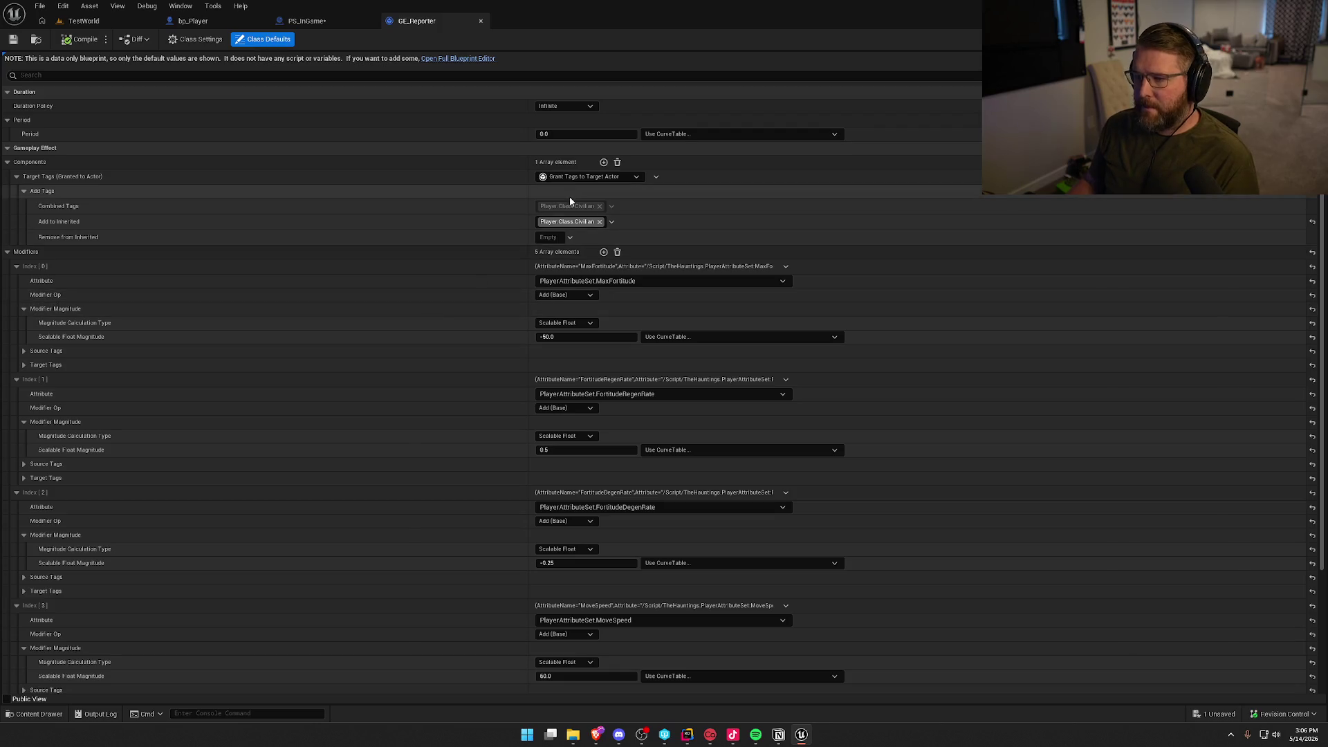
pyautogui.click(572, 228)
pyautogui.scroll(-5, 574, 408)
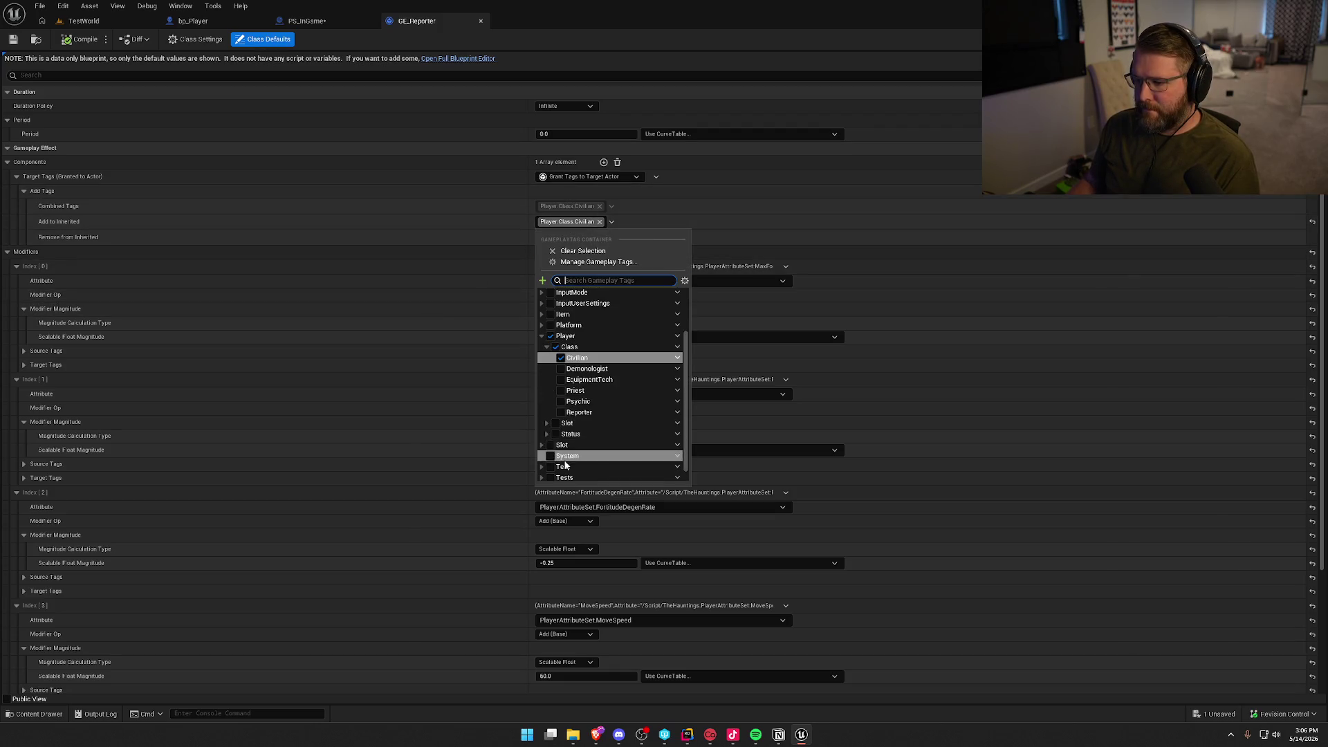
pyautogui.click(570, 413)
pyautogui.click(561, 381)
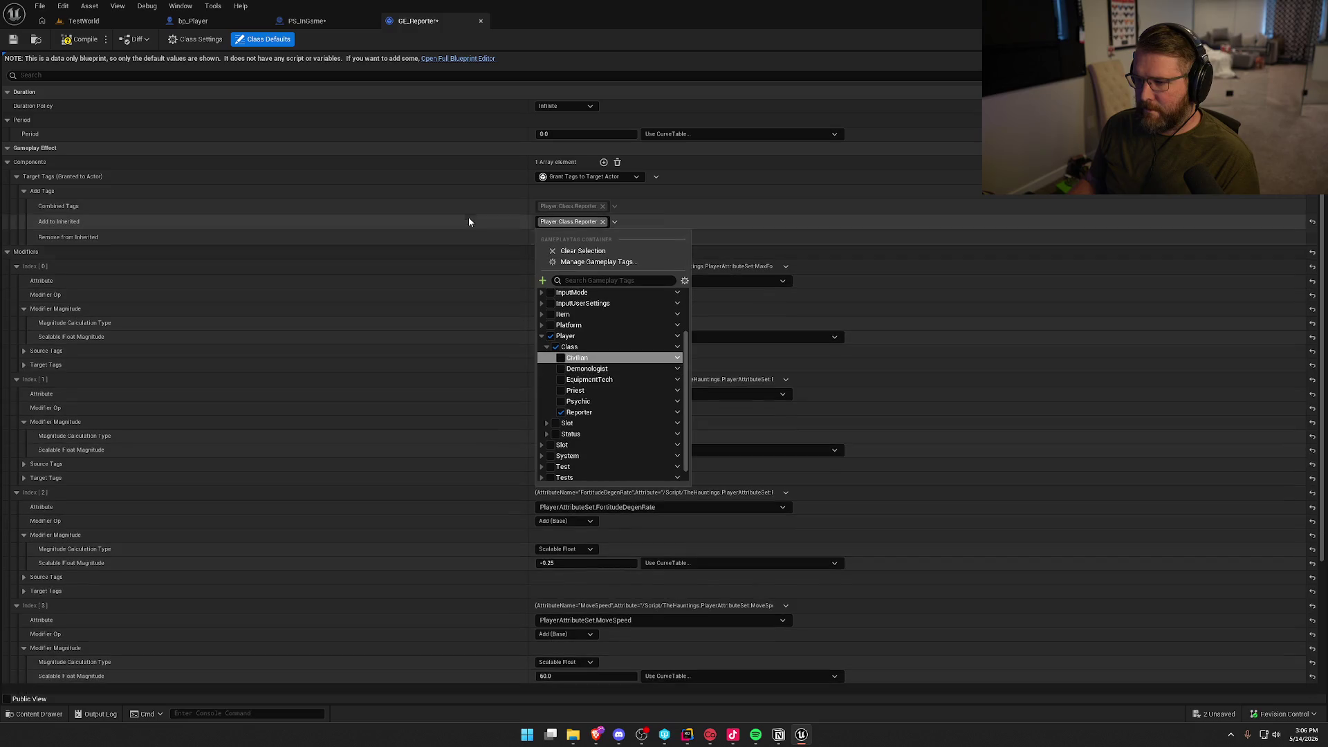
pyautogui.click(463, 208)
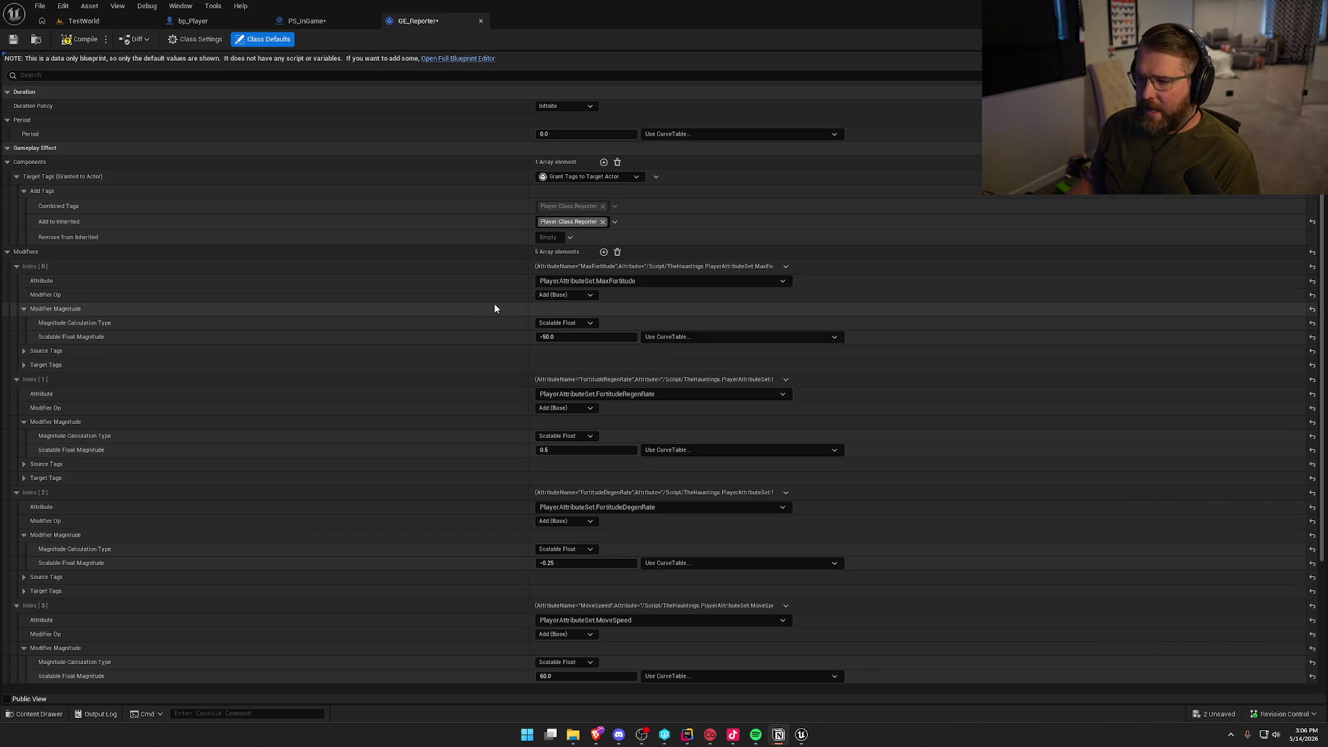
pyautogui.click(572, 337)
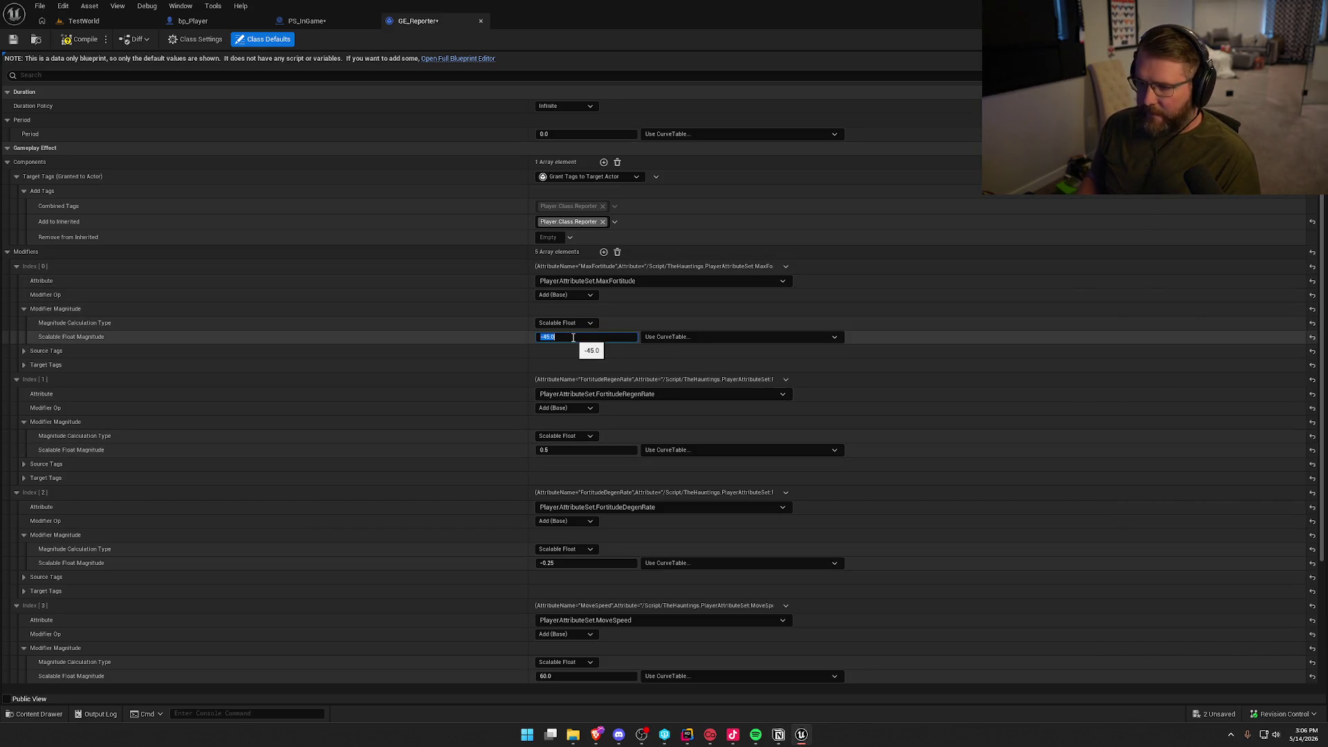
# Set the MaxFortitude modifier to -45.0 and FortitudeRegenRate to 1.0.
pyautogui.click(503, 331)
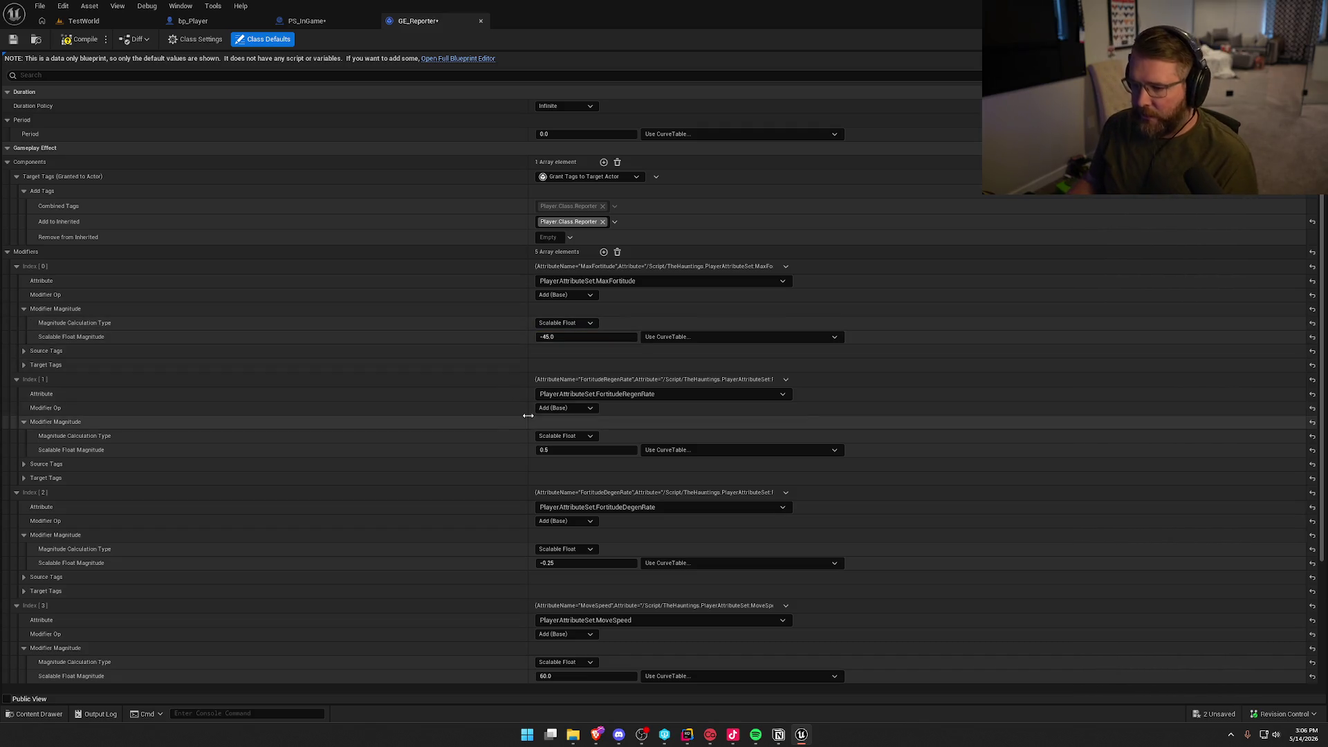
pyautogui.click(577, 451)
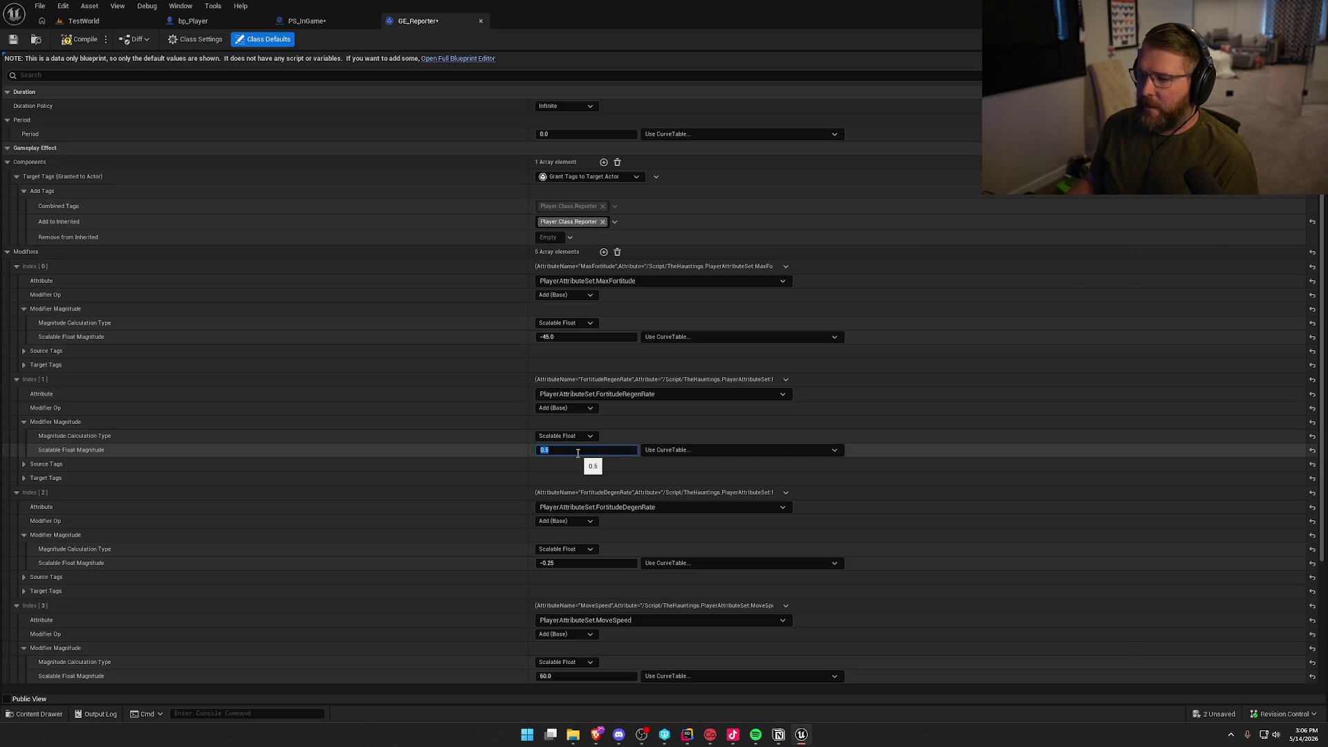
pyautogui.write('1')
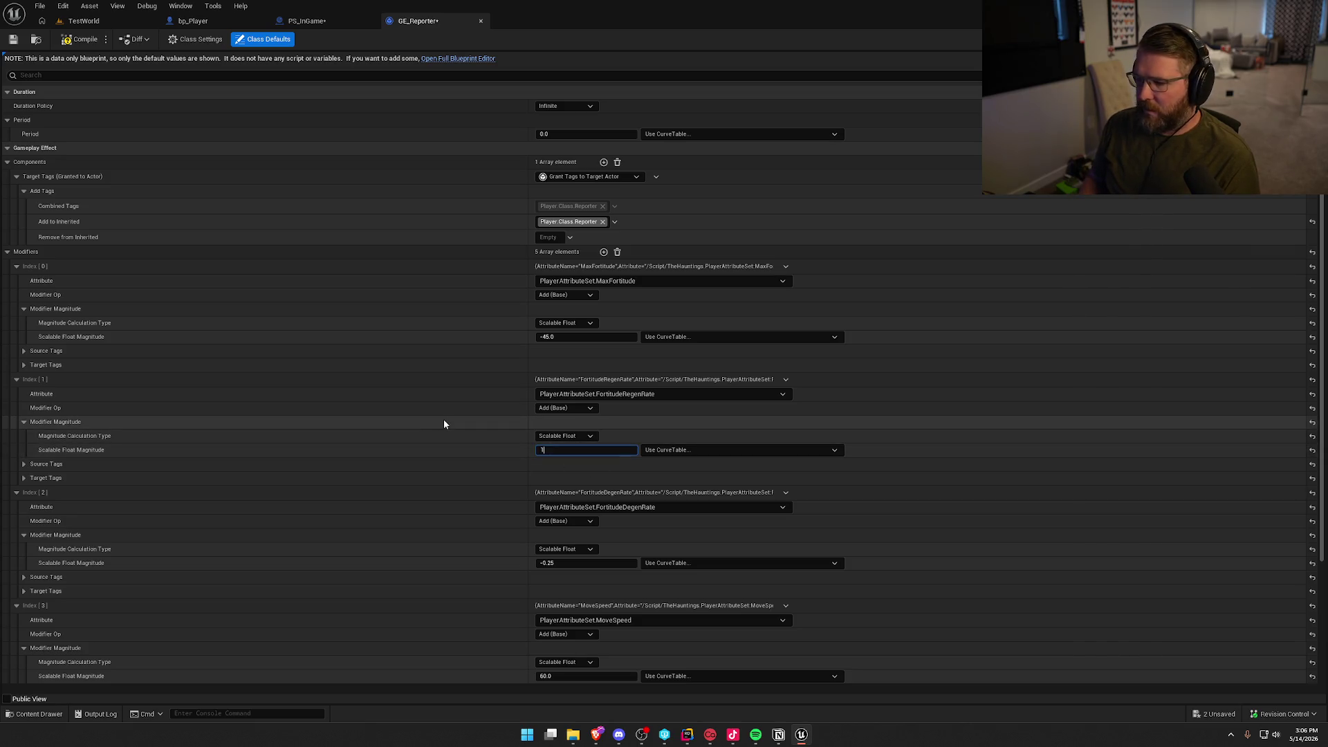
pyautogui.press('Return')
pyautogui.scroll(-2, 467, 456)
pyautogui.scroll(-2, 467, 456)
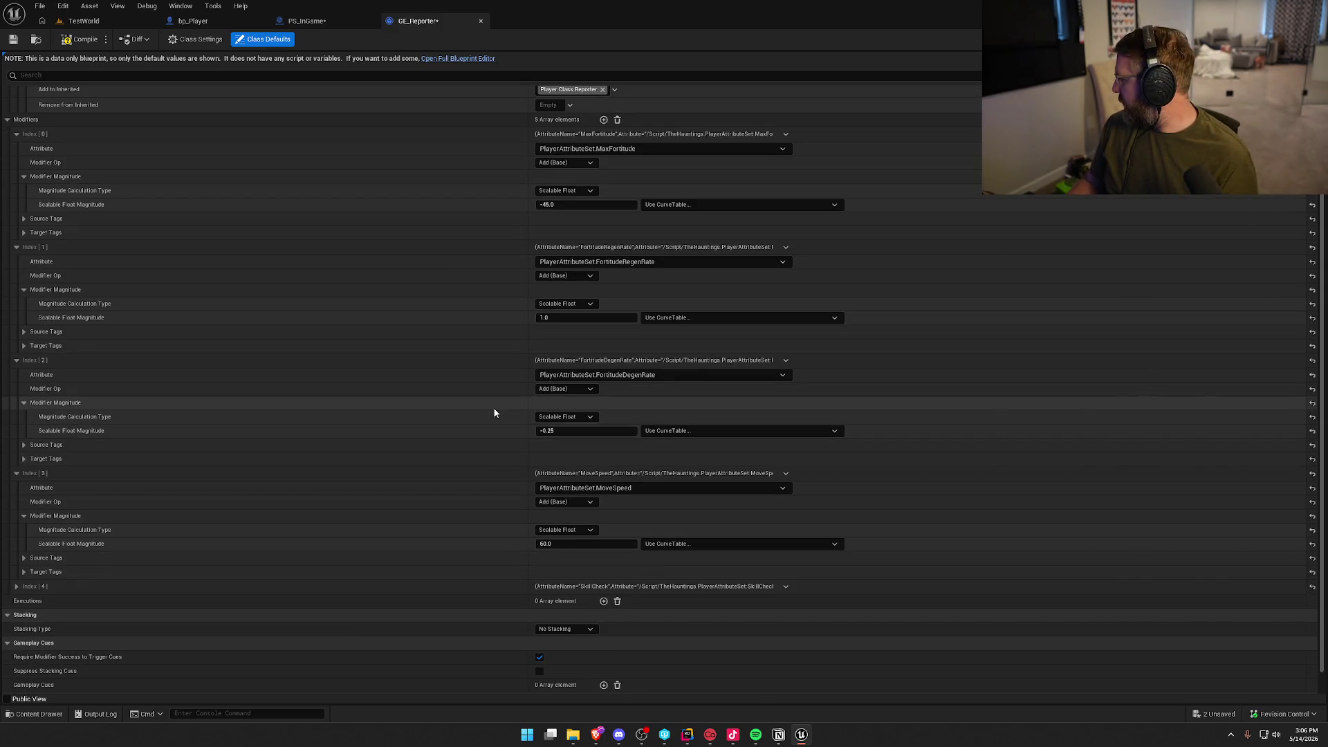
# Set the FortitudeDegenRate modifier to -0.4 and add a new modifier entry.
pyautogui.click(565, 433)
pyautogui.write('0.4')
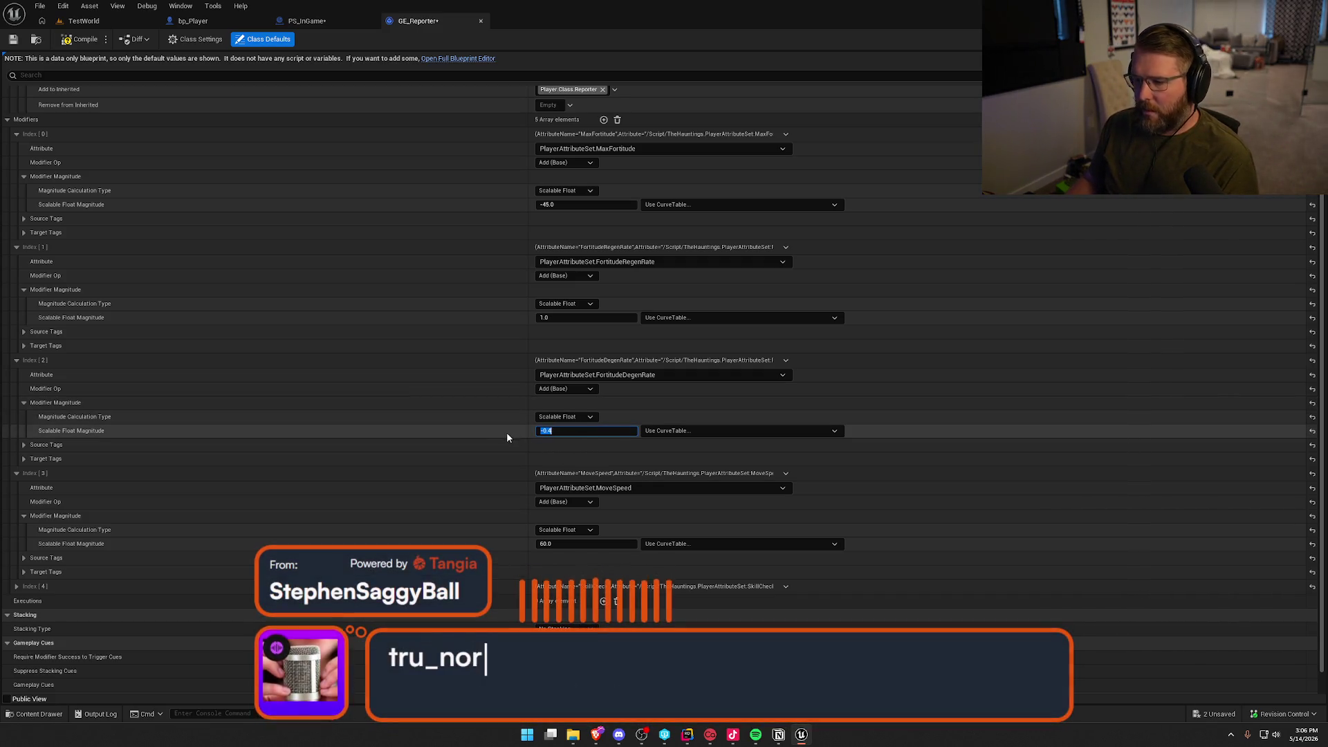
pyautogui.press('Return')
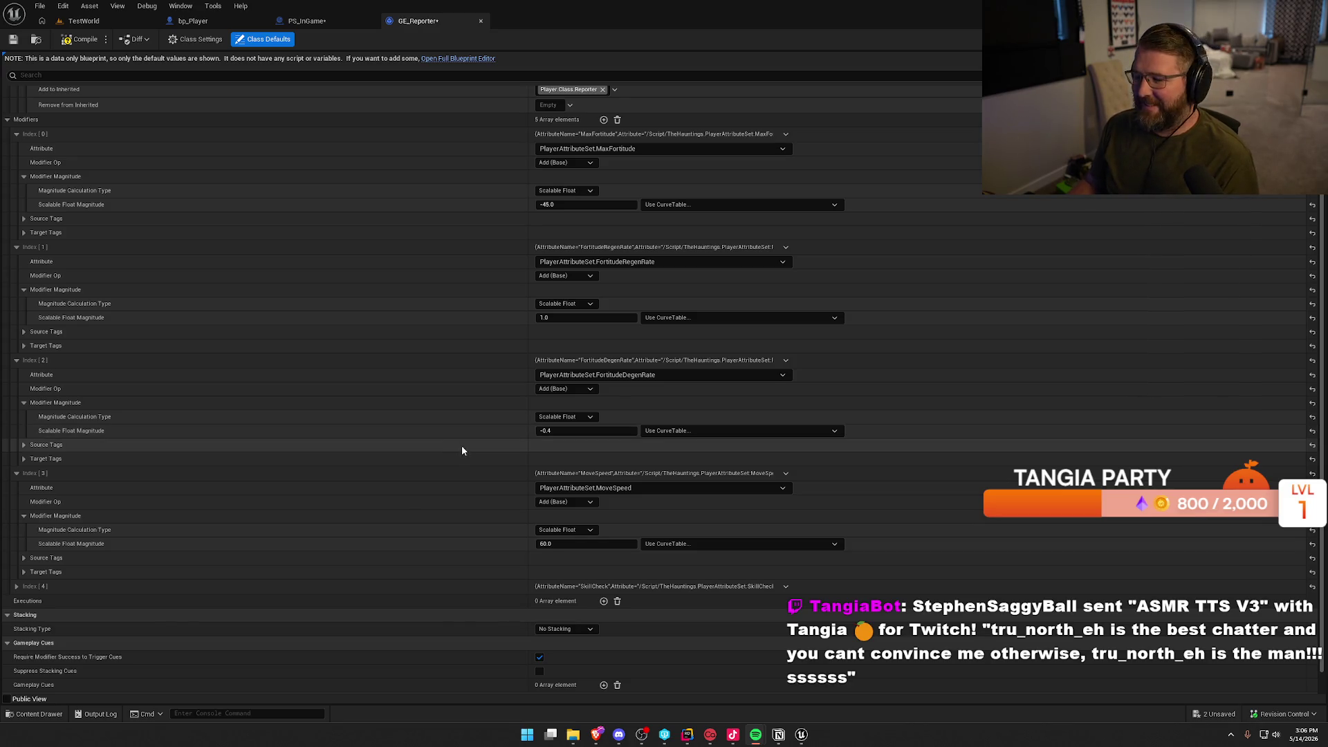
pyautogui.scroll(-1, 500, 443)
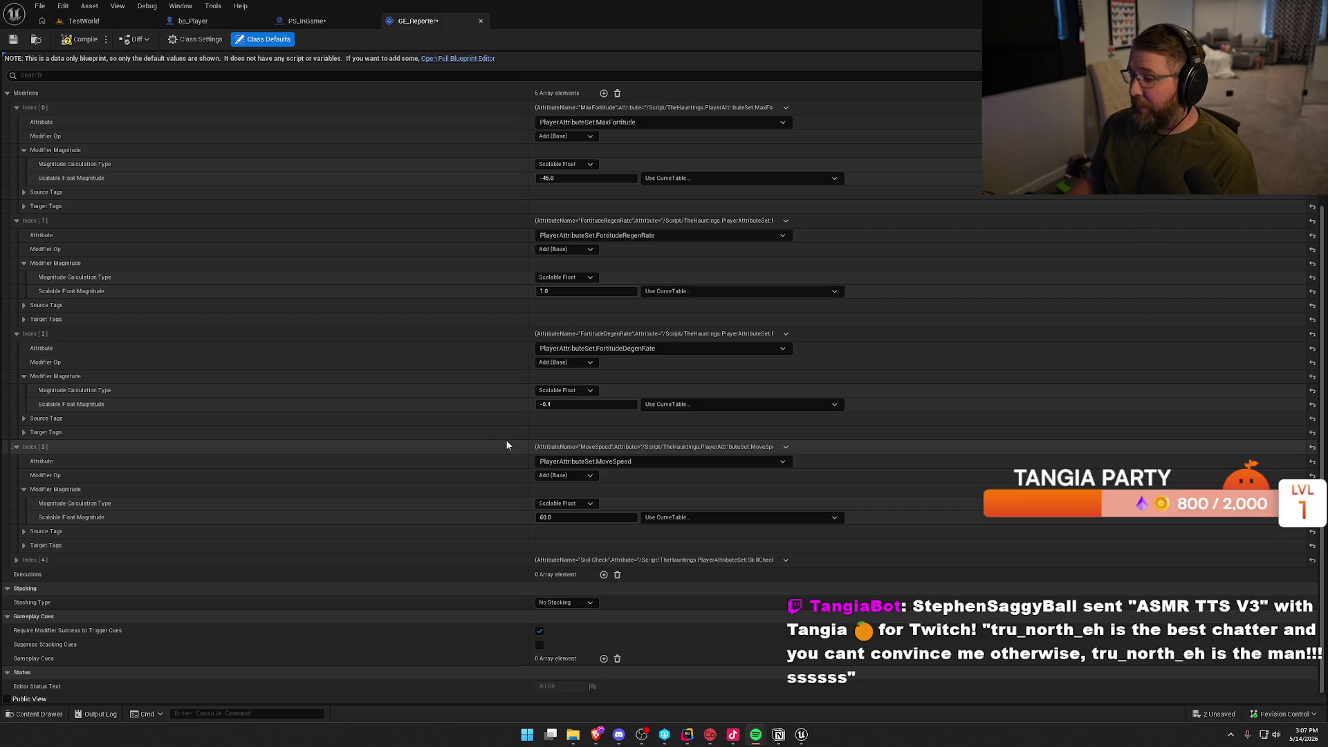
pyautogui.scroll(5, 667, 405)
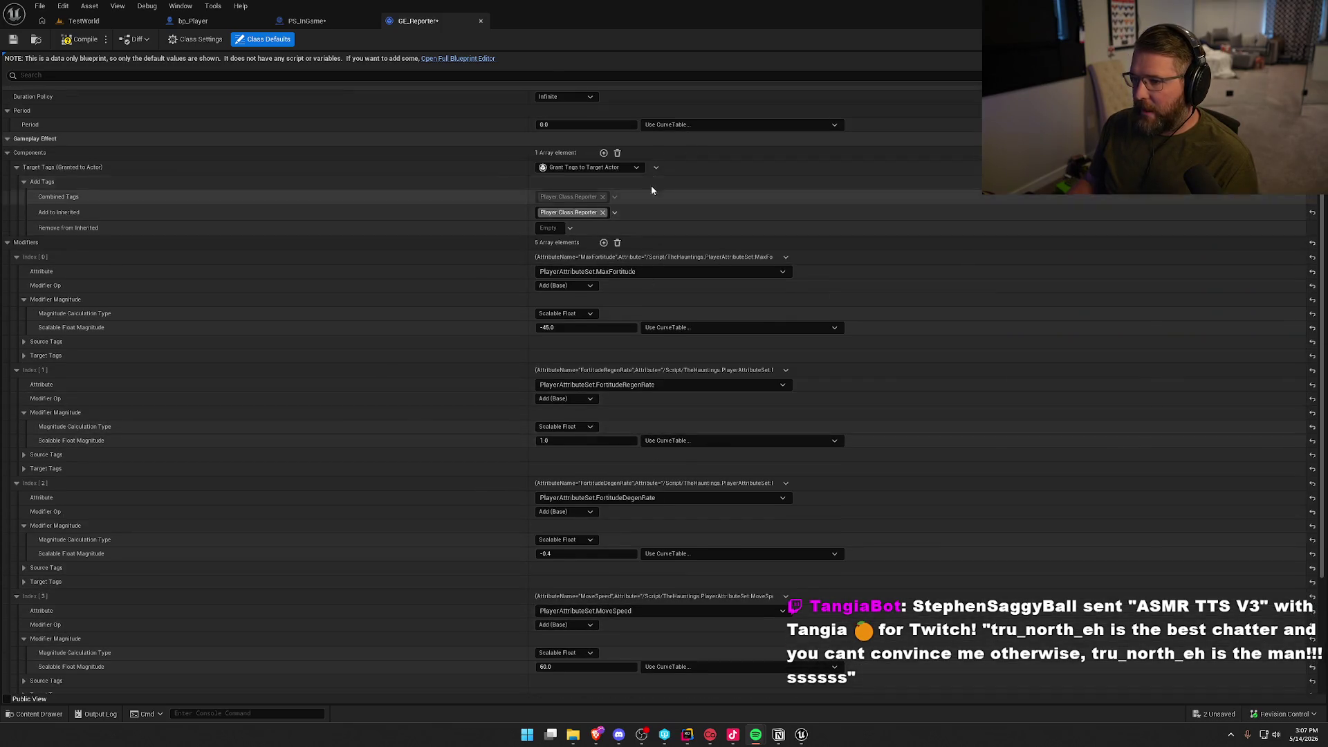
pyautogui.click(603, 242)
# Target the new Index [5] modifier at PlayerAttributeSet.StaminaRegenRate, then switch to Rider.
pyautogui.scroll(-8, 470, 388)
pyautogui.click(625, 505)
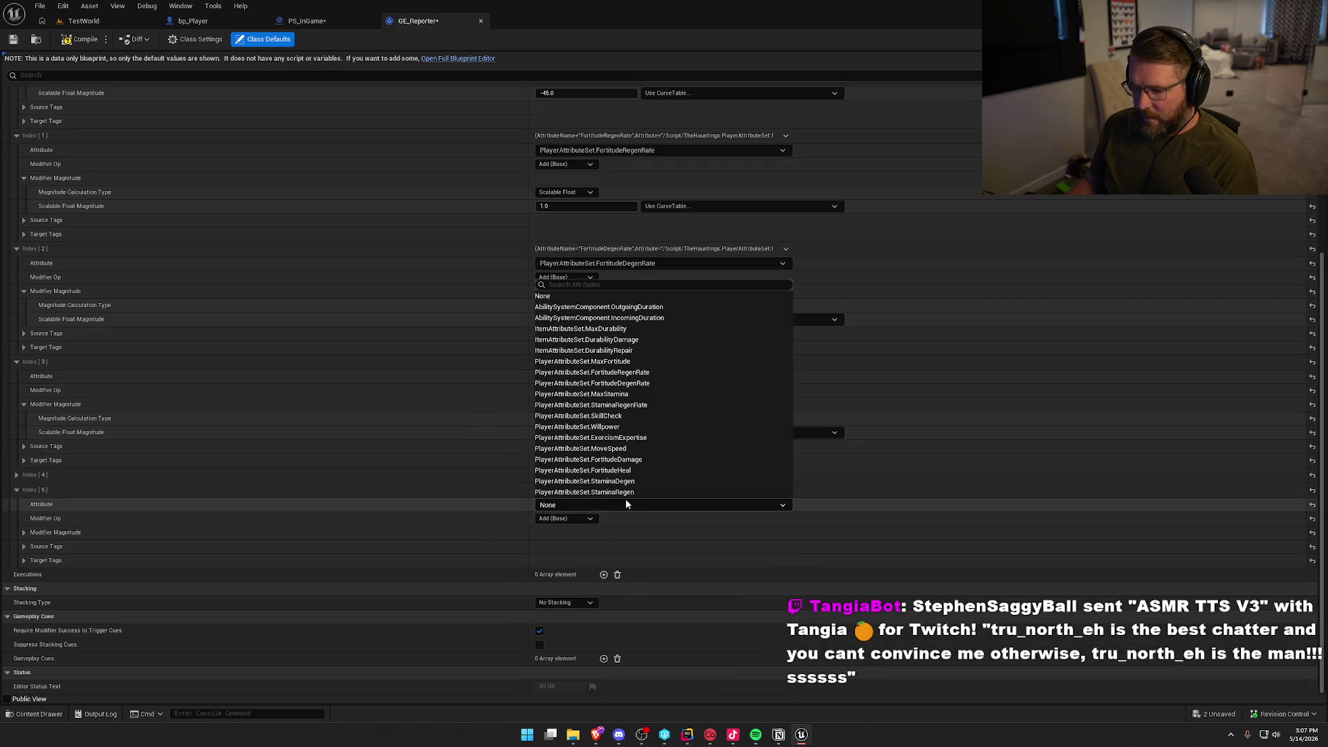
pyautogui.click(653, 405)
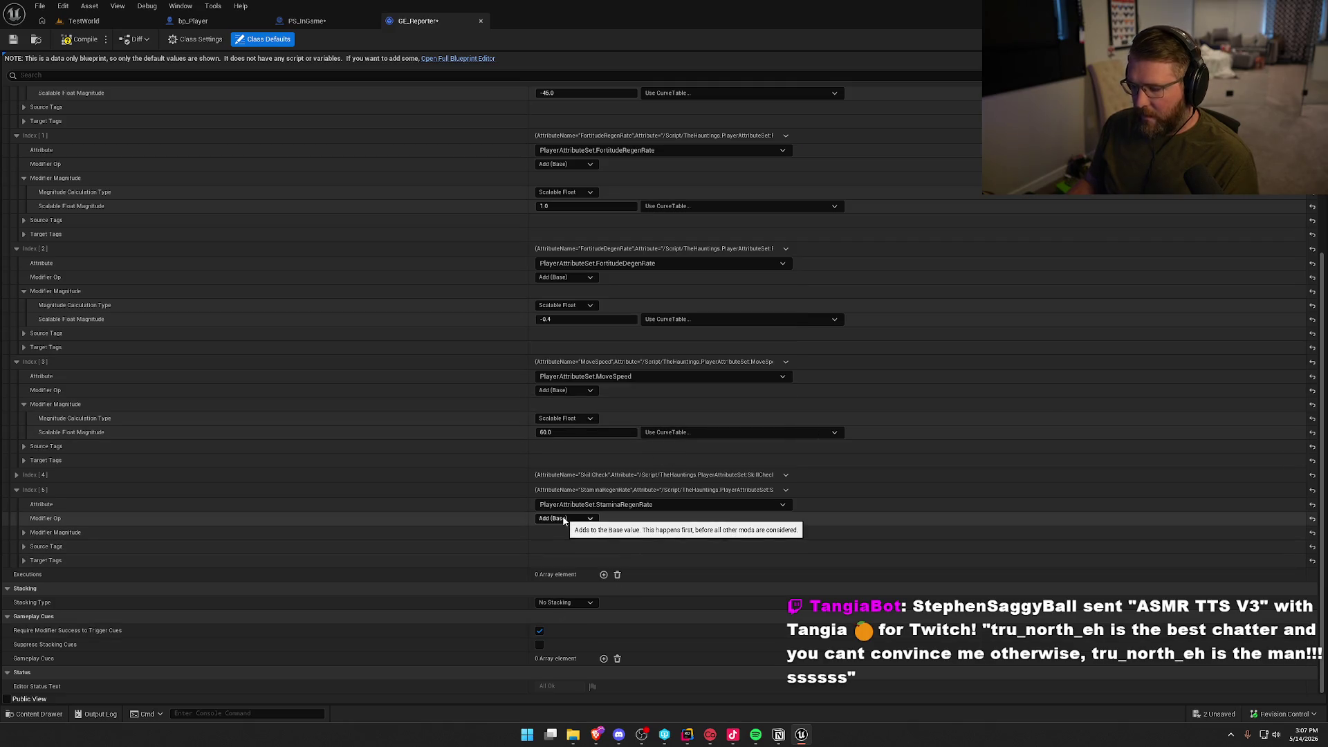
pyautogui.hotkey('alt', 'Tab')
pyautogui.hotkey('alt', 'Tab')
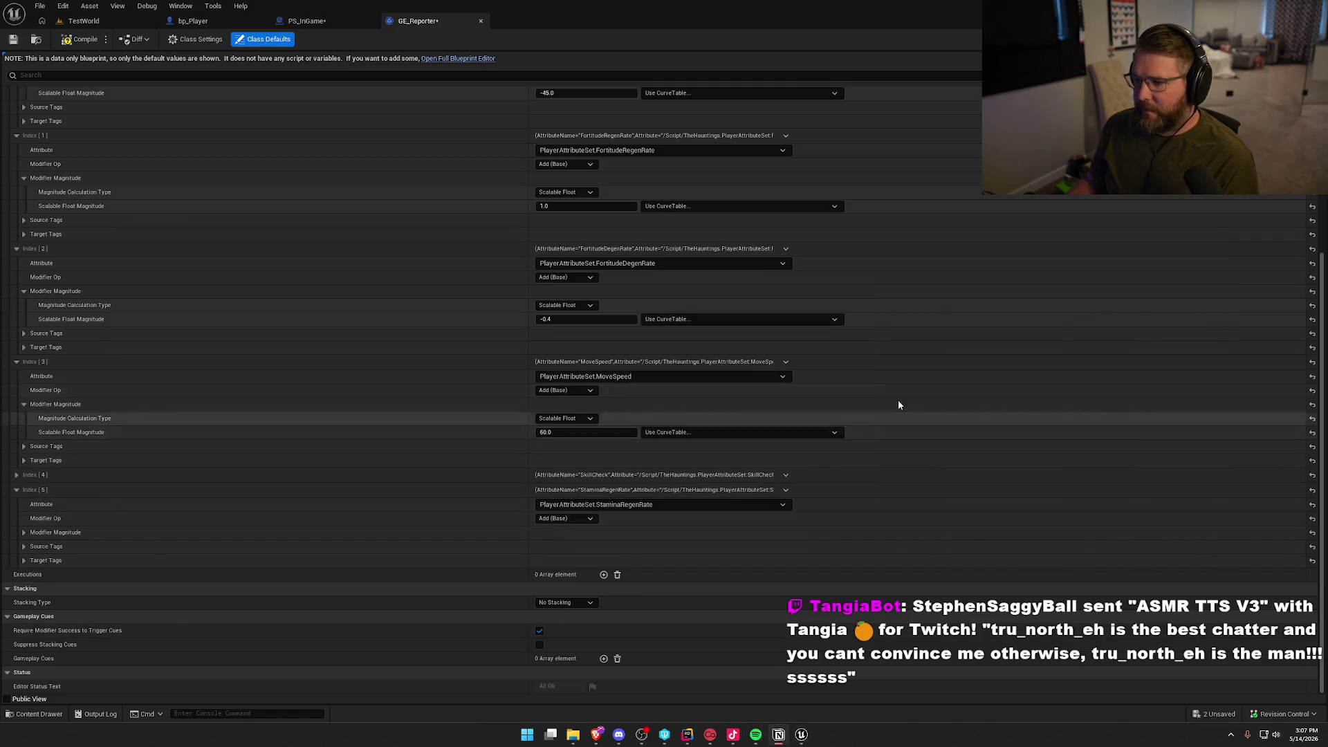
pyautogui.hotkey('alt', 'Tab')
pyautogui.hotkey('alt', 'Tab')
pyautogui.hotkey('alt', 'Tab')
pyautogui.hotkey('alt', 'Tab')
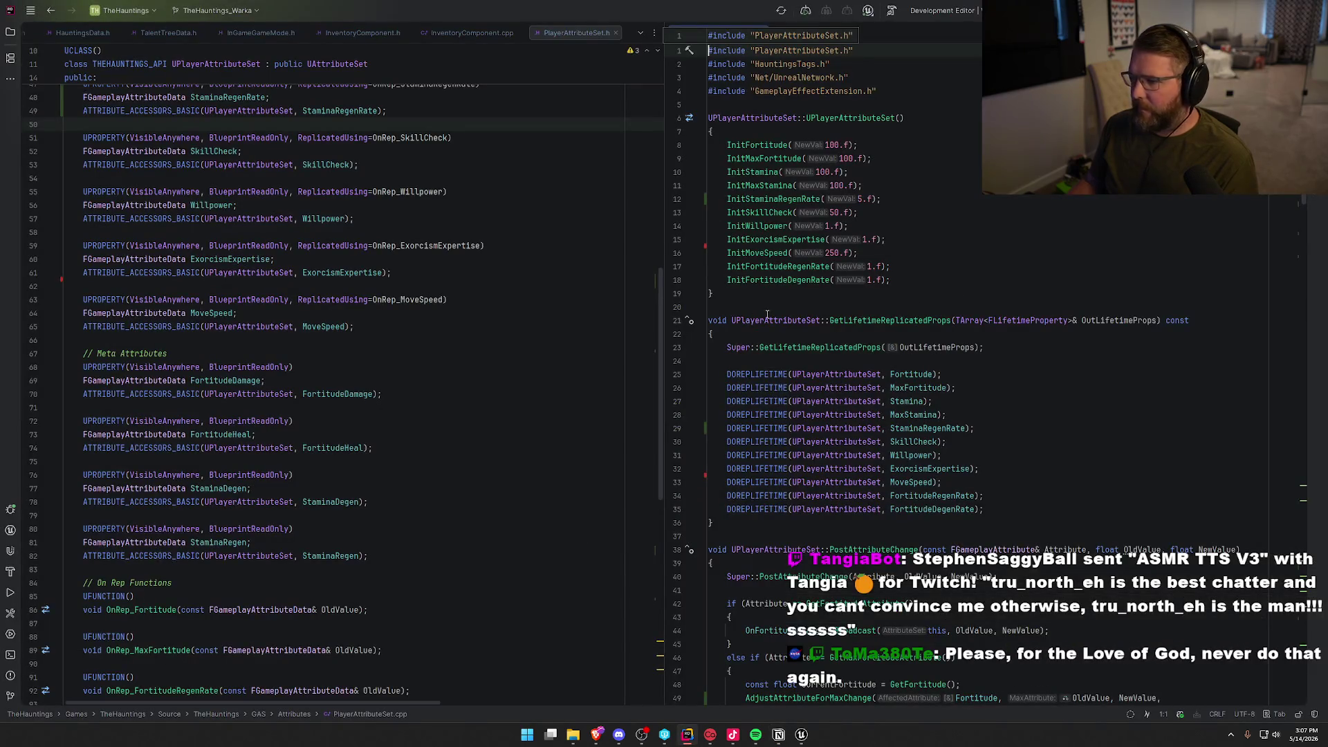
# Check the PlayerAttributeSet Init values (StaminaRegenRate 5) and return to GE_Reporter in Unreal.
pyautogui.hotkey('alt', 'Tab')
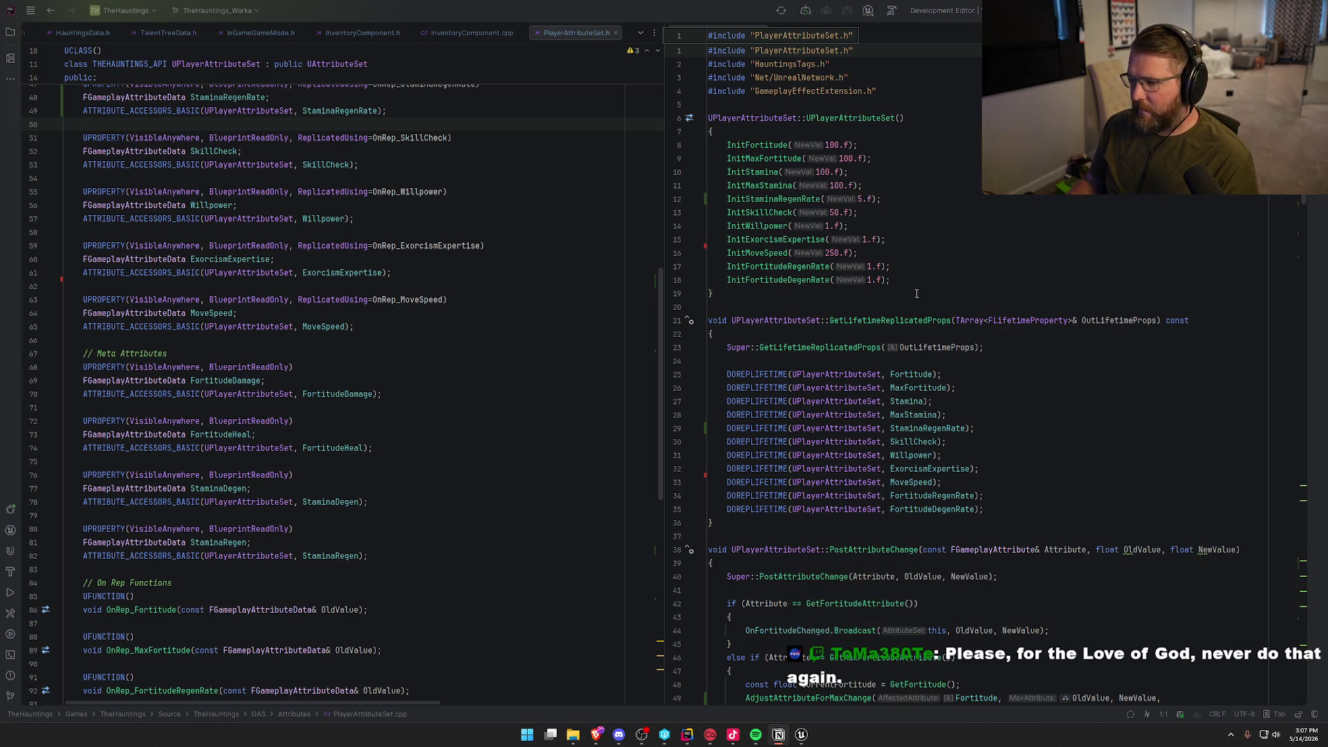
pyautogui.click(802, 735)
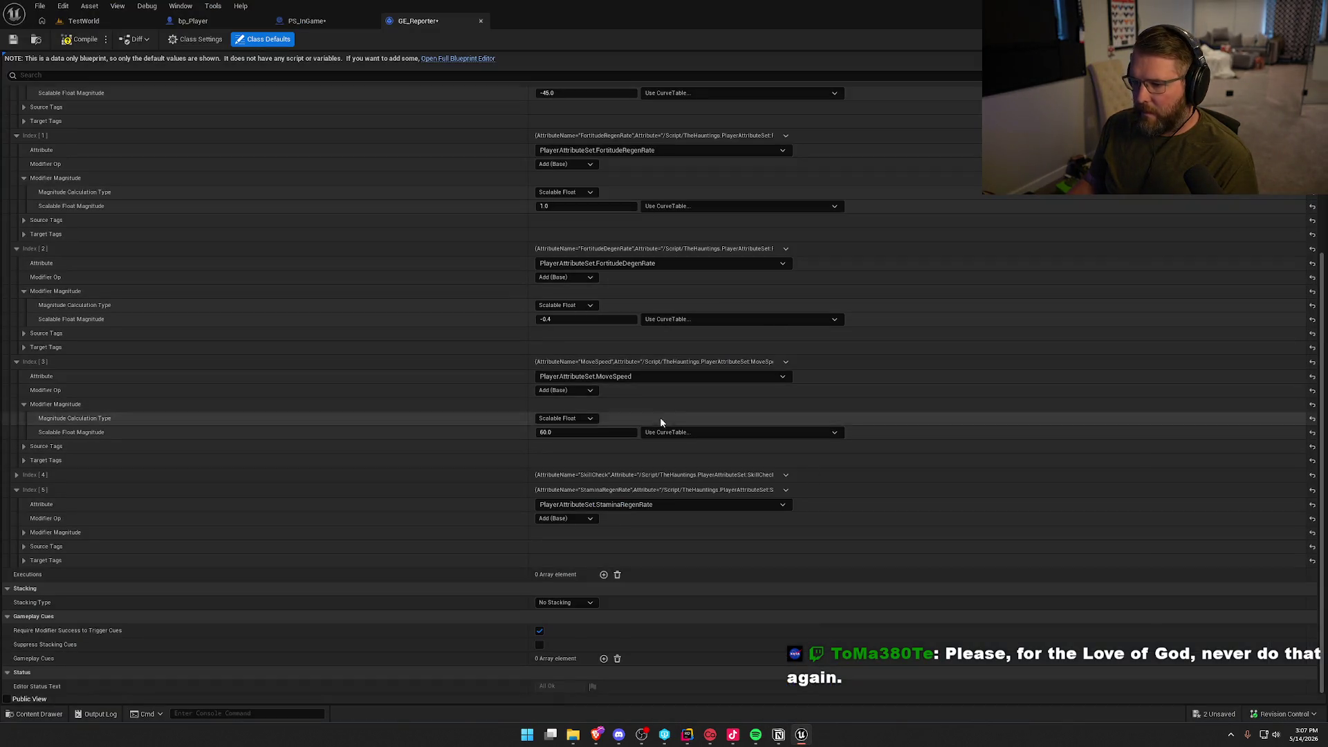
# Set the StaminaRegenRate modifier to -0.5 and the MoveSpeed modifier from 60.0 to 55.0.
pyautogui.click(23, 533)
pyautogui.click(568, 560)
pyautogui.write('-0.5')
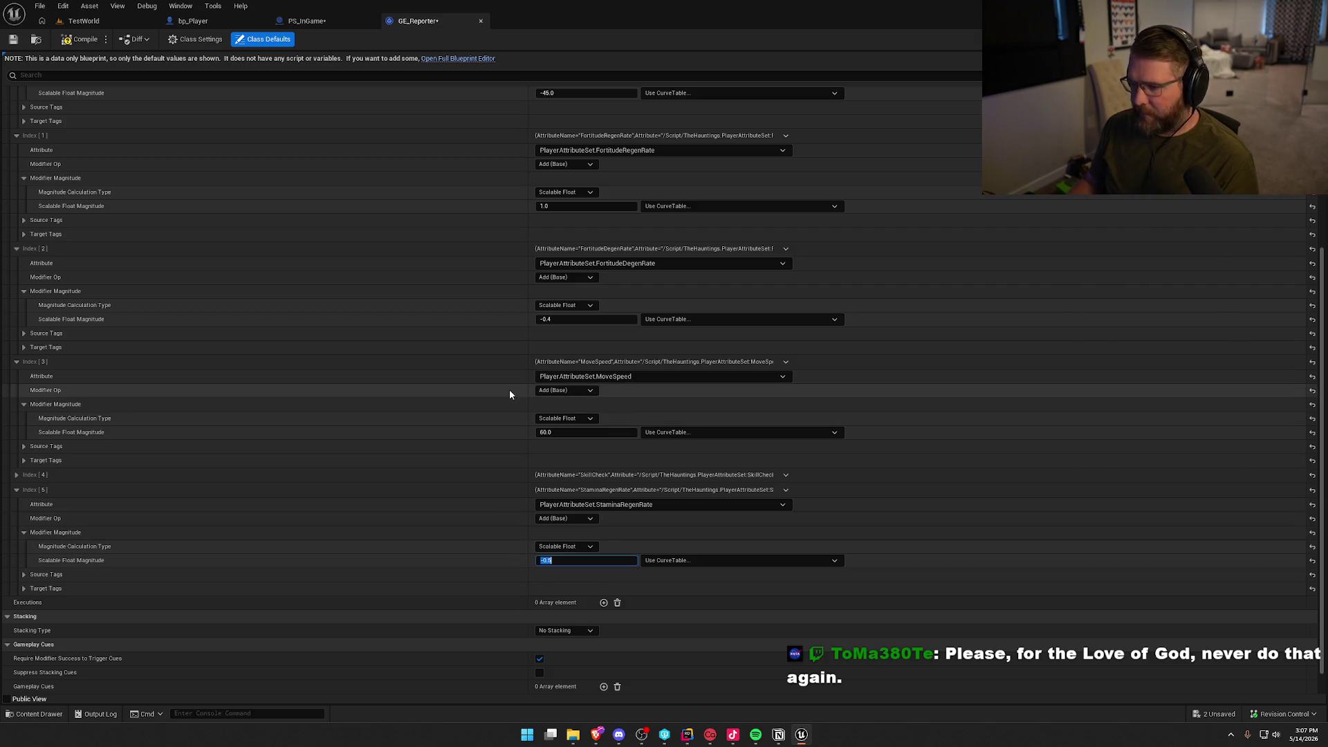
pyautogui.click(569, 433)
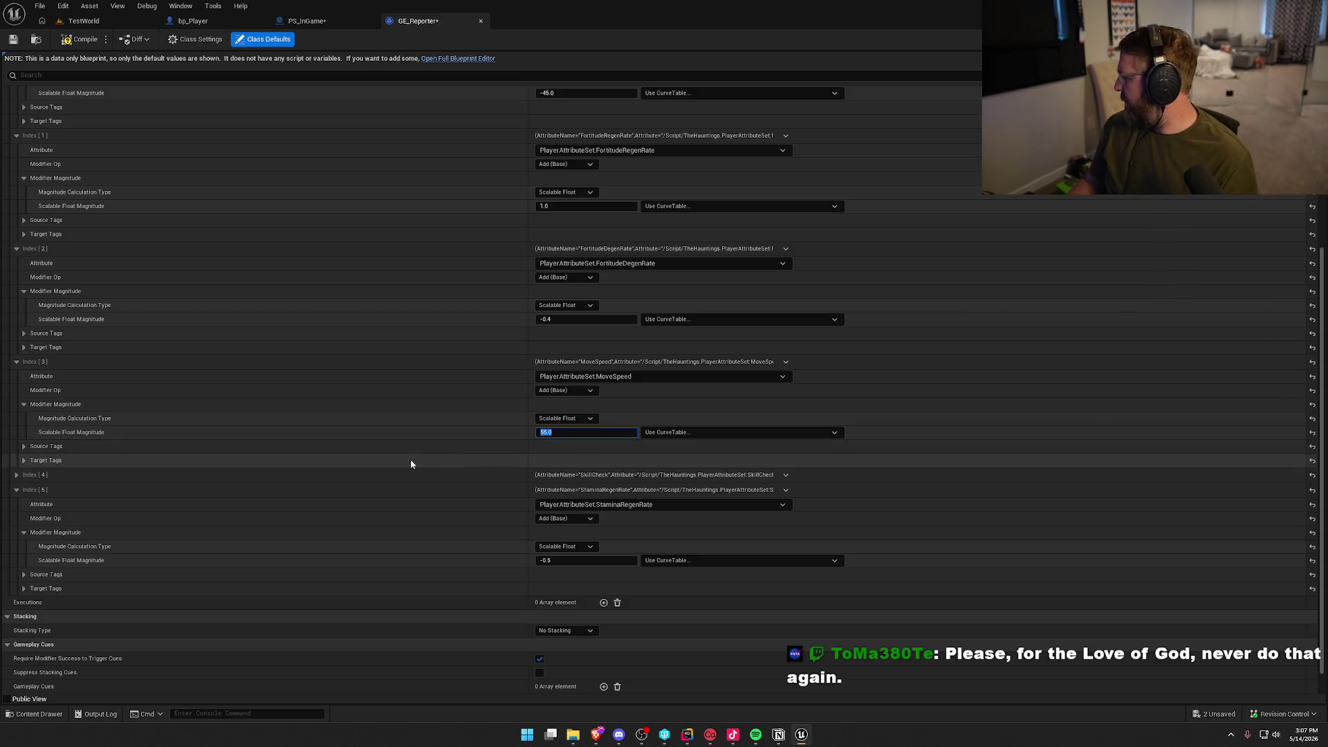
pyautogui.click(489, 436)
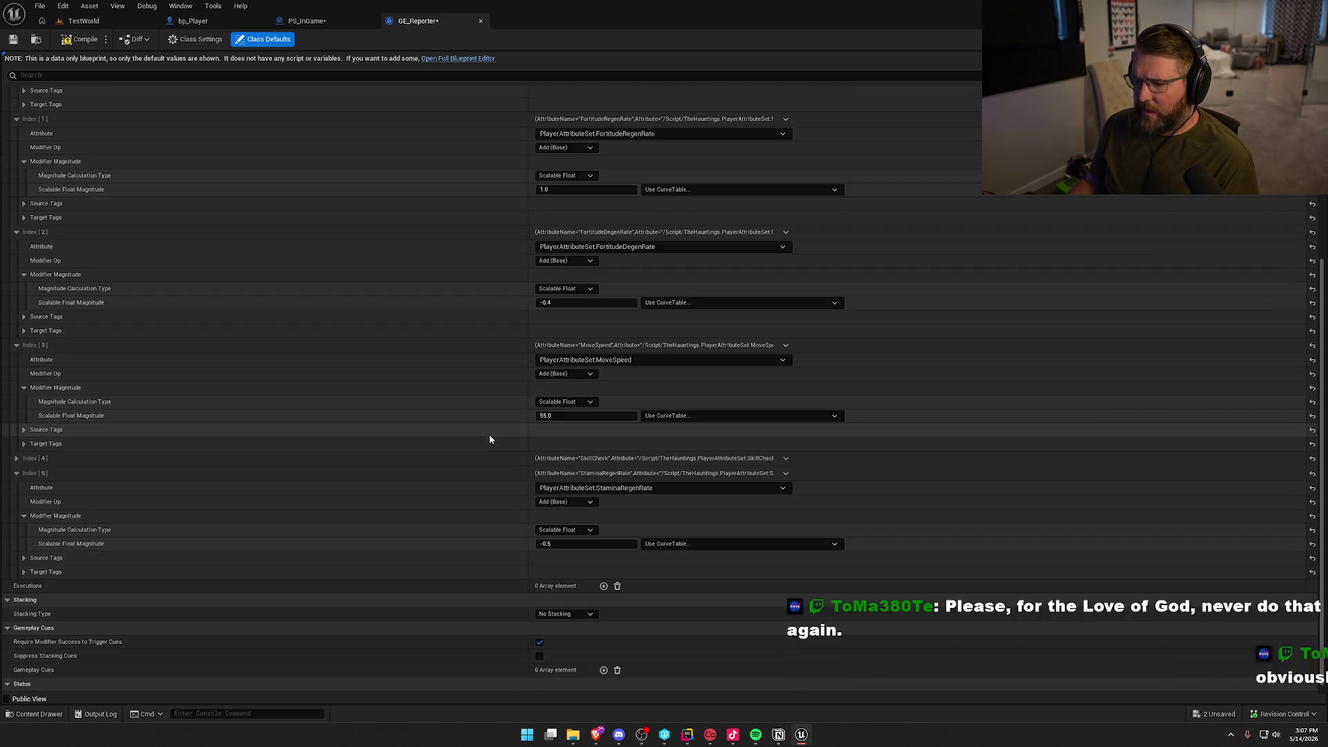
pyautogui.scroll(3, 490, 439)
pyautogui.scroll(4, 490, 439)
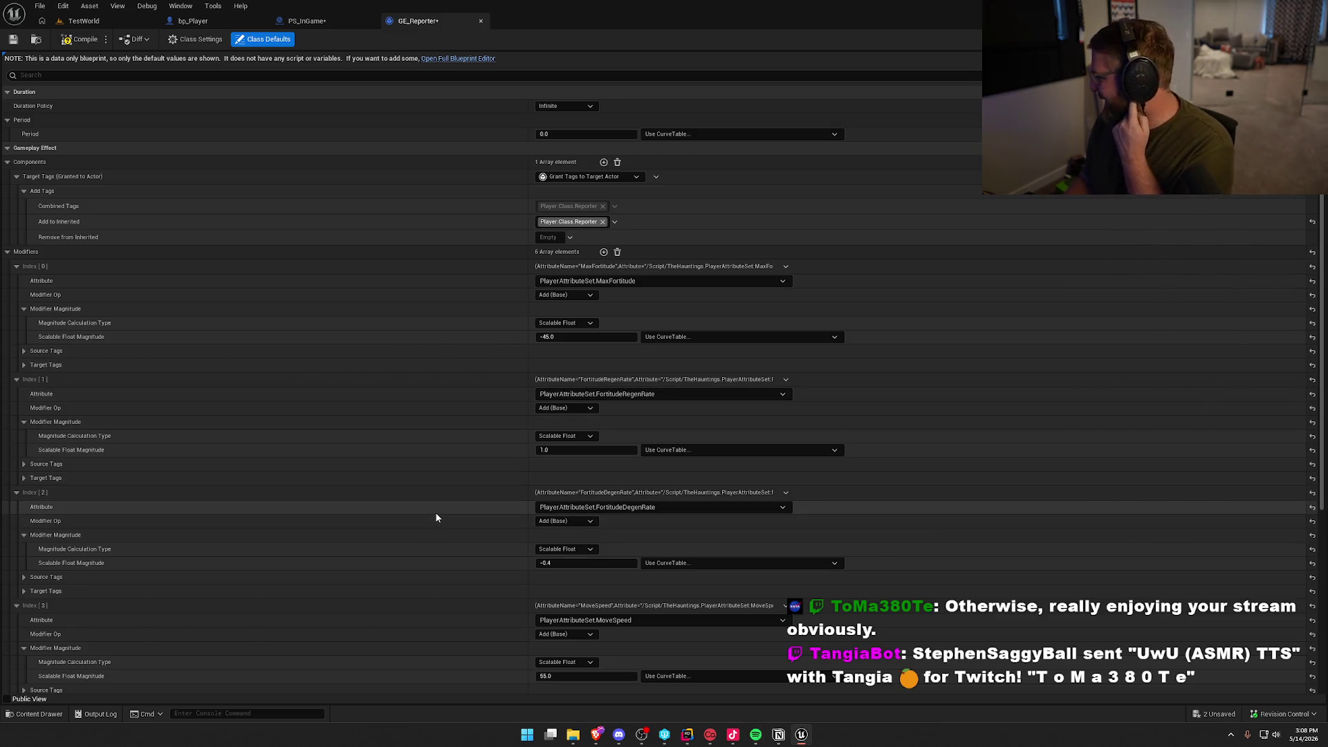
# Add an extra modifier to GE_Reporter, then delete it while it is still empty.
pyautogui.scroll(-5, 436, 515)
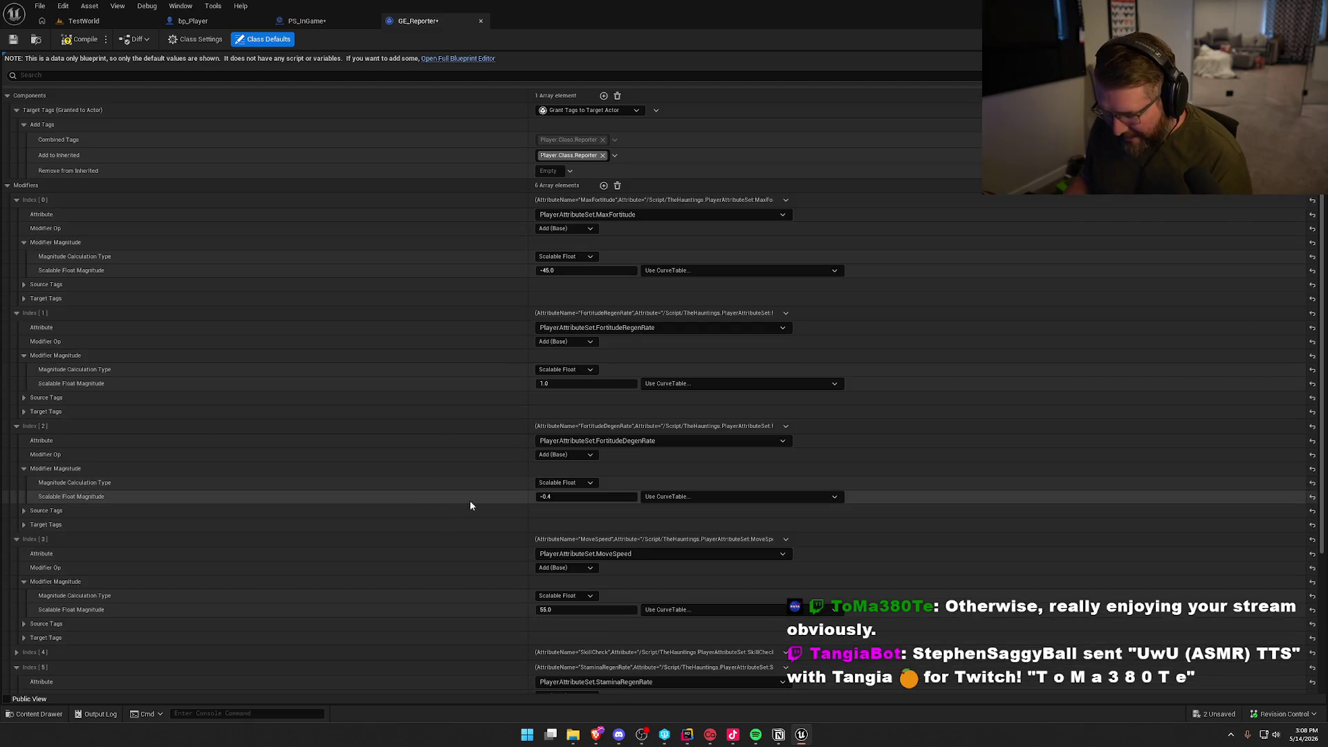
pyautogui.scroll(5, 470, 530)
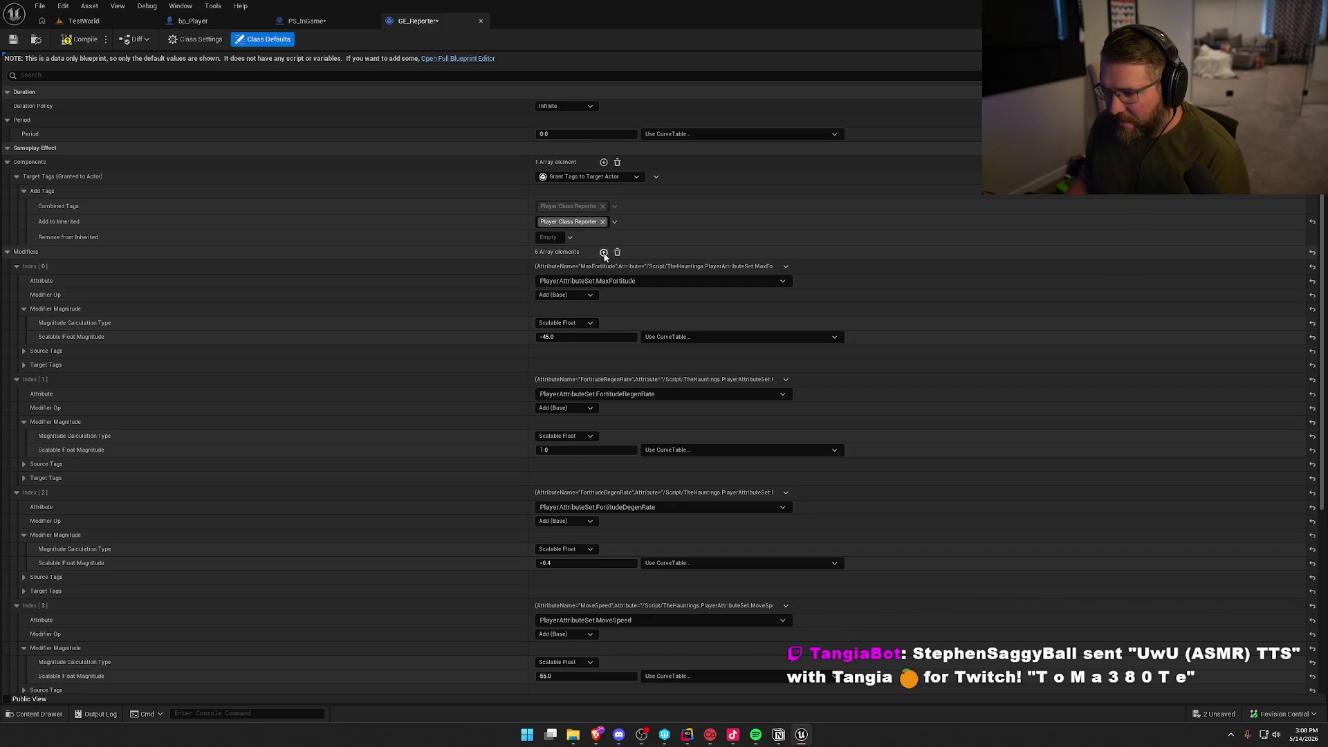
pyautogui.click(604, 252)
pyautogui.scroll(-6, 388, 450)
pyautogui.scroll(-2, 416, 457)
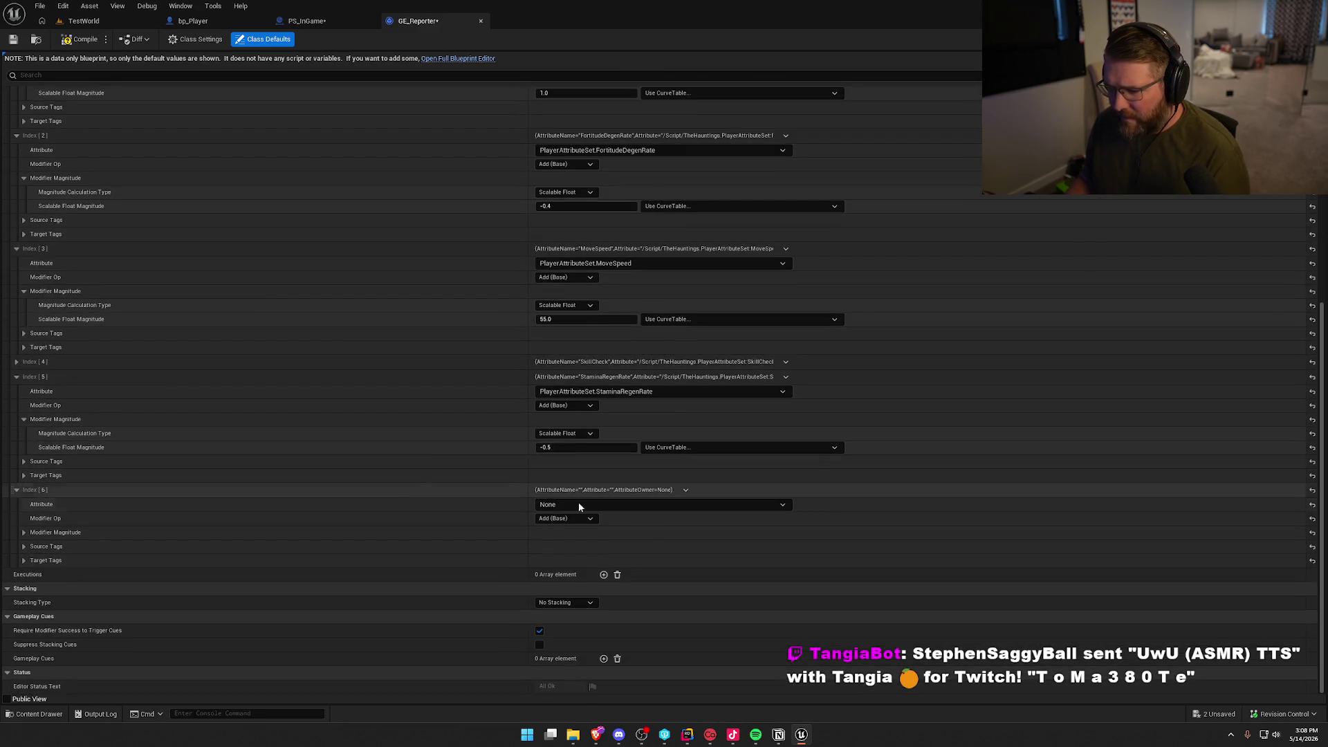
pyautogui.click(655, 504)
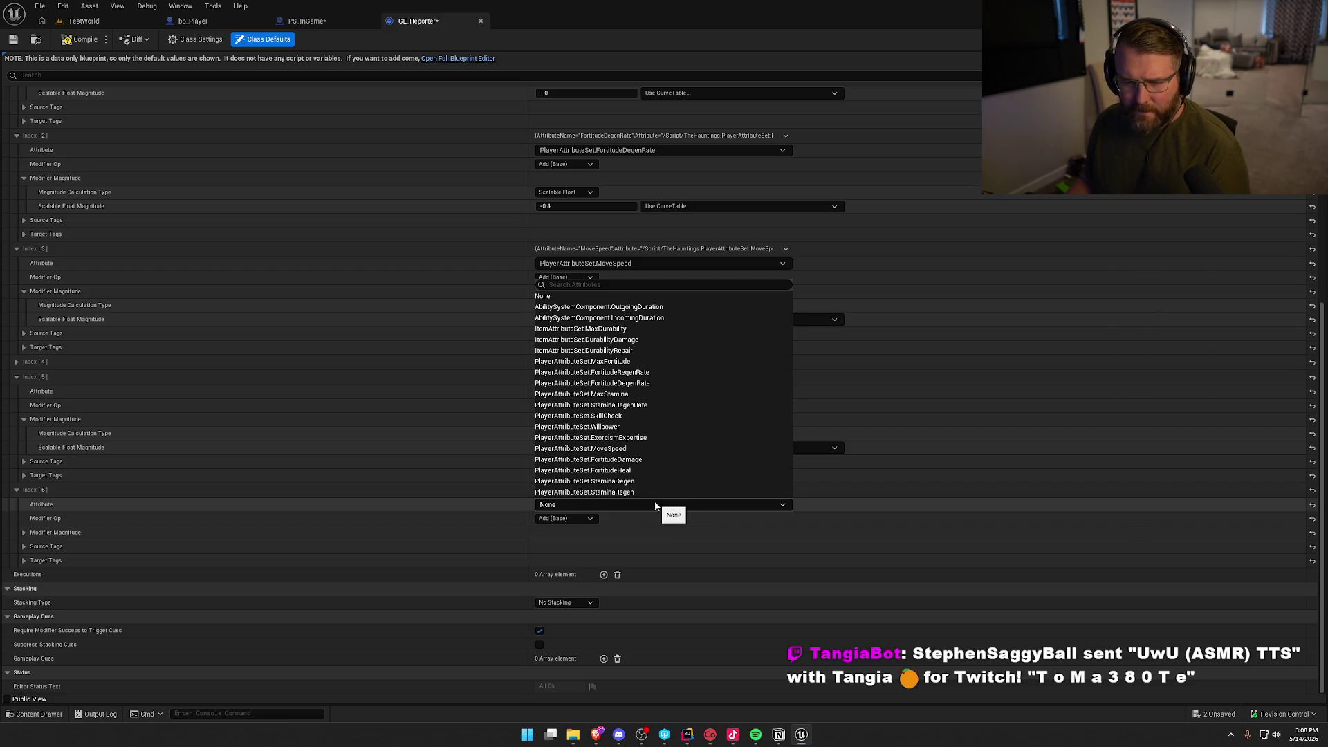
pyautogui.press('Escape')
pyautogui.click(17, 362)
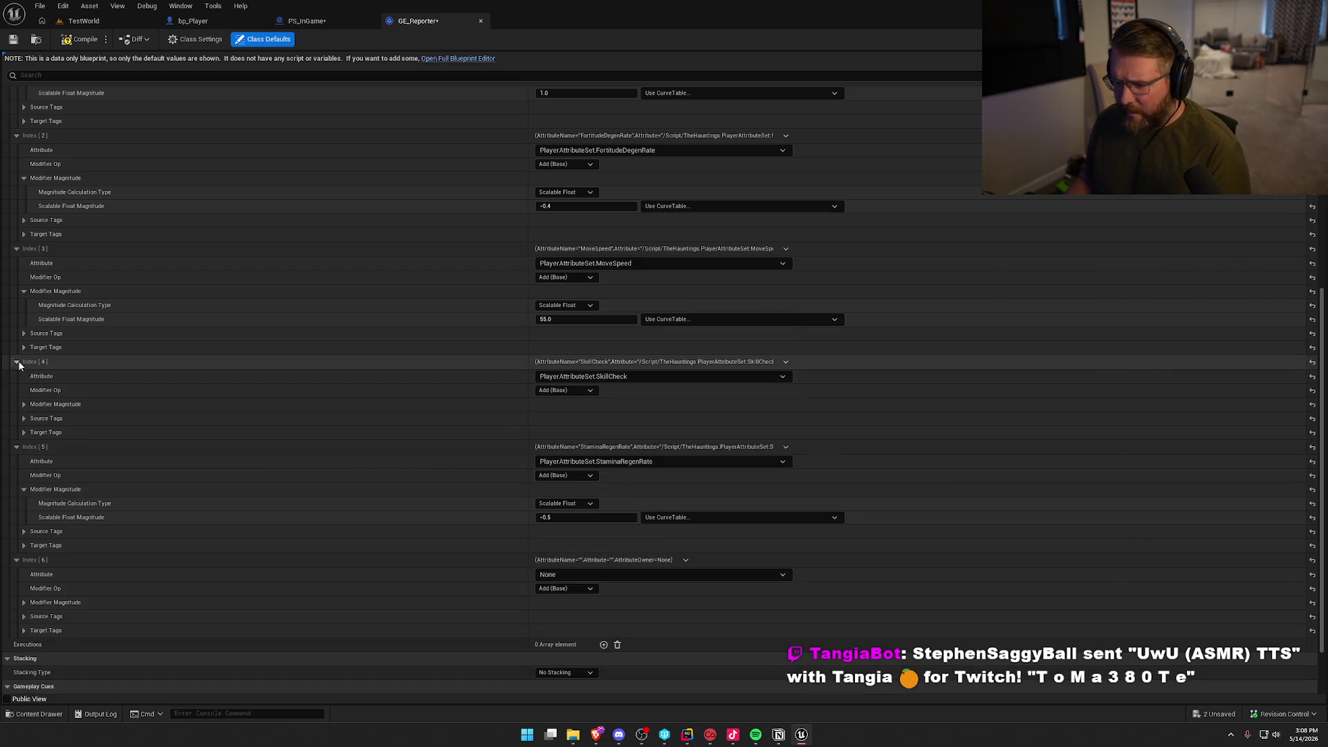
pyautogui.click(686, 560)
pyautogui.click(695, 588)
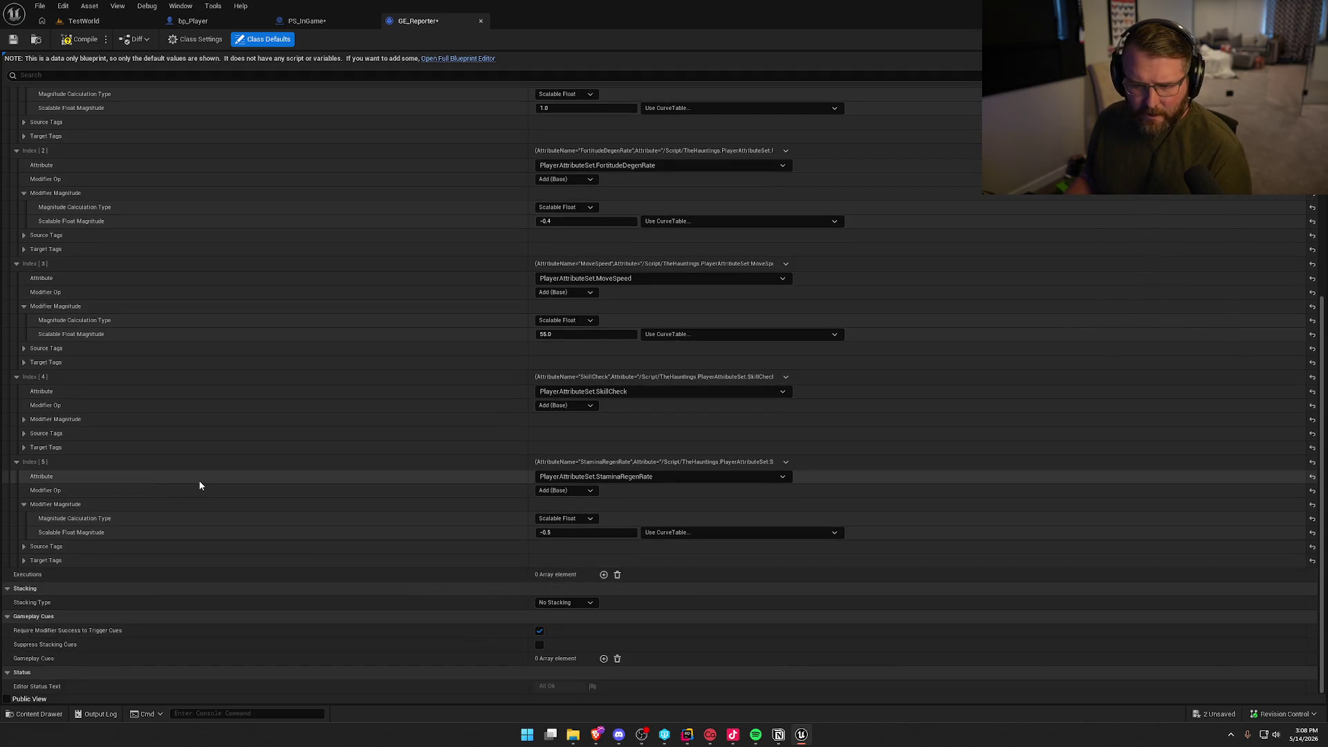
# Change the SkillCheck modifier from -20.0 to -15.0 and compile GE_Reporter.
pyautogui.scroll(2, 48, 493)
pyautogui.scroll(3, 48, 493)
pyautogui.scroll(-4, 48, 488)
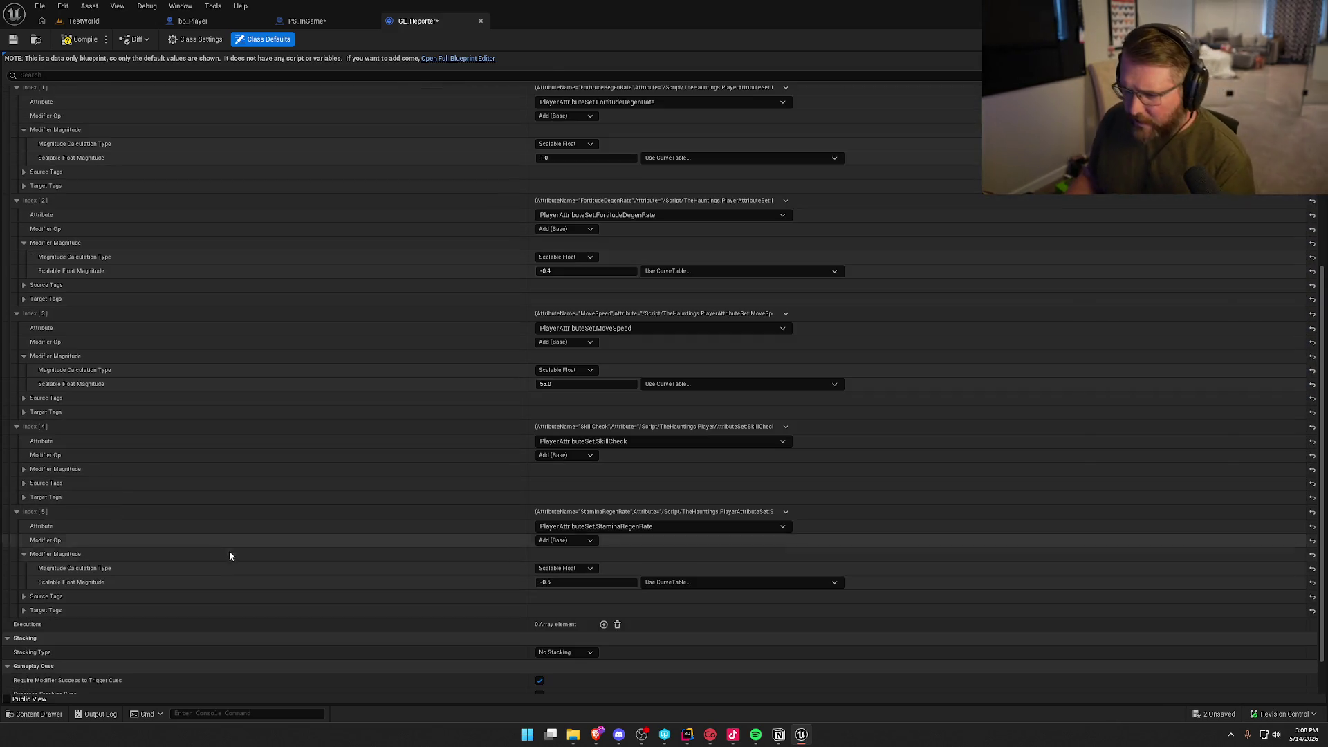
pyautogui.click(23, 469)
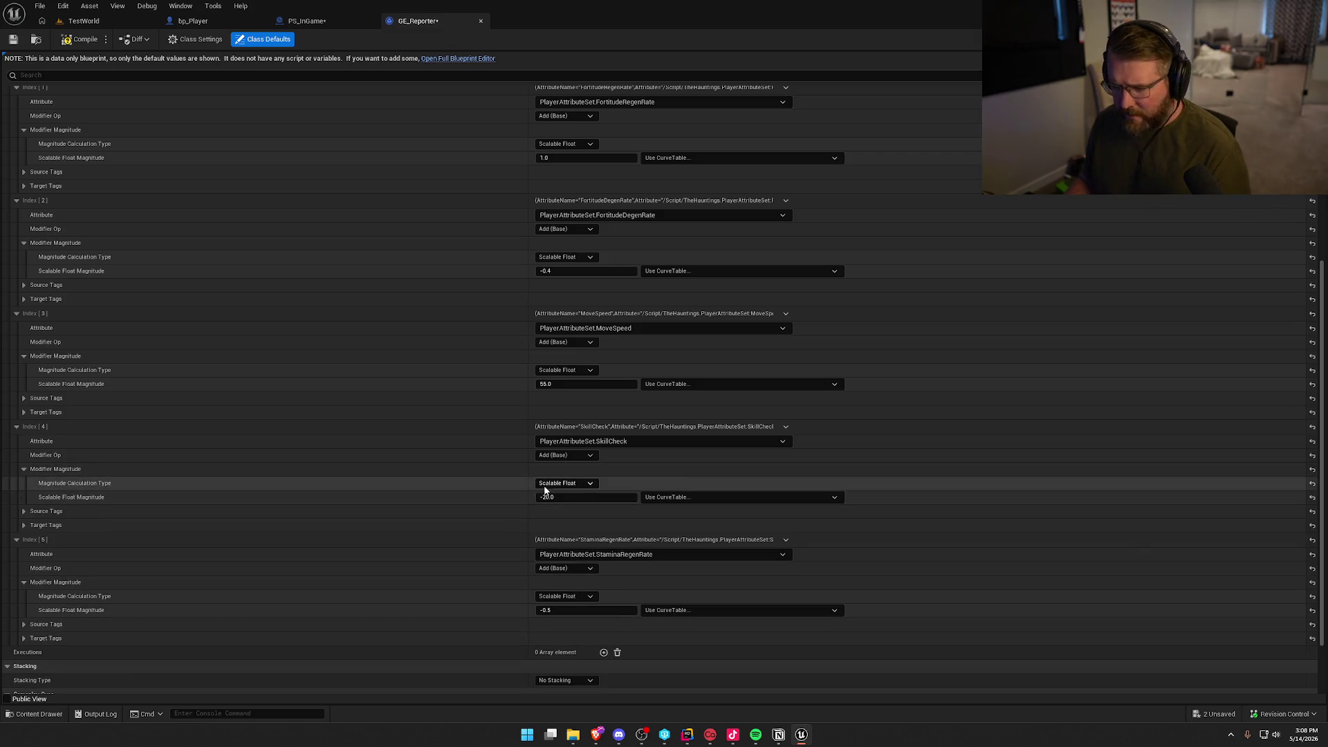
pyautogui.click(583, 497)
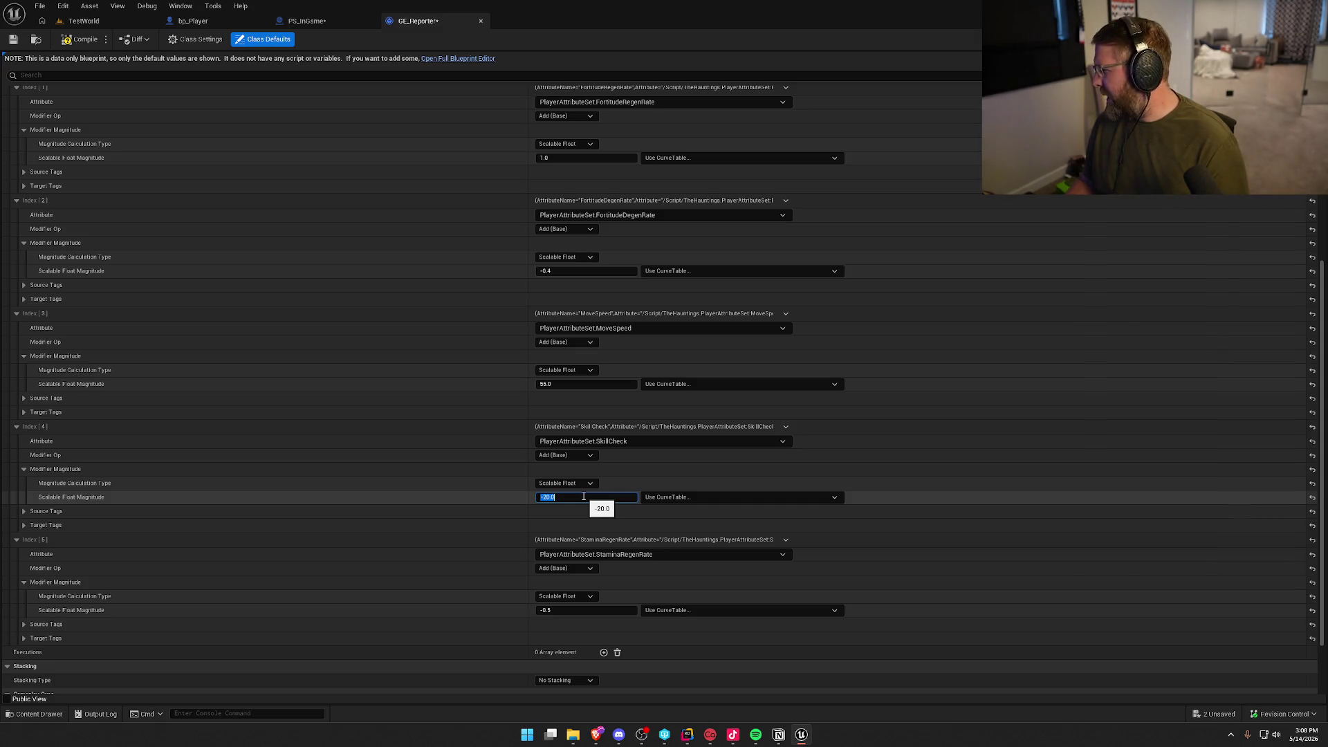
pyautogui.write('-15')
pyautogui.press('Return')
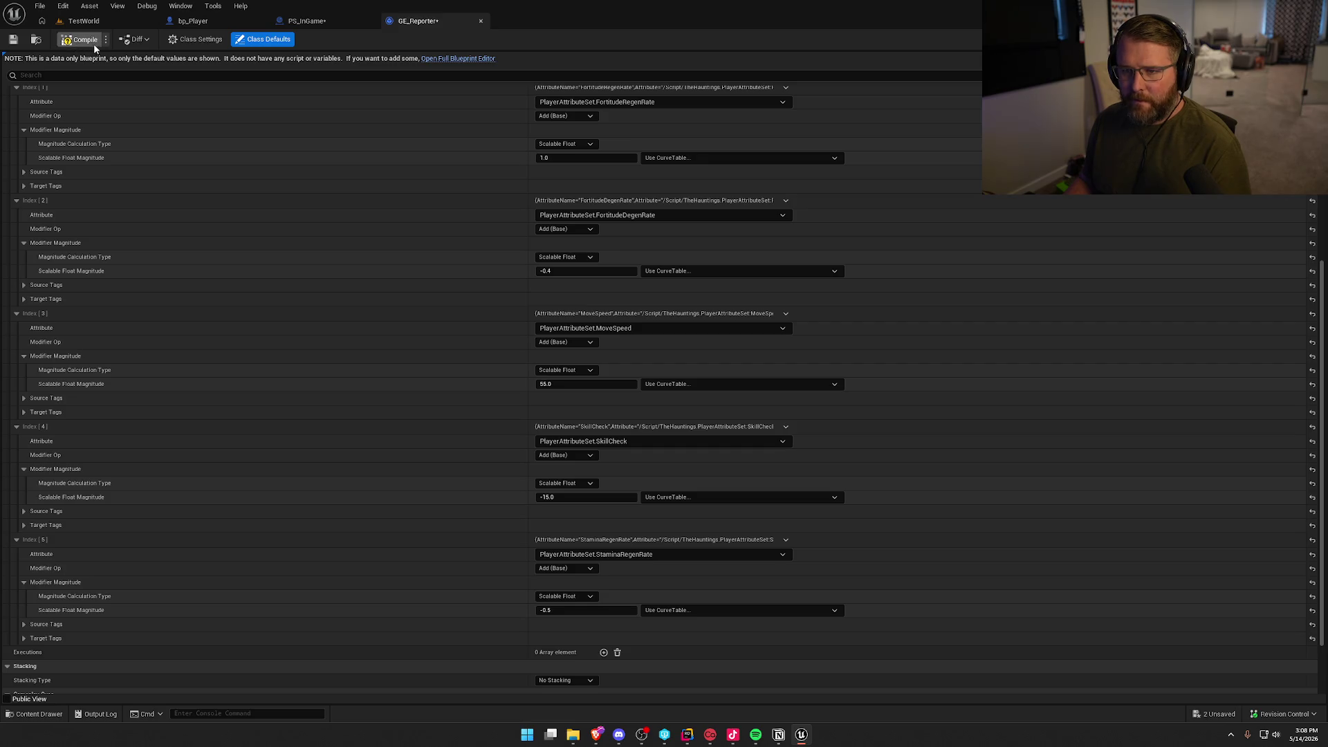
pyautogui.click(92, 44)
pyautogui.click(313, 23)
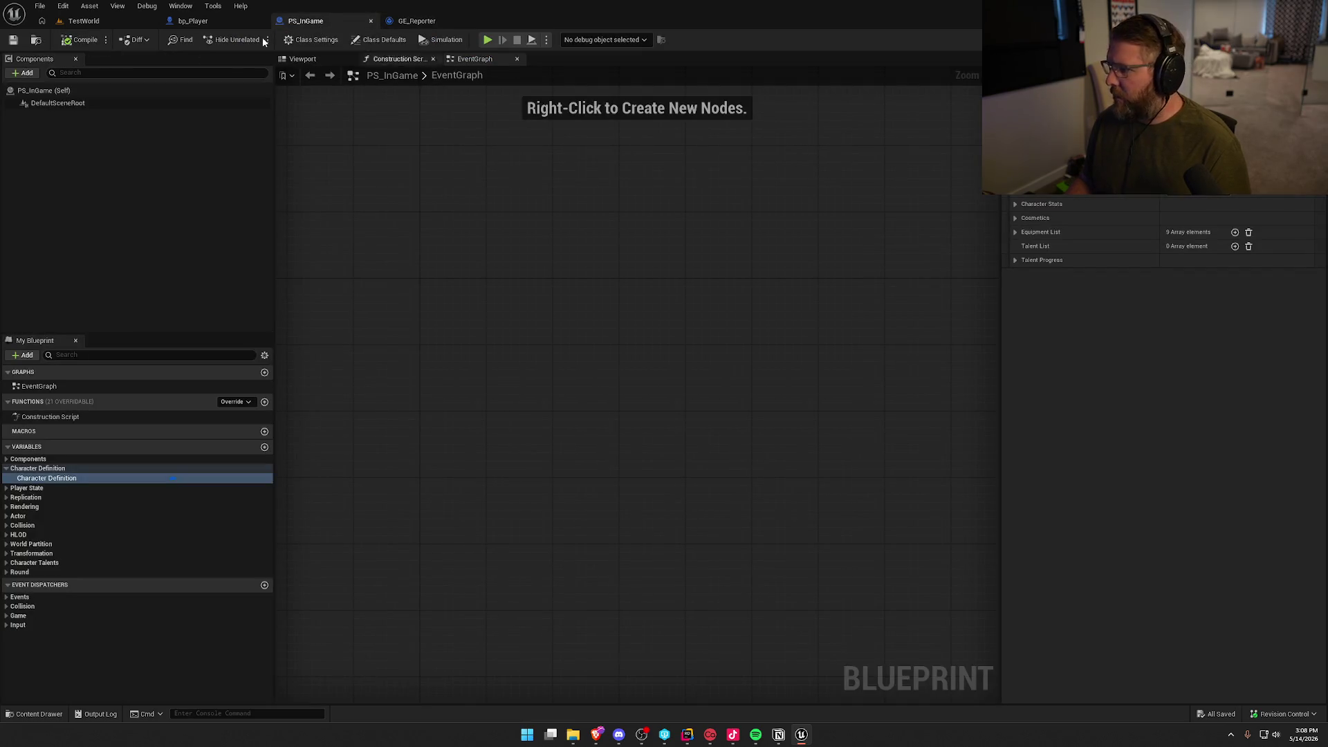
# Play-test TestWorld with the gameplay debugger showing abilities and tags, then stop.
pyautogui.click(84, 21)
pyautogui.click(286, 39)
pyautogui.press("'")
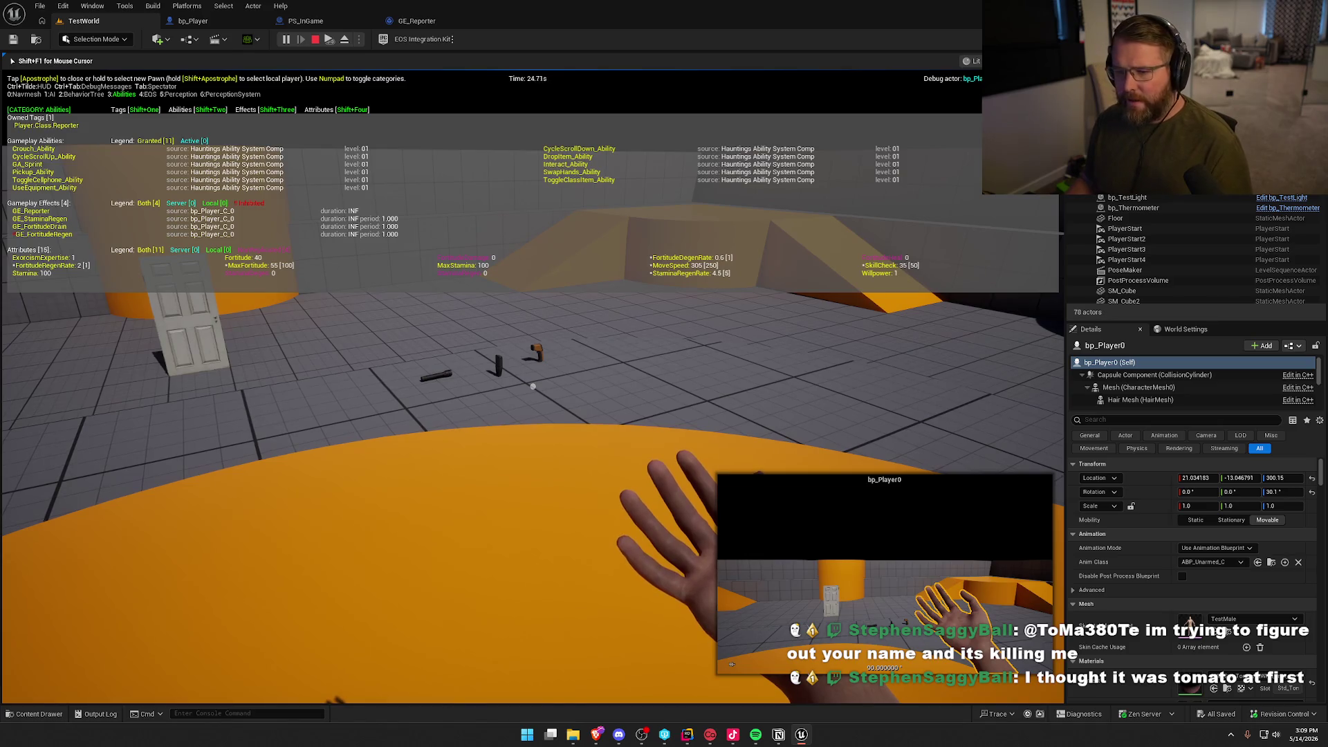
pyautogui.moveTo(532, 386)
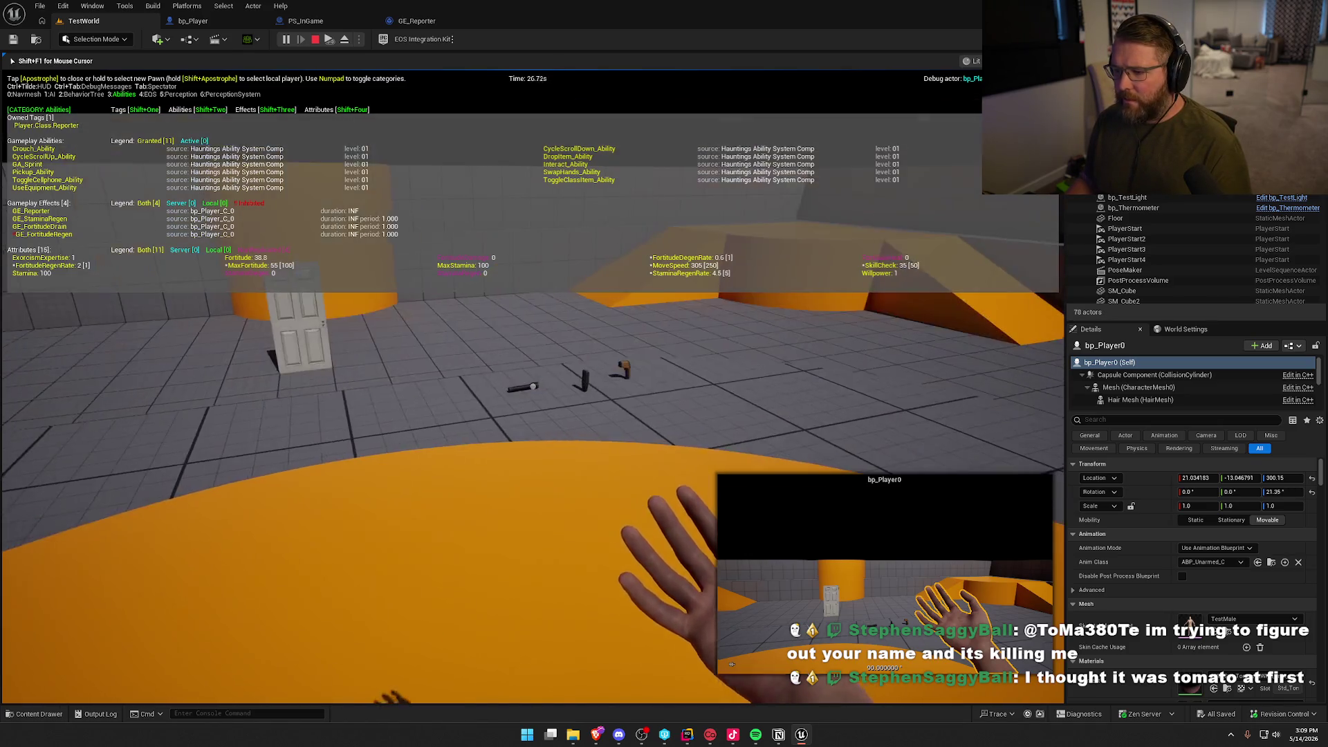
pyautogui.press('Escape')
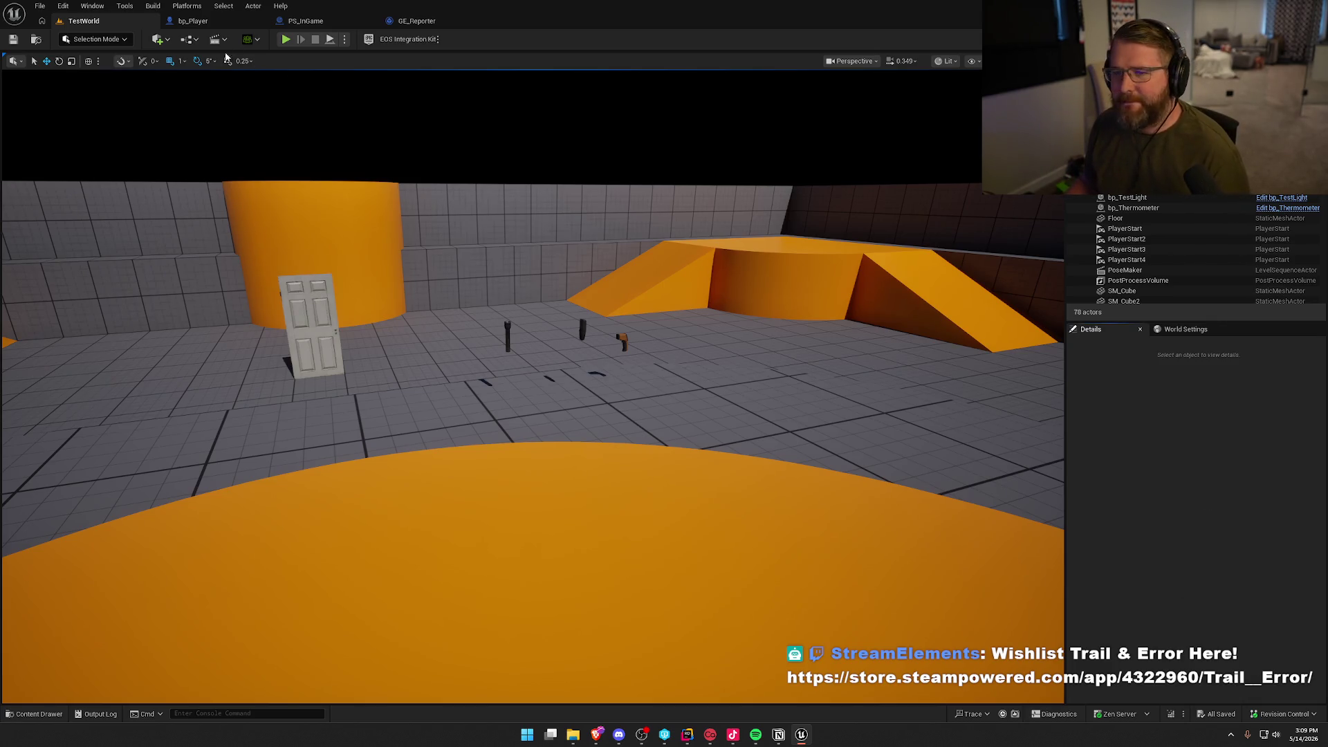
# Set PS_InGame's character class to Reporter and save the blueprint.
pyautogui.click(294, 21)
pyautogui.click(1199, 189)
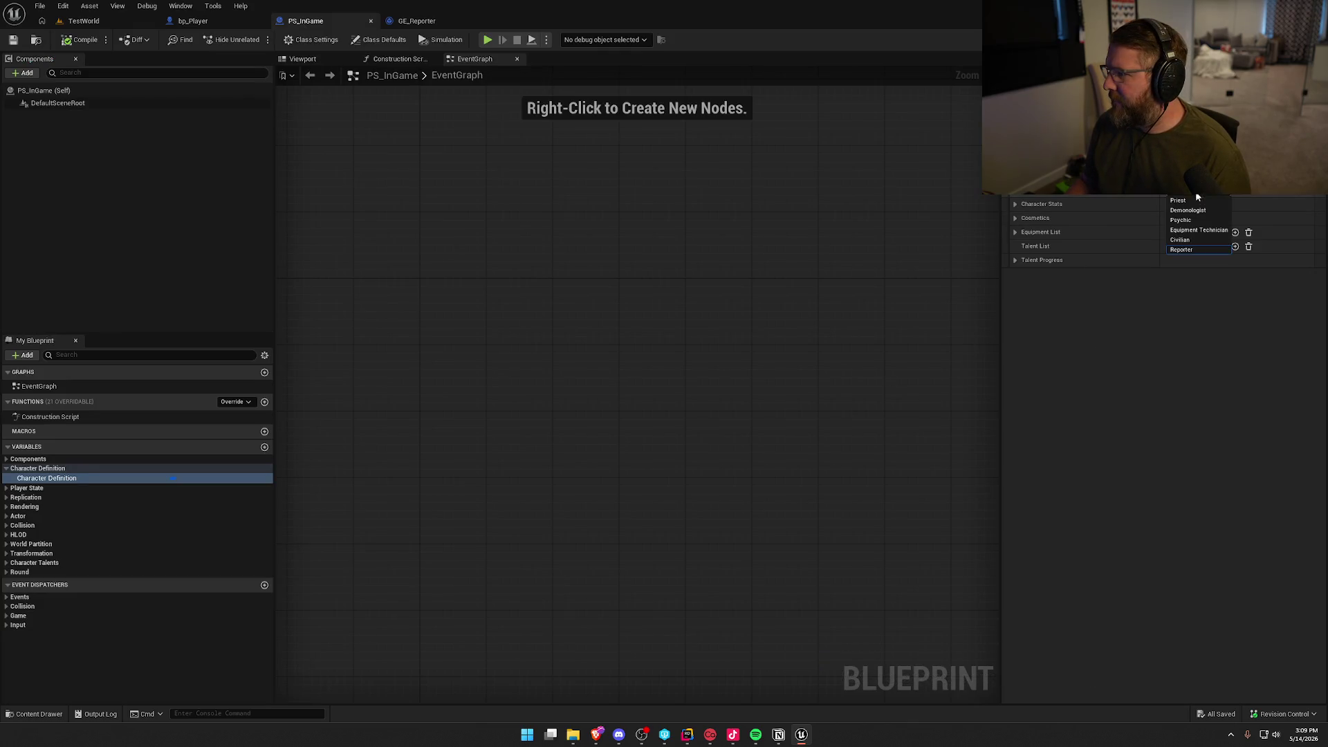
pyautogui.click(1201, 229)
pyautogui.click(82, 39)
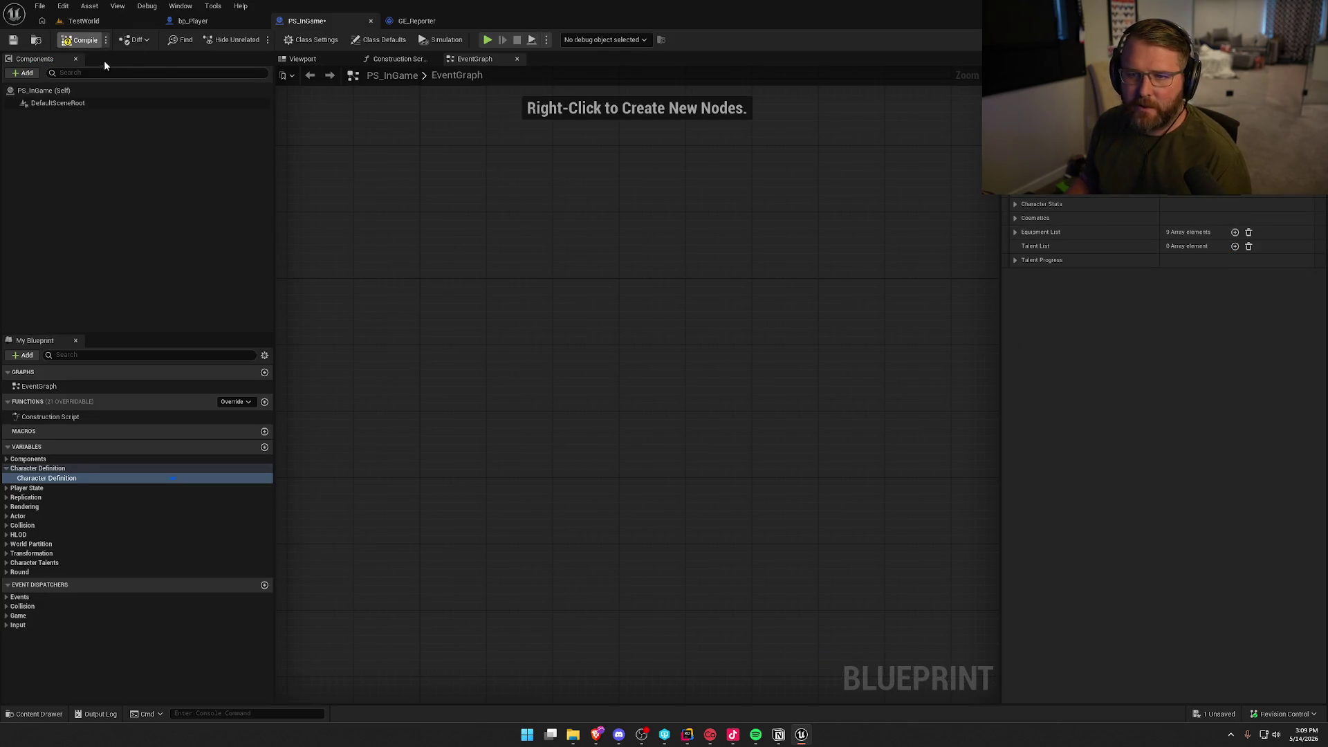
# Close the GE_Reporter, PS_InGame and bp_Player editor tabs.
pyautogui.click(408, 23)
pyautogui.middleClick(408, 23)
pyautogui.middleClick(332, 22)
pyautogui.middleClick(194, 23)
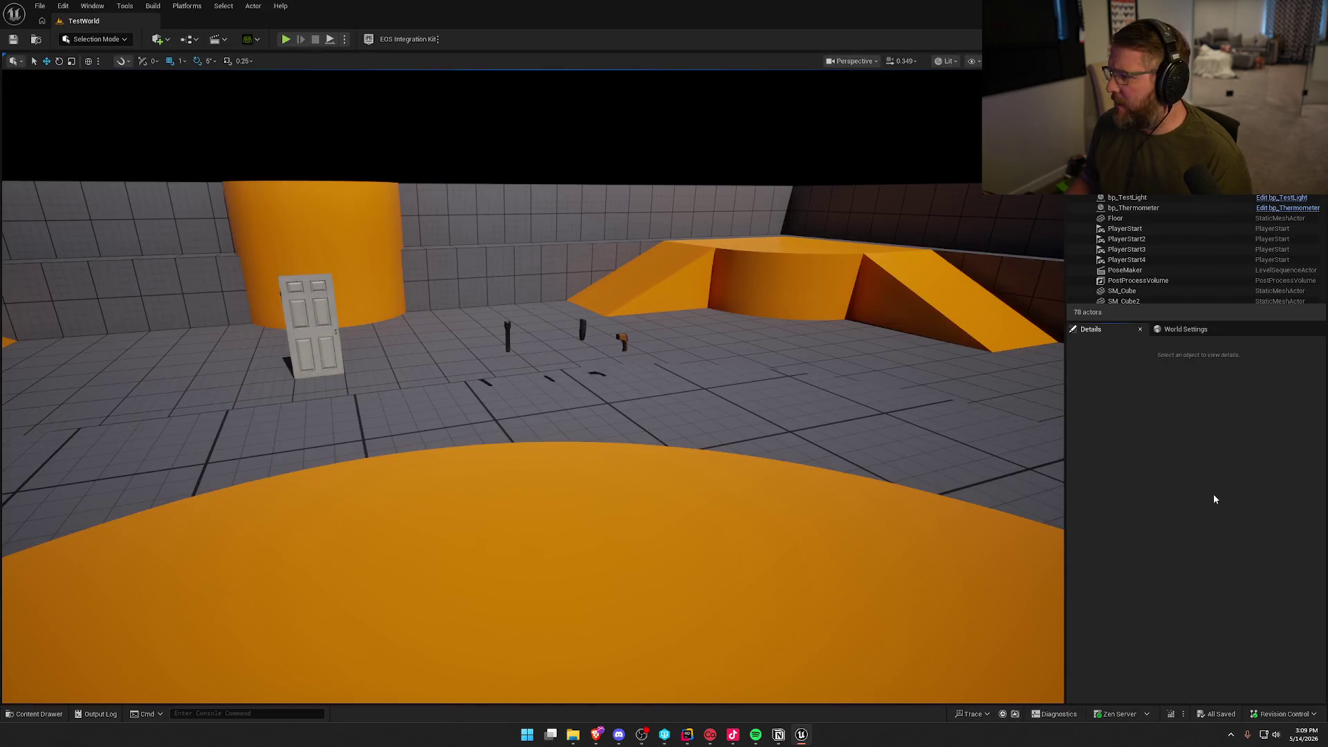
# Fly the viewport camera back and up to overview the arena, door and crate.
pyautogui.moveTo(941, 425)
pyautogui.mouseDown()
pyautogui.moveTo(907, 457)
pyautogui.moveTo(896, 436)
pyautogui.mouseUp()
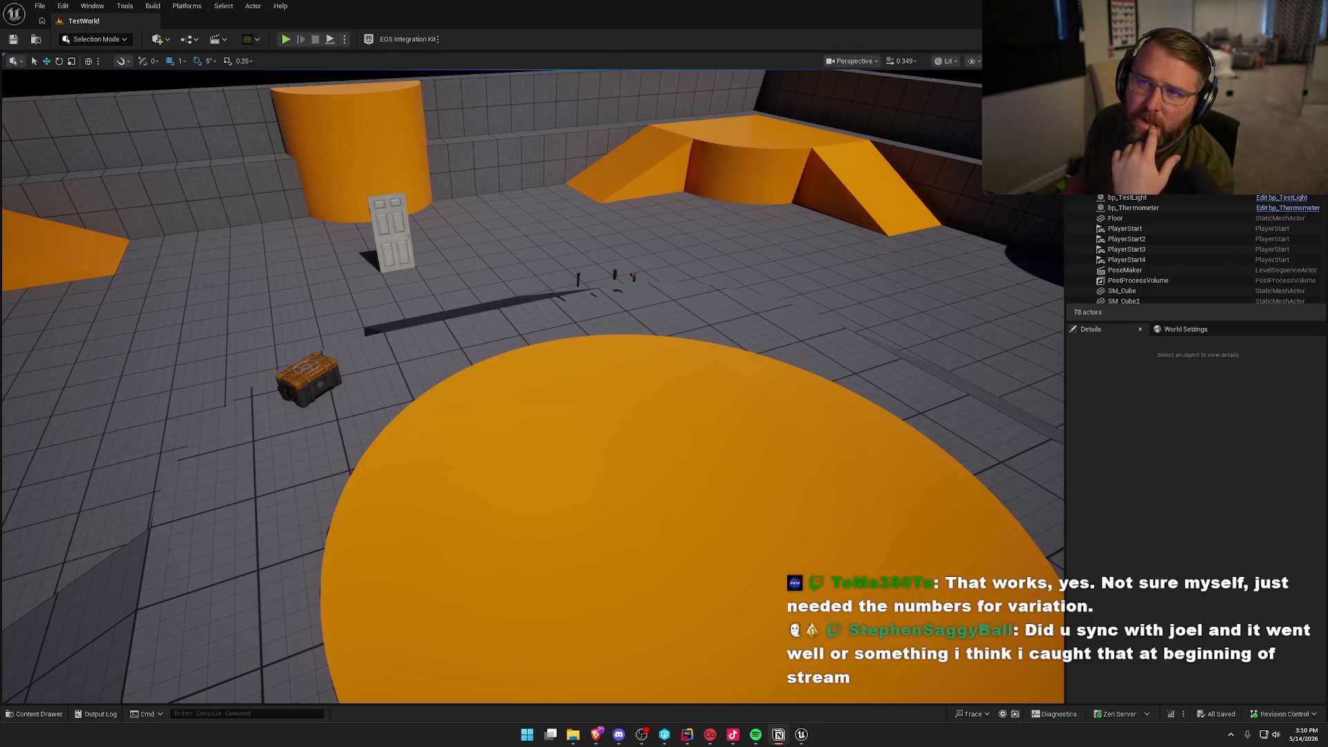
pyautogui.click(1182, 479)
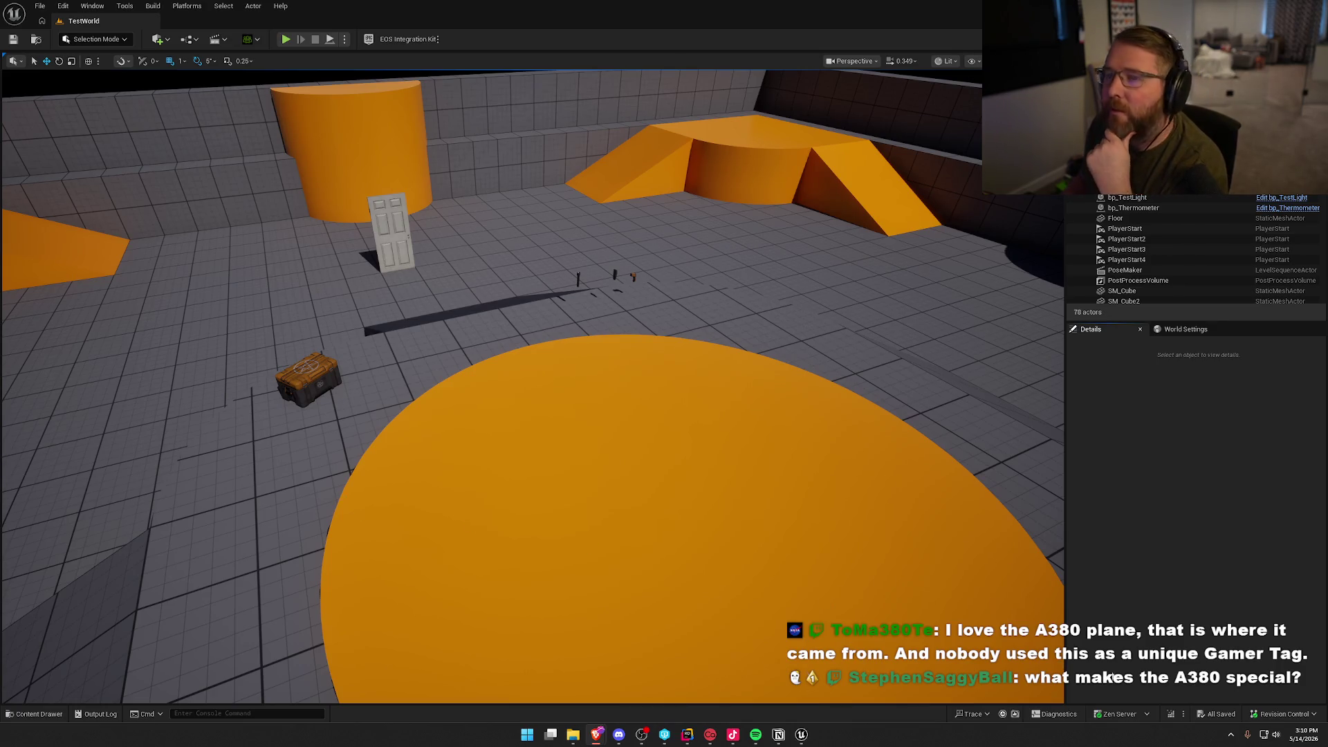
pyautogui.click(1178, 516)
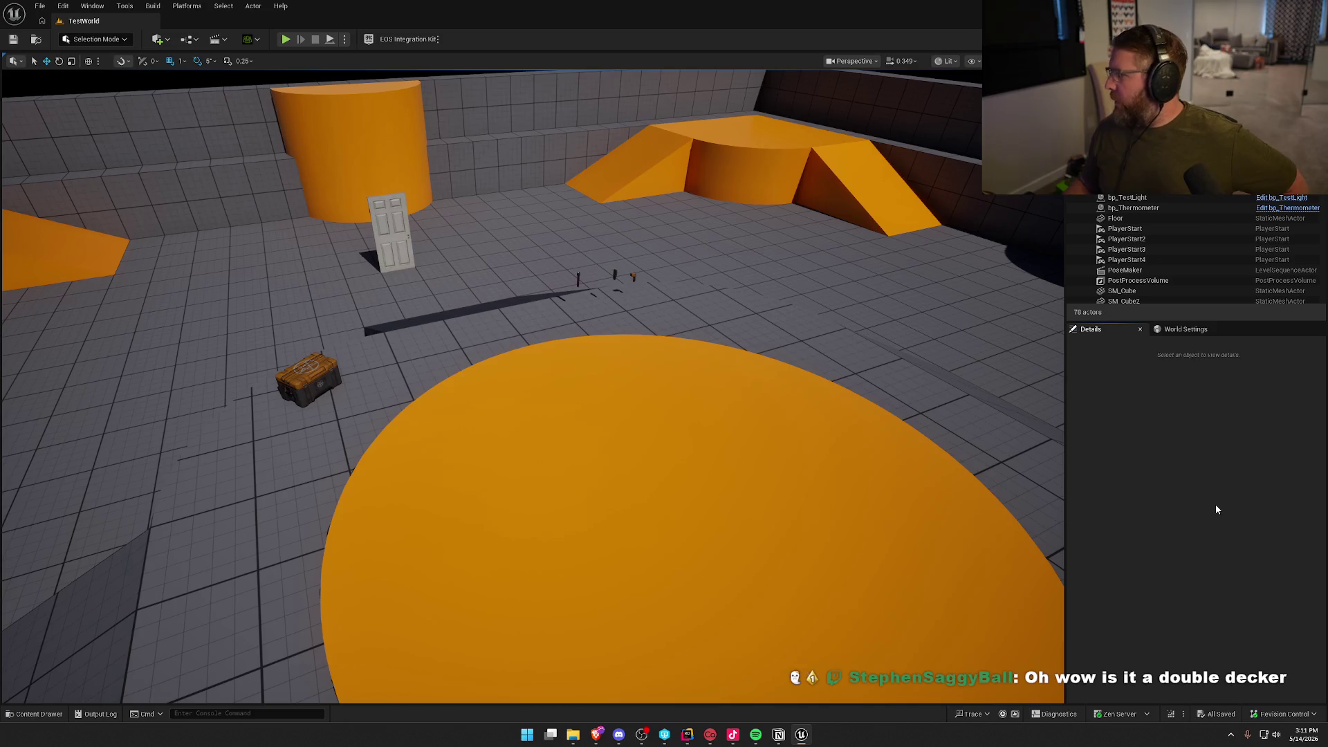
# Start a play test, pick up the thermometer and other floor items, and swap them between hands.
pyautogui.hotkey('alt', 'p')
pyautogui.press('w')
pyautogui.press('e')
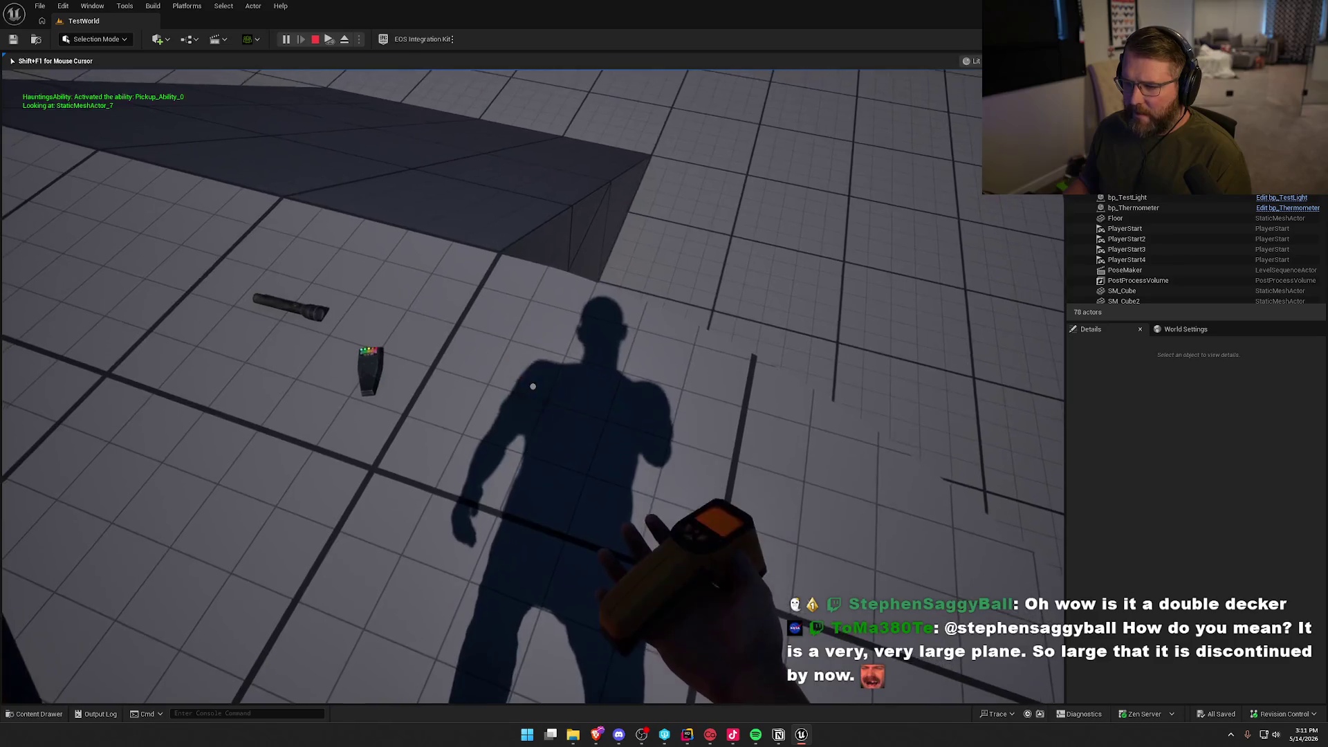
pyautogui.press('e')
pyautogui.press('e')
pyautogui.scroll(-2, 533, 386)
pyautogui.press('q')
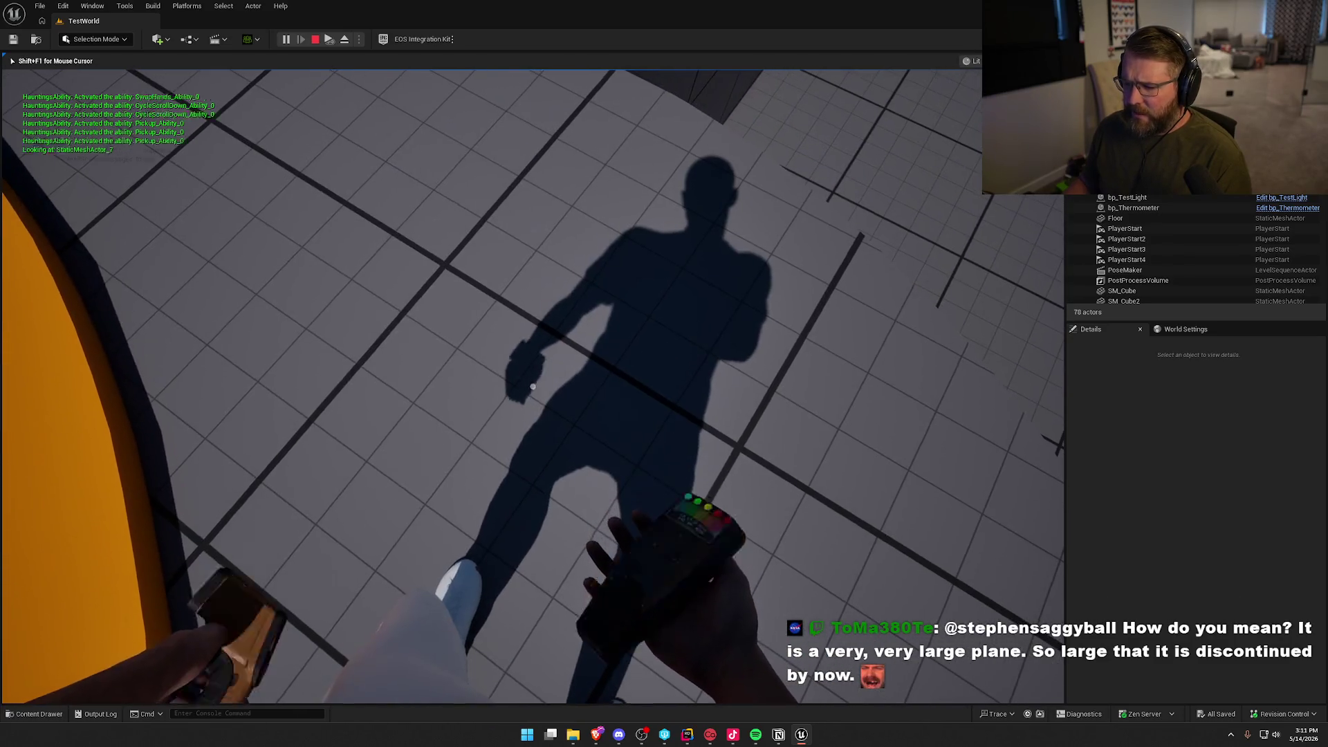
pyautogui.press('q')
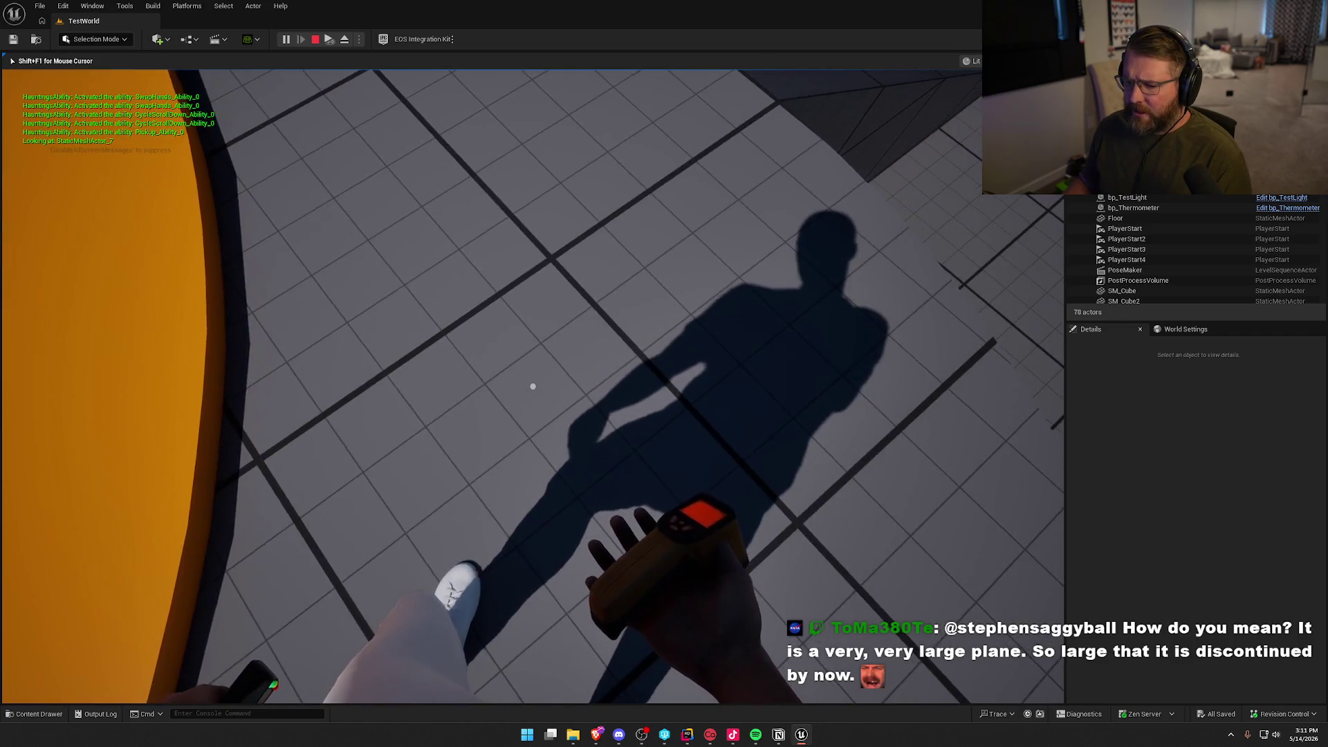
pyautogui.press('q')
pyautogui.press('q')
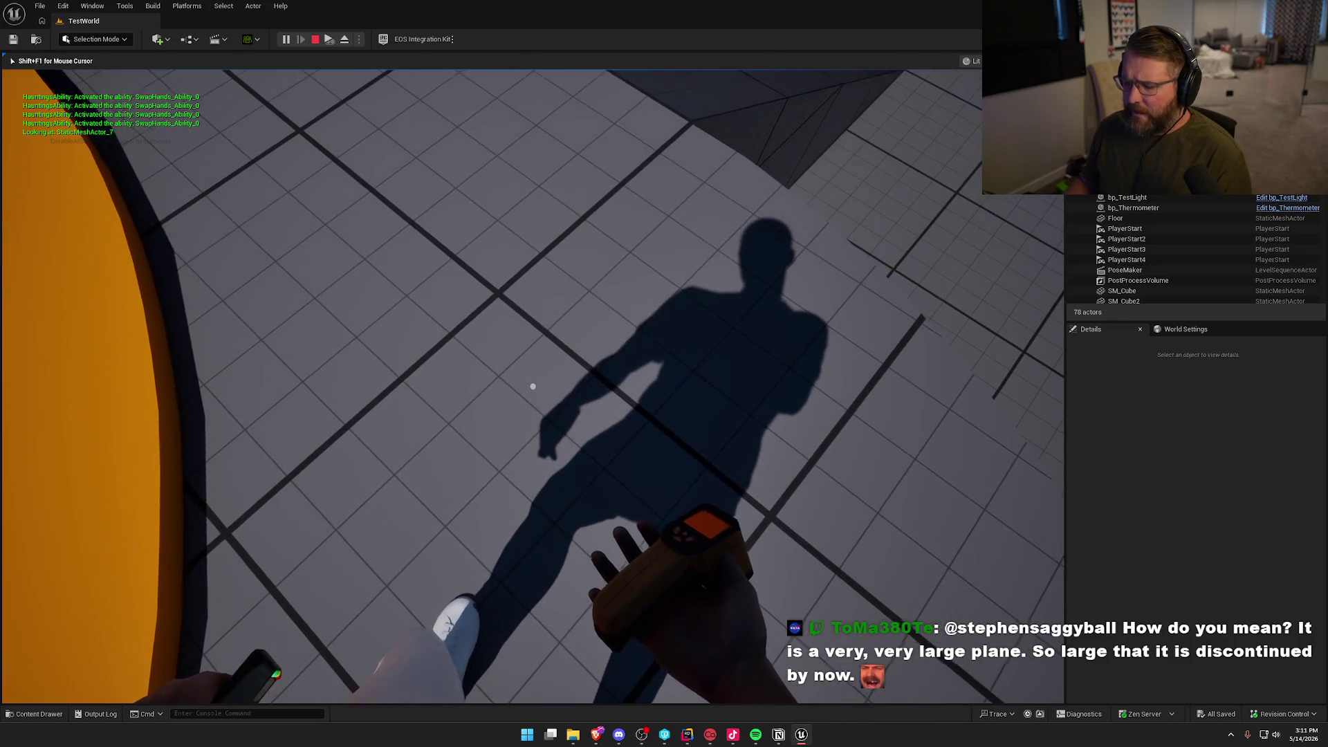
# Drop the thermometer, flashlight and EMF reader, sprint toward the ramps, then stop the session.
pyautogui.press('g')
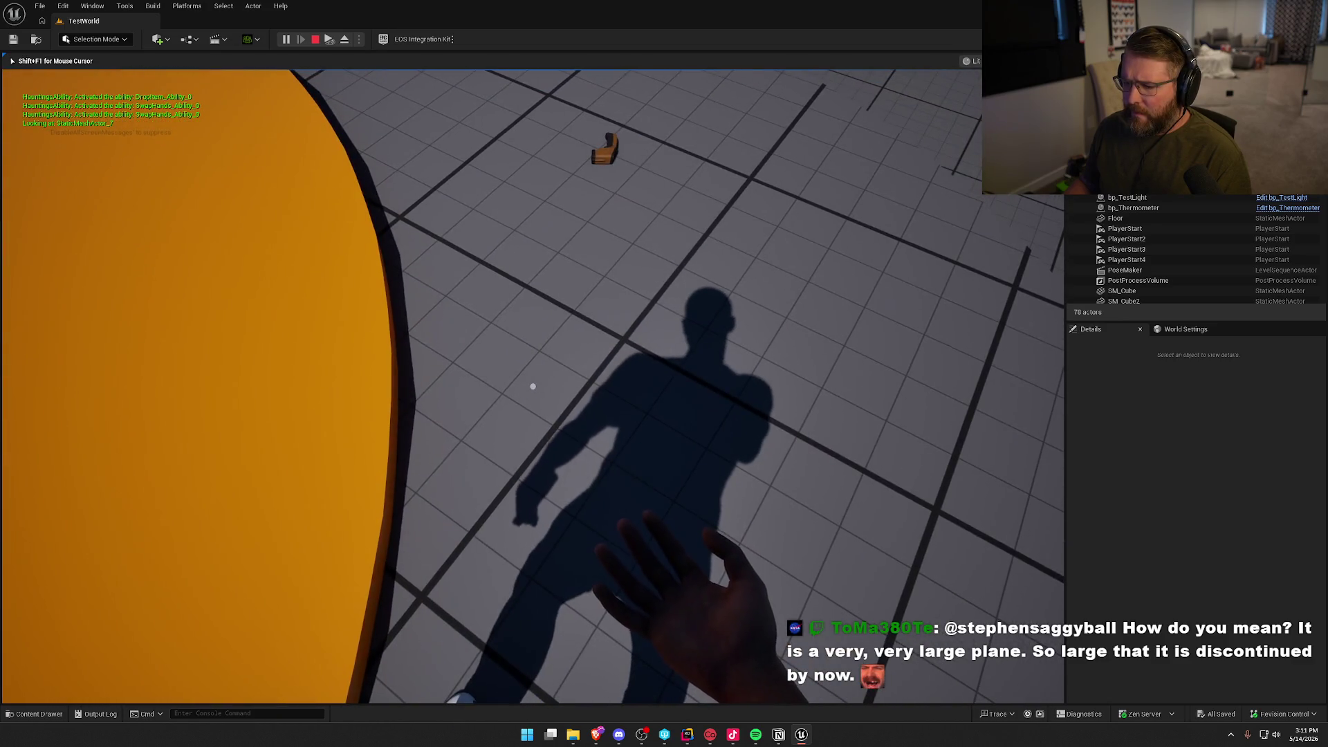
pyautogui.scroll(-1, 533, 386)
pyautogui.press('g')
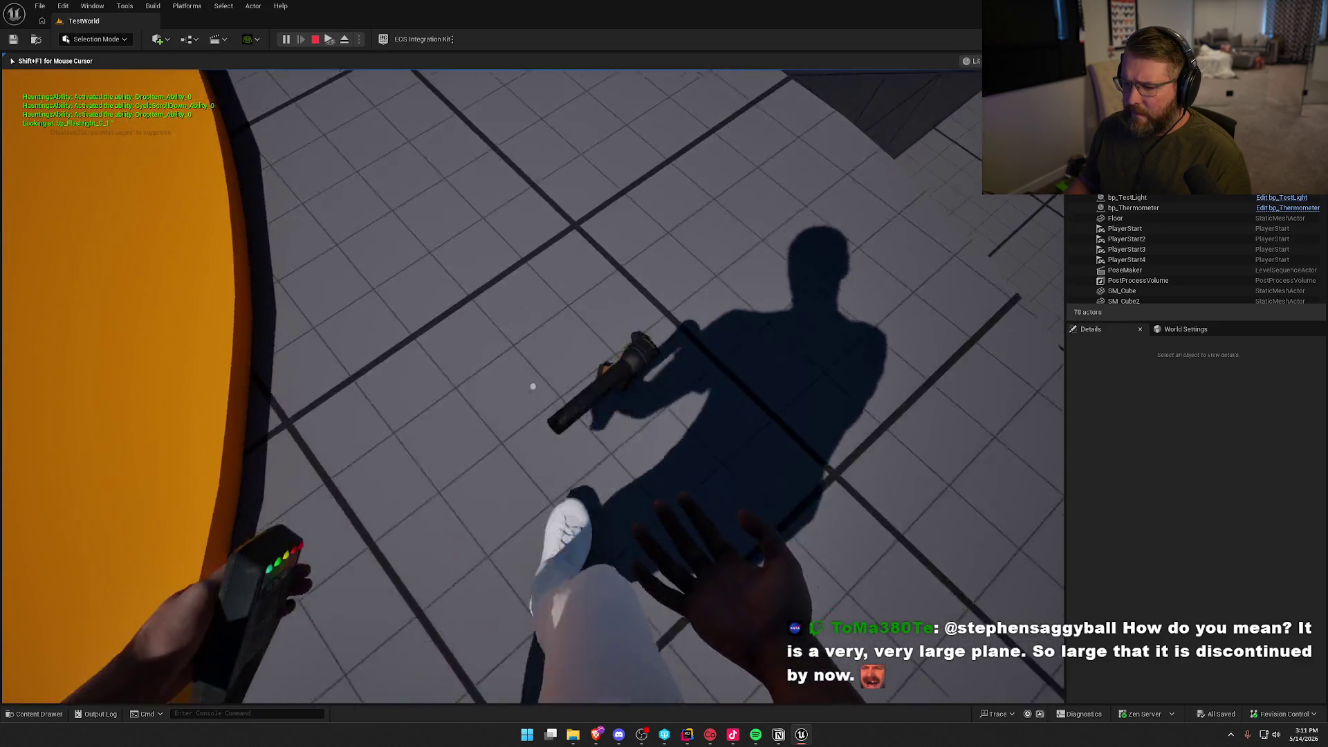
pyautogui.press('q')
pyautogui.press('q')
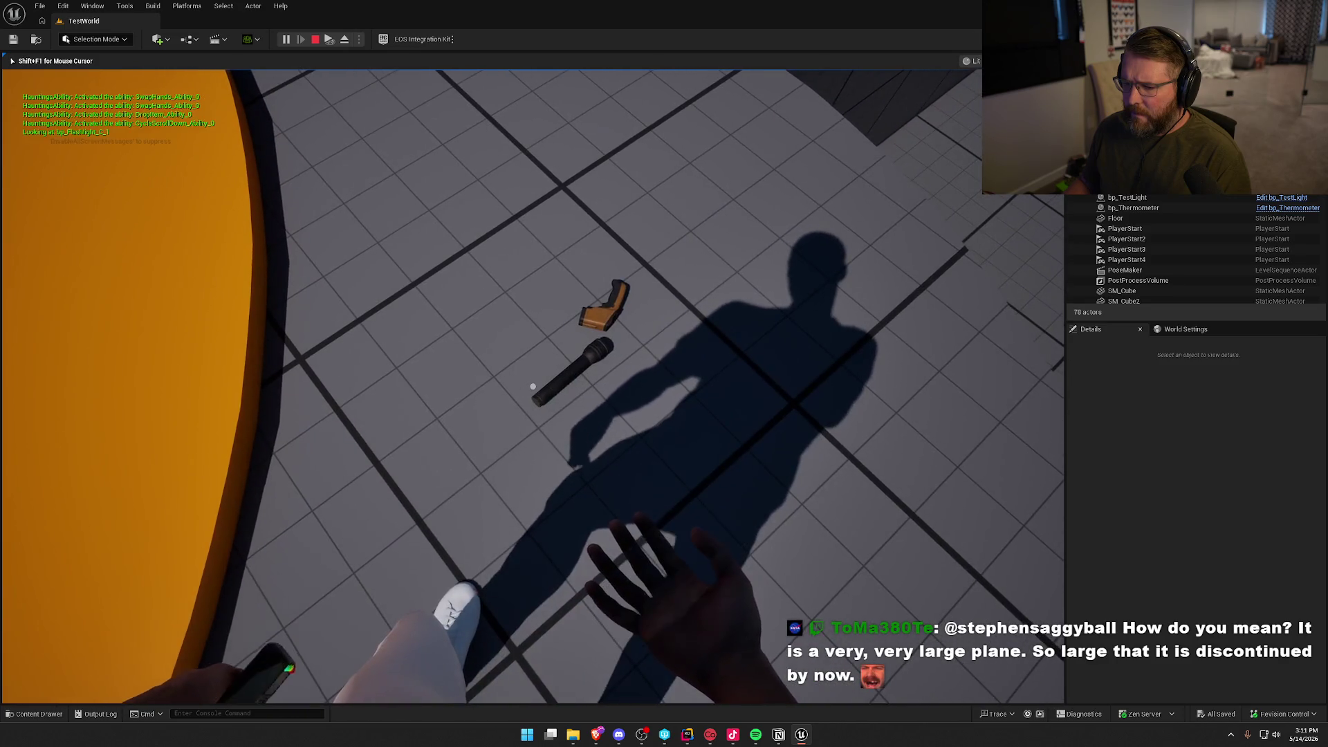
pyautogui.press('g')
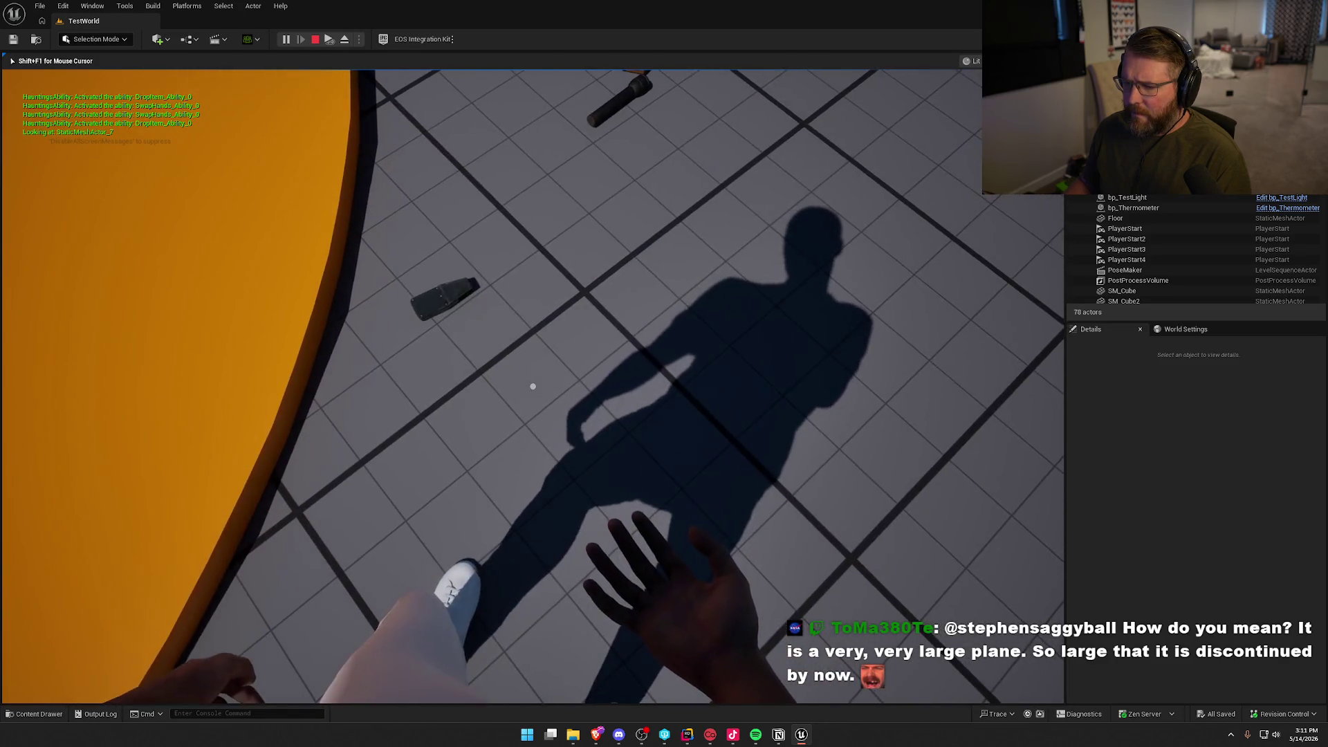
pyautogui.hotkey('shift', 'w')
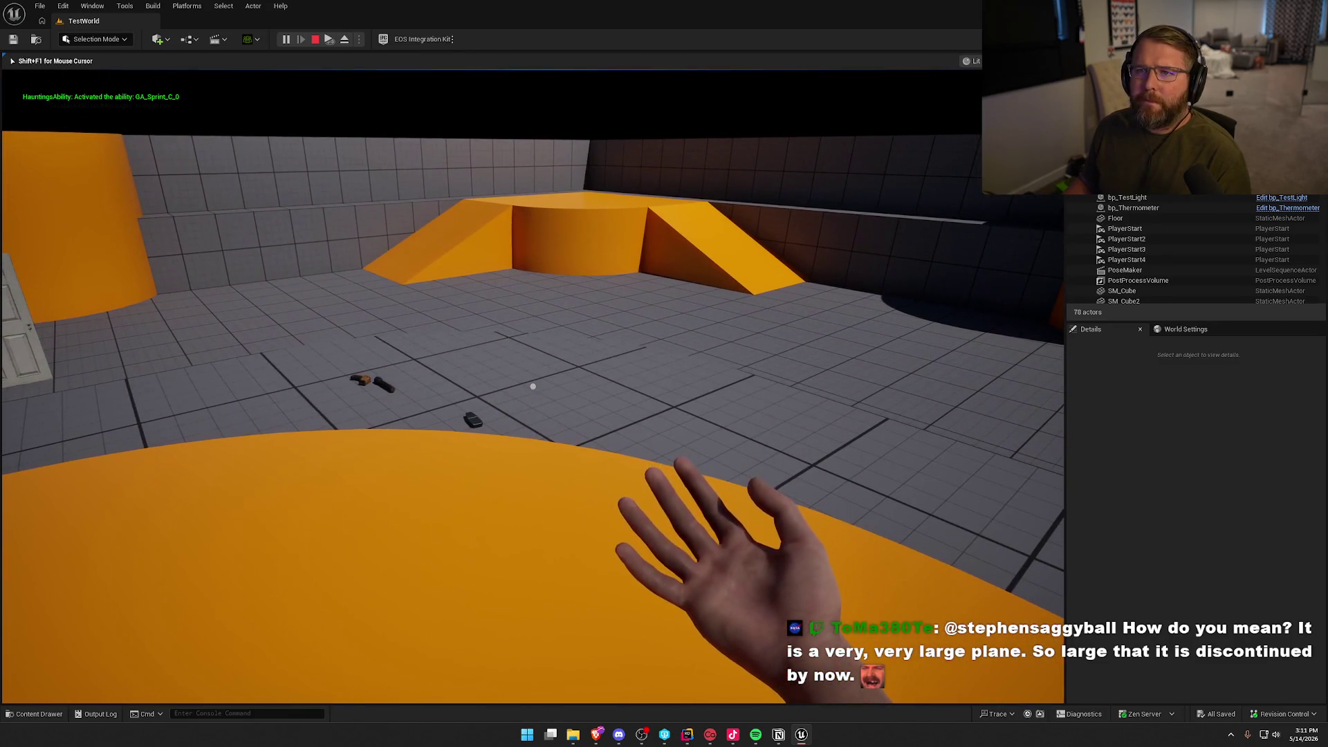
pyautogui.press('Escape')
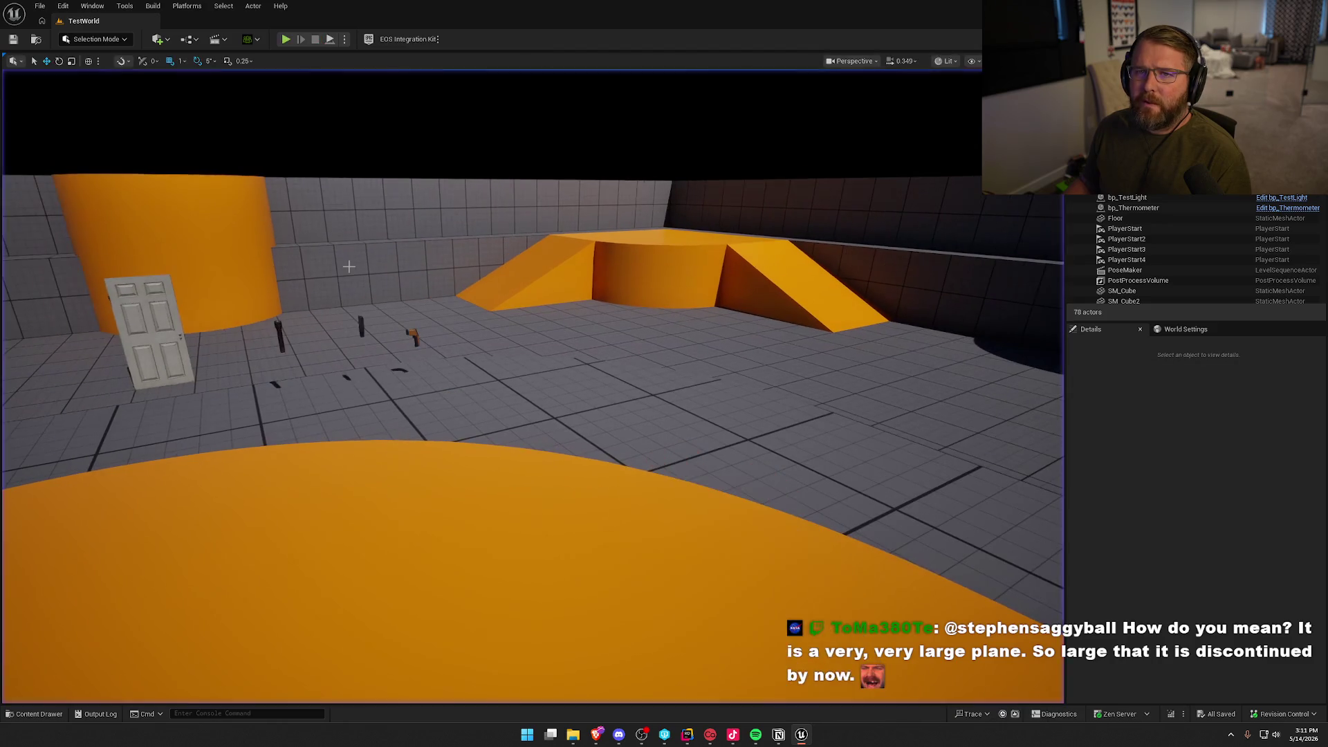
pyautogui.moveTo(379, 363); pyautogui.dragTo(422, 339)
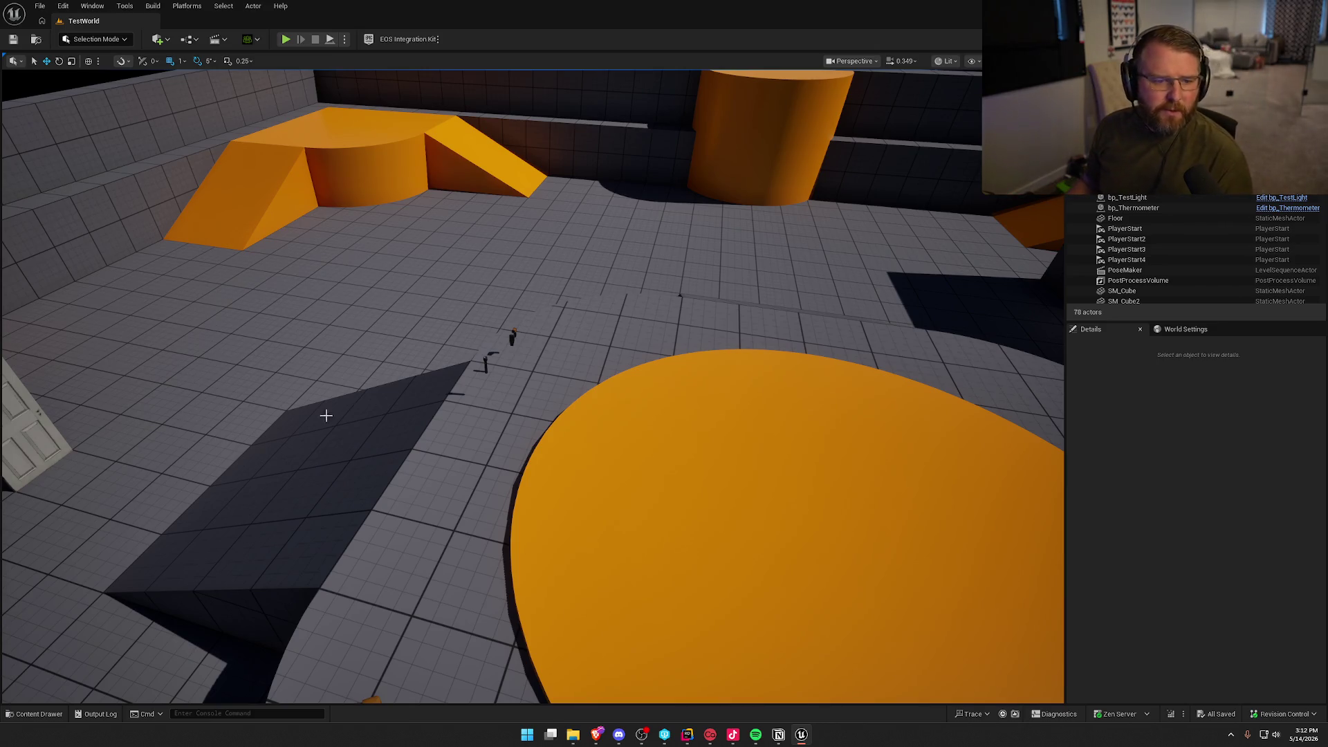
pyautogui.hotkey('alt', 'Tab')
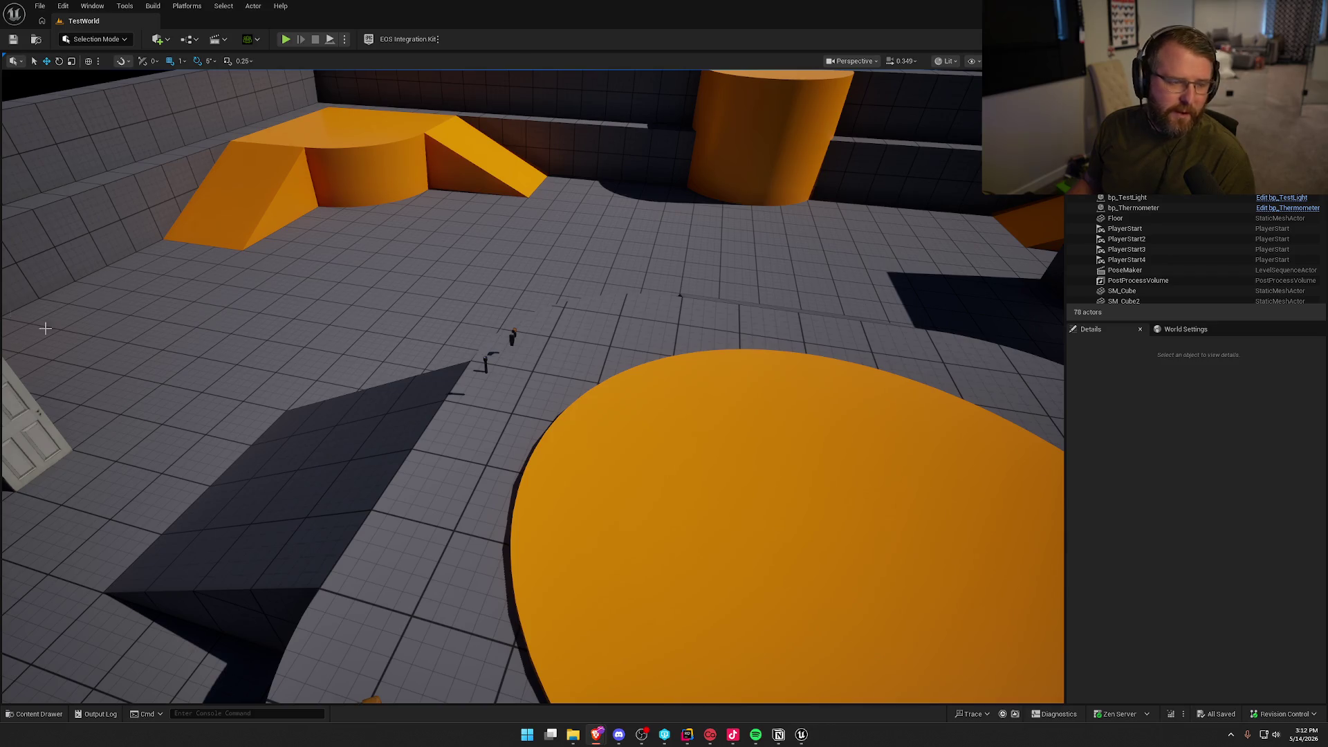
pyautogui.moveTo(11, 314); pyautogui.dragTo(311, 312)
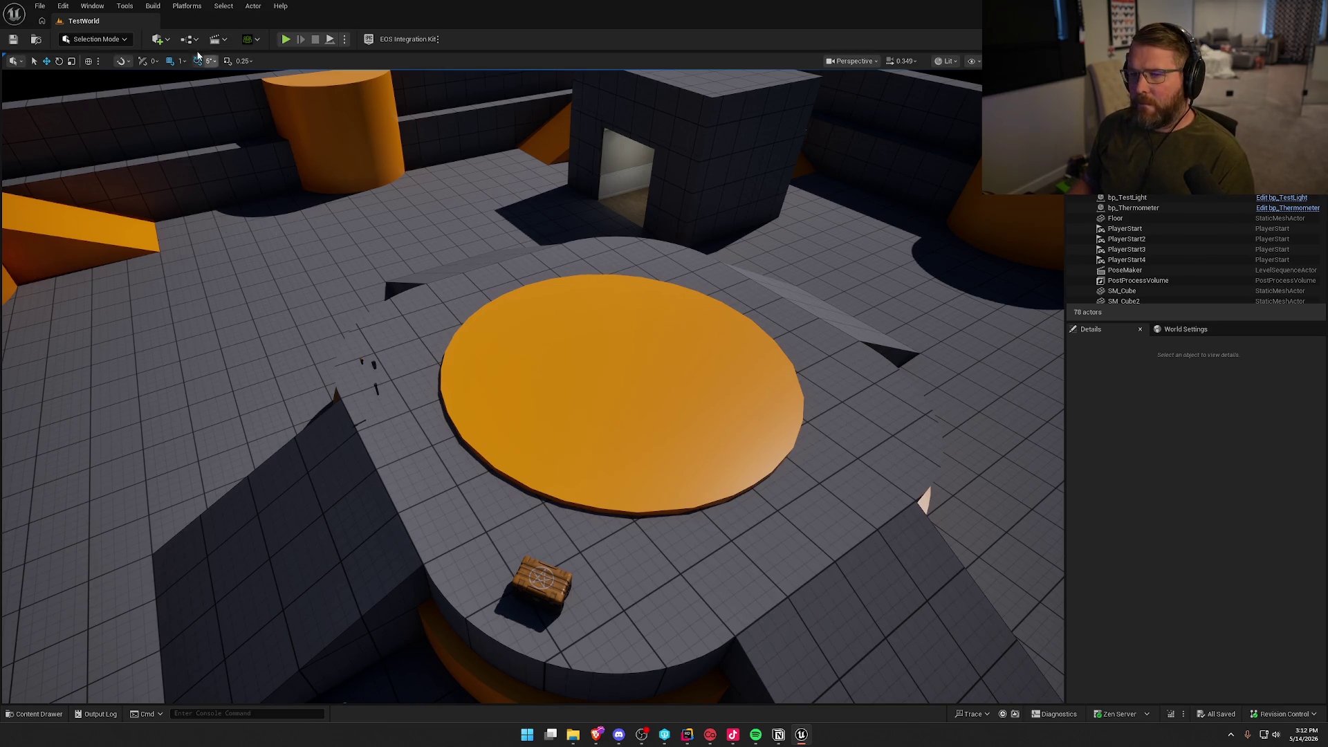
pyautogui.click(286, 39)
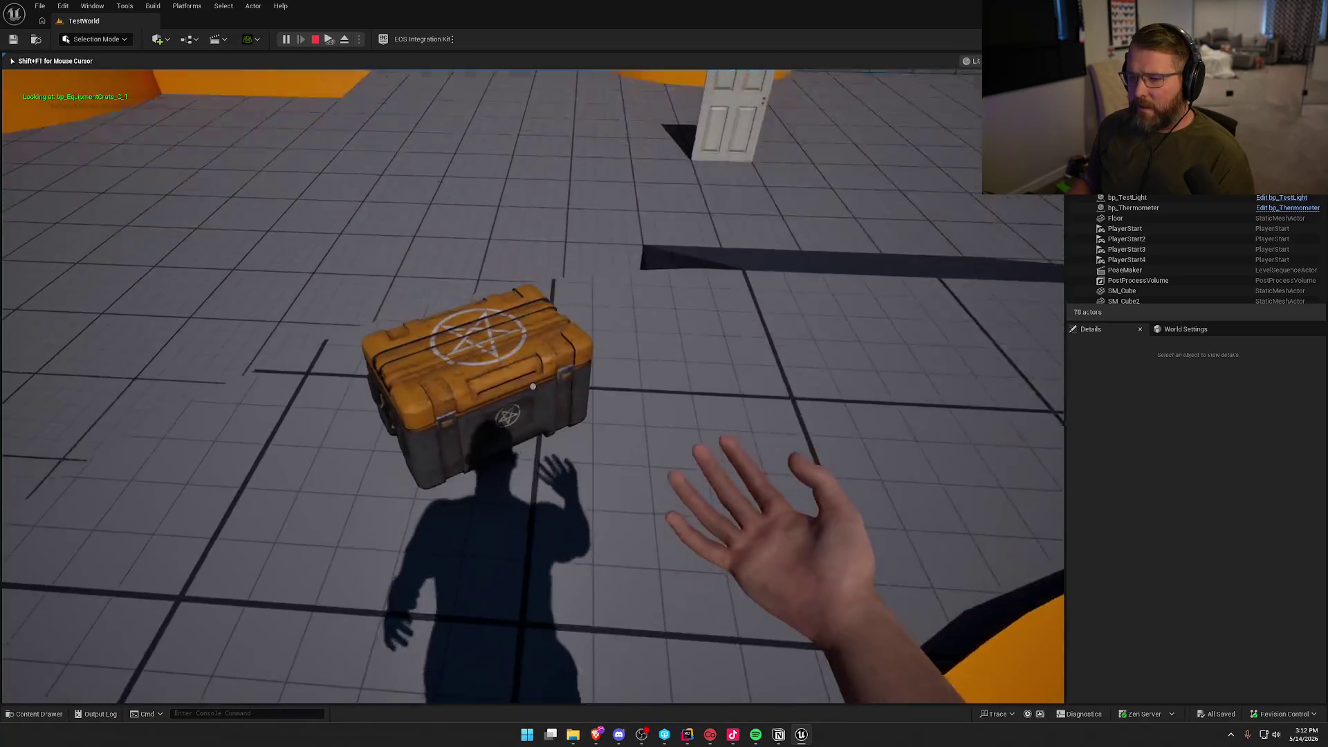
# Pick up the crate and thermometer with the interact ability, cycling held items with the wheel.
pyautogui.click(521, 561)
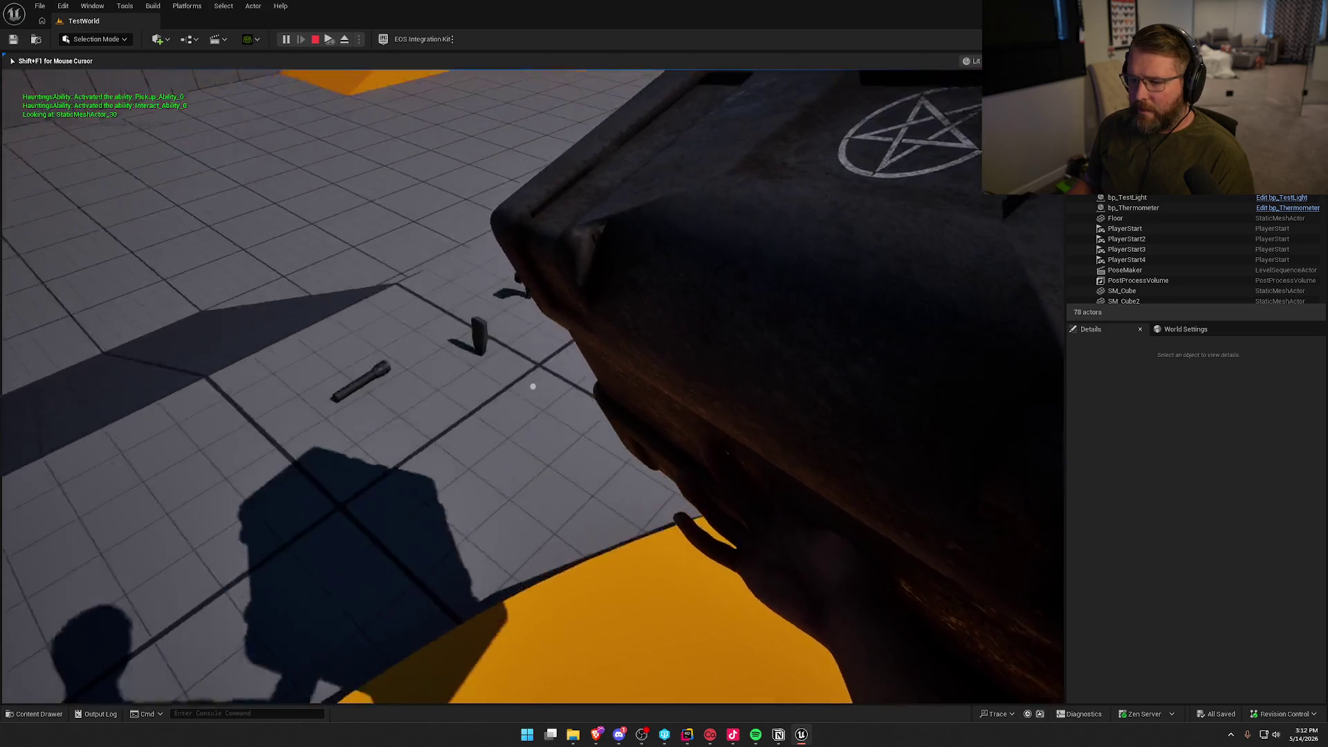
pyautogui.press('e')
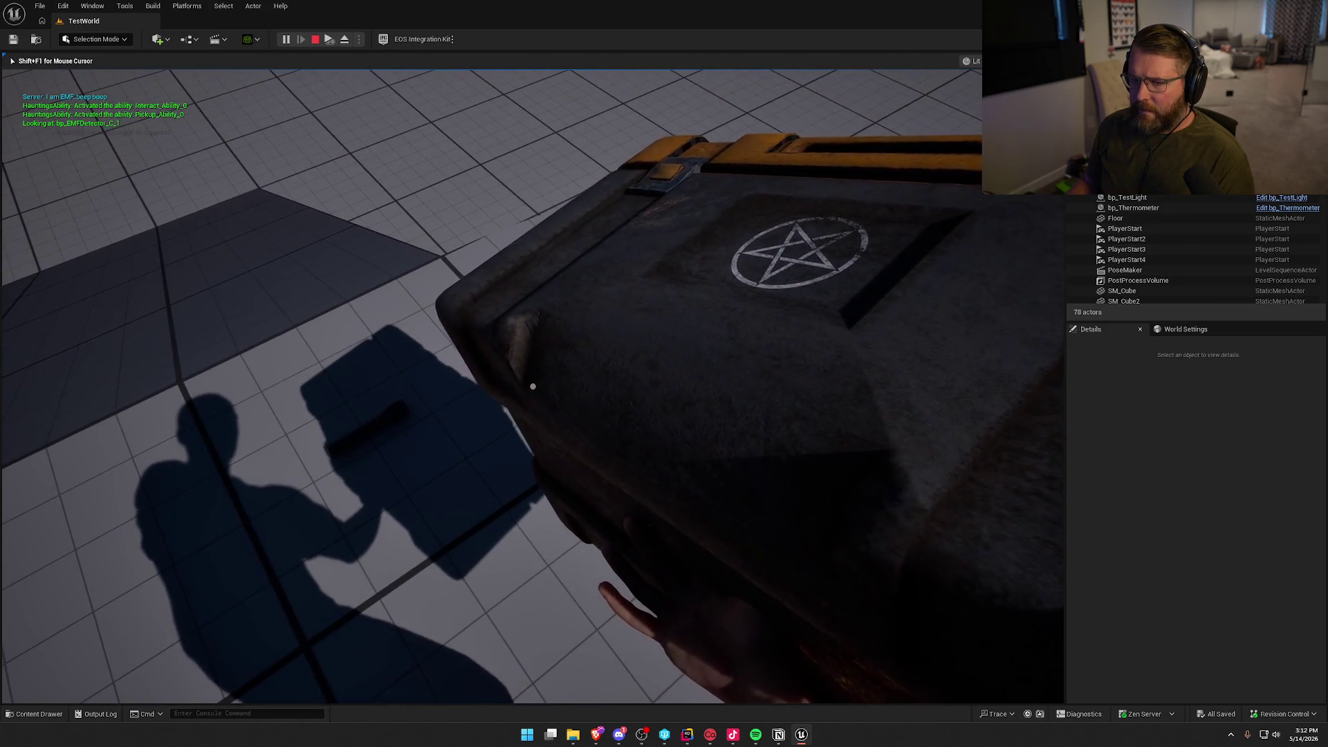
pyautogui.press('e')
pyautogui.scroll(-1, 533, 386)
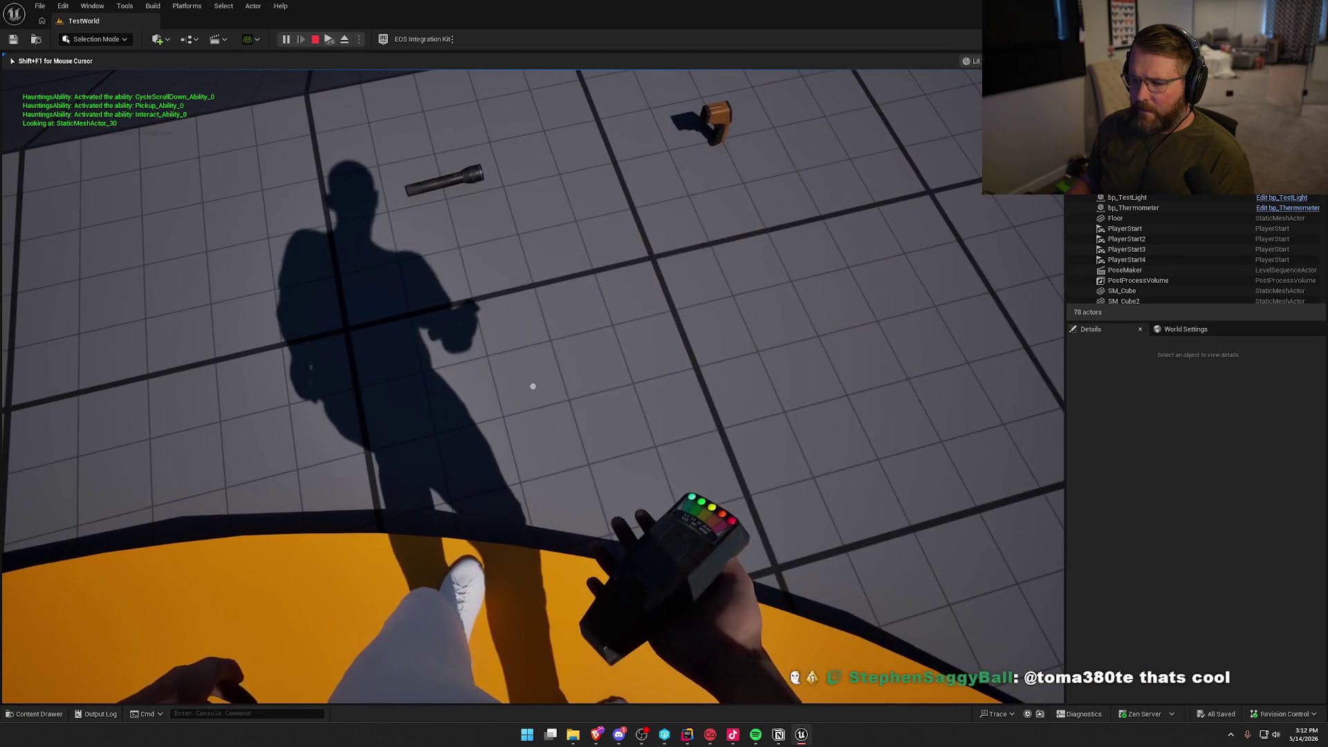
pyautogui.scroll(-1, 533, 386)
pyautogui.scroll(-1, 532, 386)
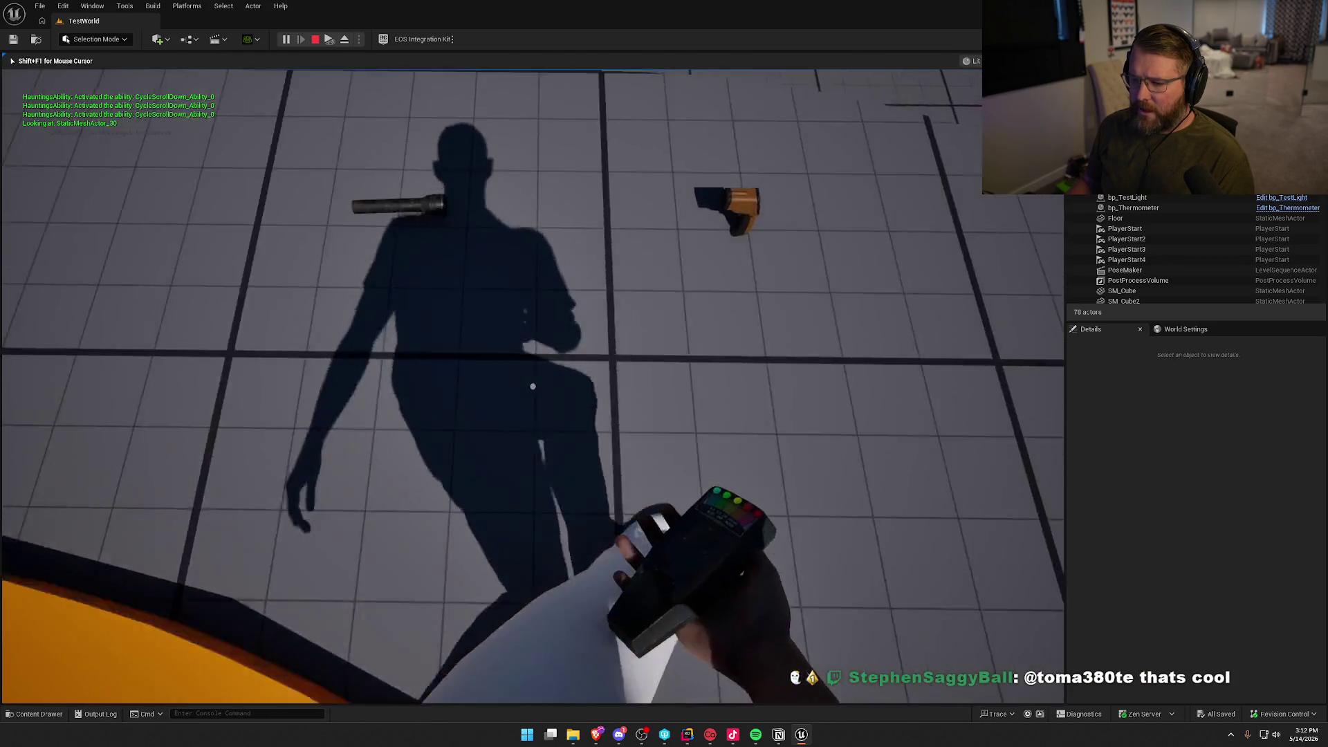
pyautogui.press('e')
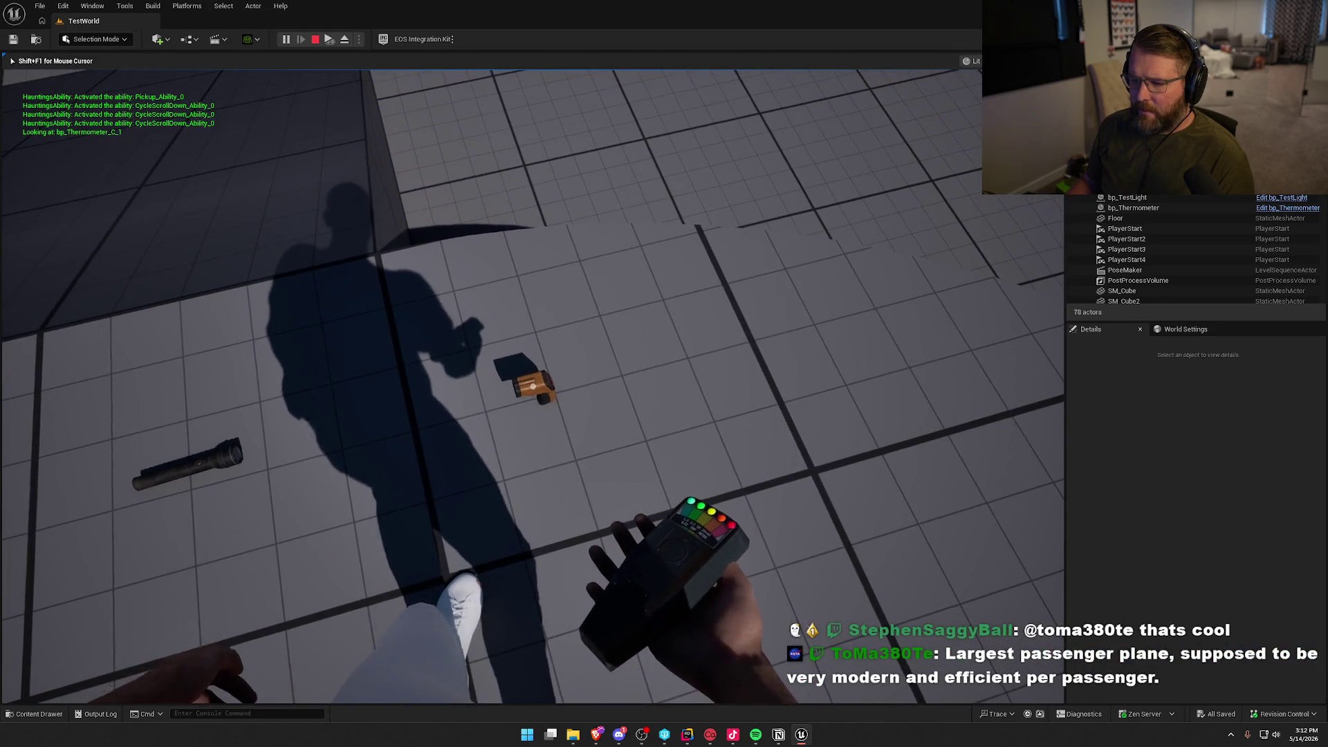
pyautogui.press('e')
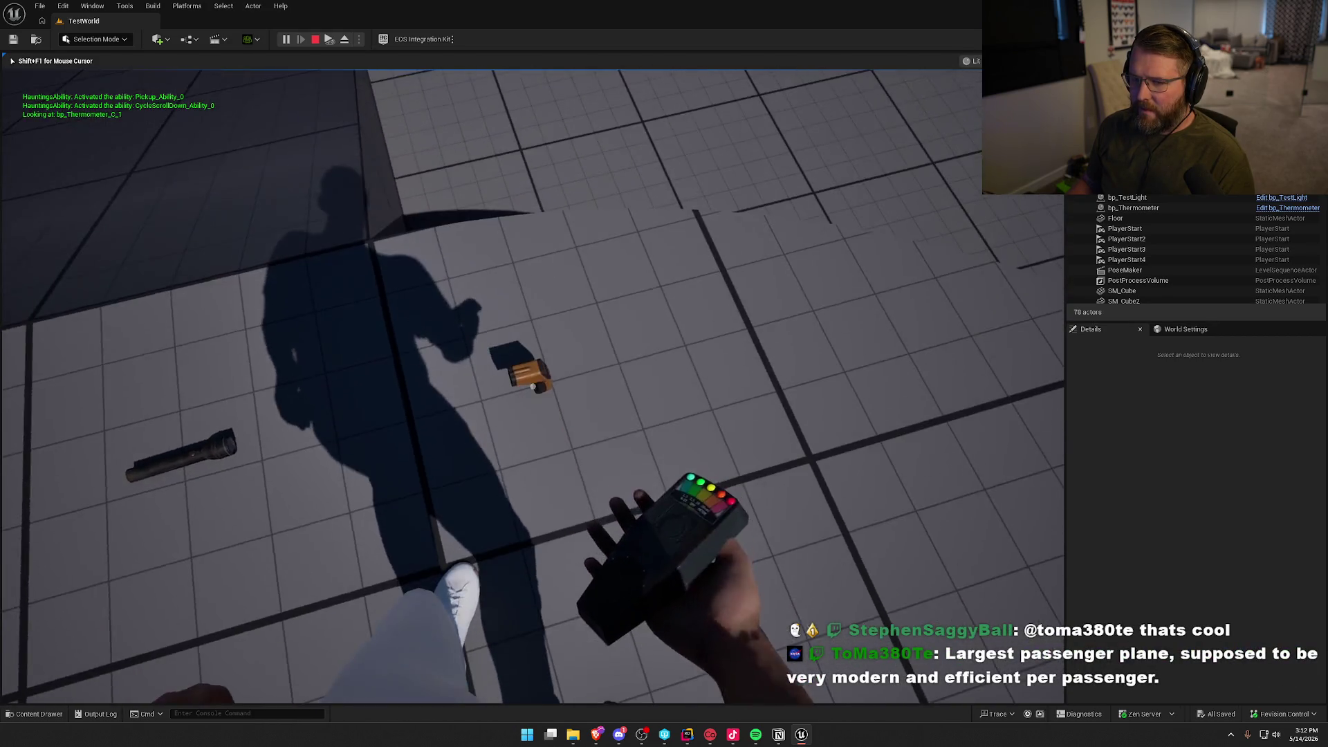
pyautogui.press('e')
pyautogui.scroll(-1, 533, 386)
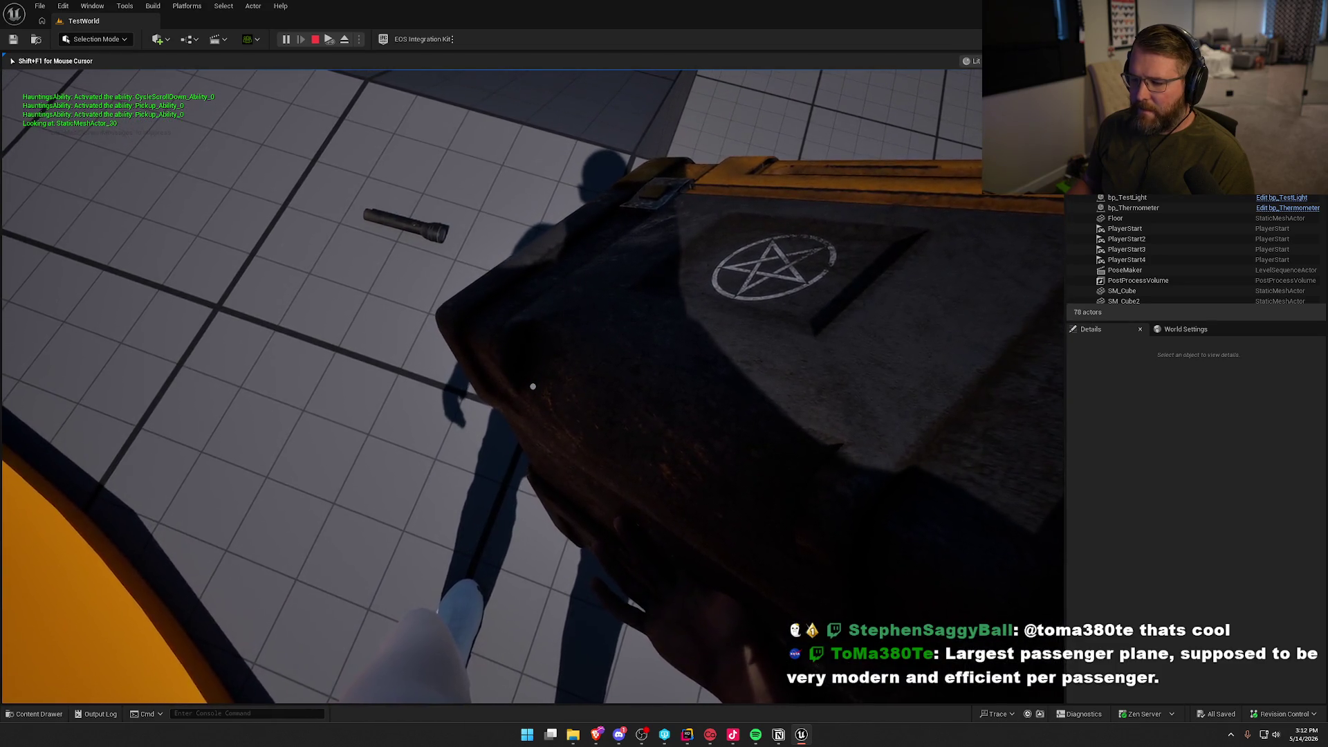
pyautogui.scroll(-1, 533, 386)
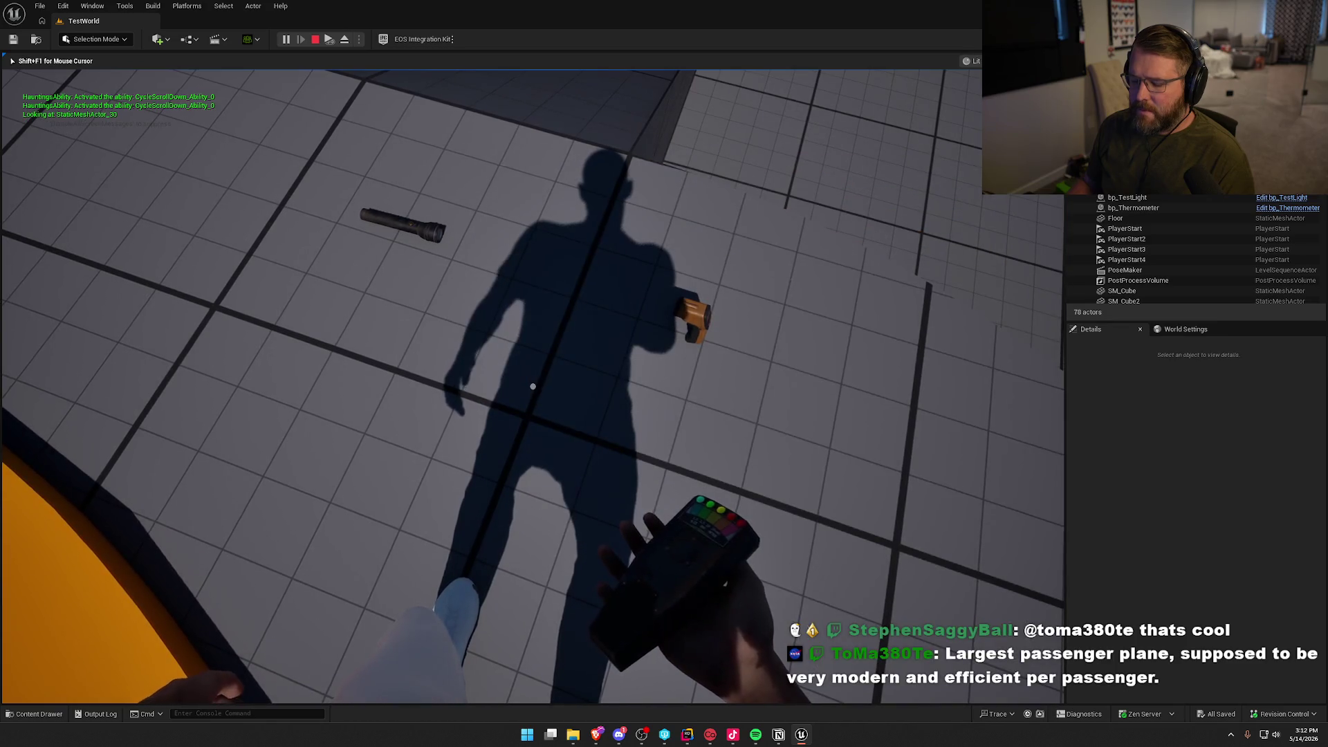
# Drop the EMF detector and crate, then pick up, use and drop the EMF detector again.
pyautogui.press('g')
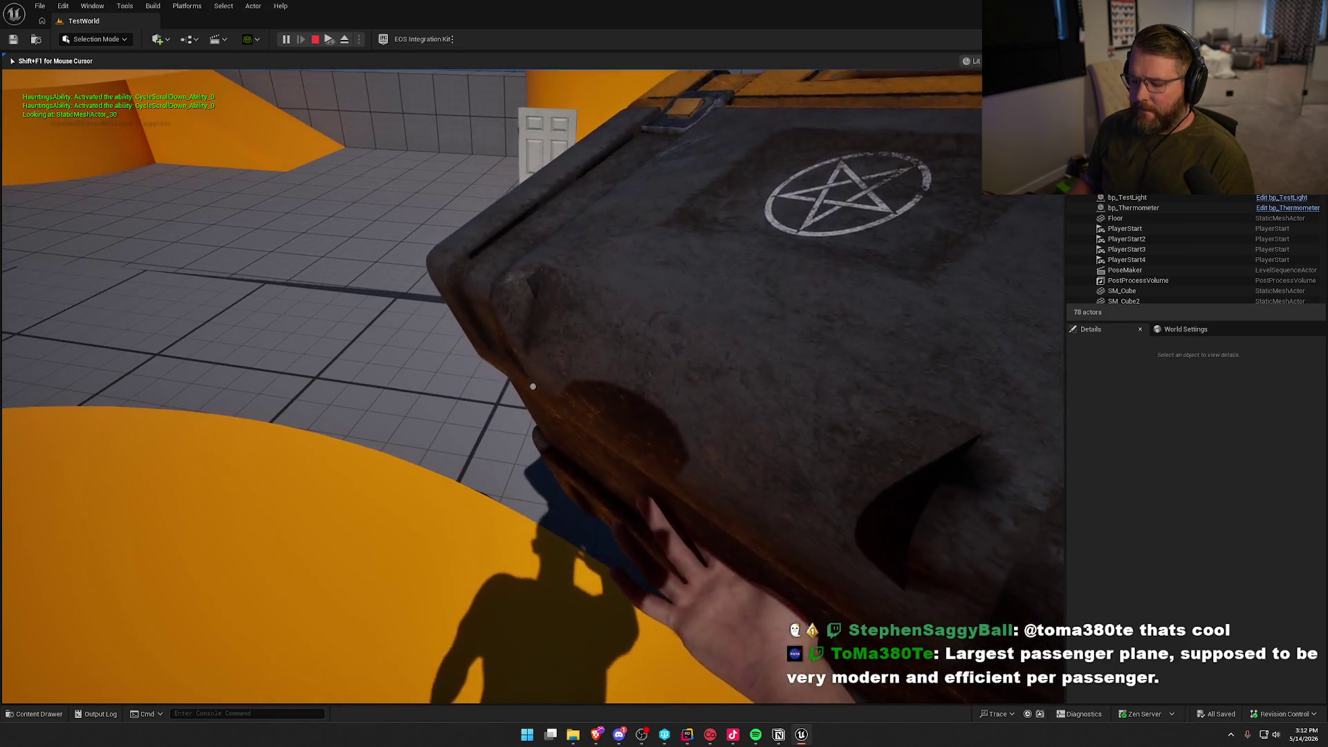
pyautogui.press('g')
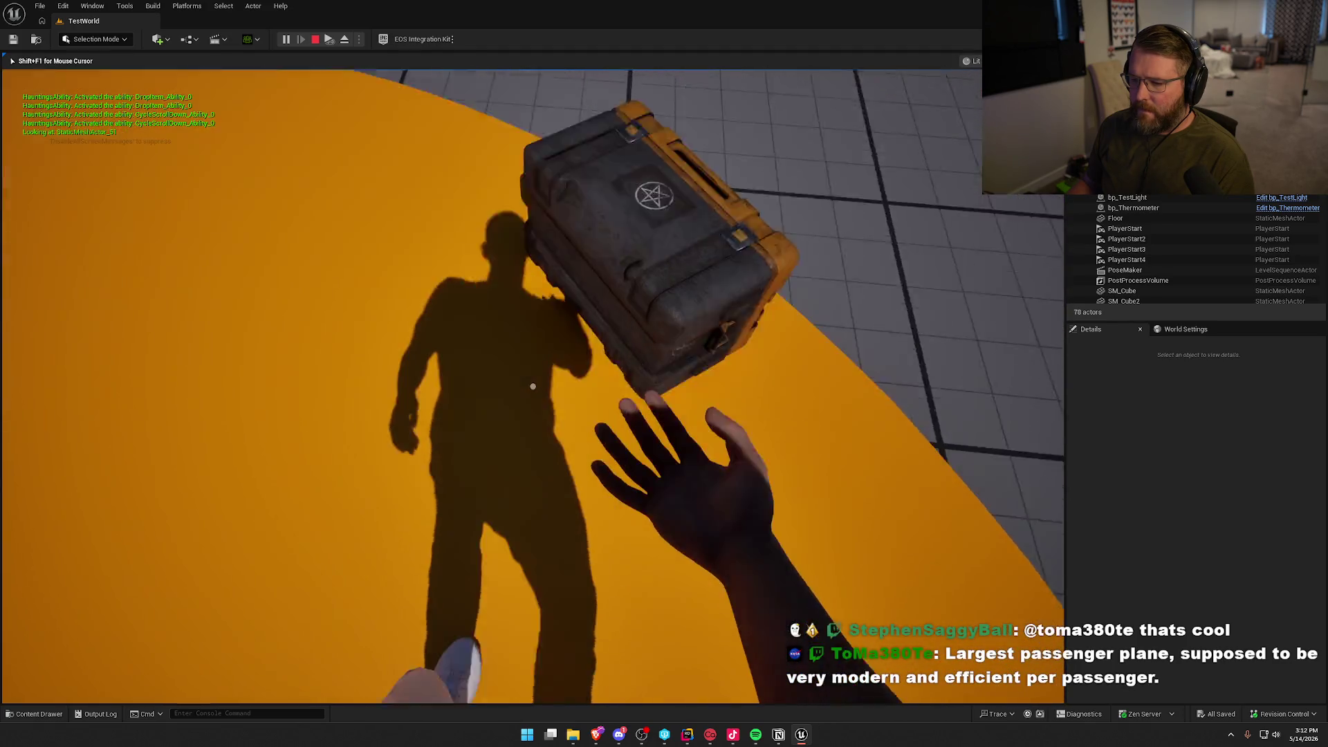
pyautogui.scroll(-1, 533, 387)
pyautogui.press('g')
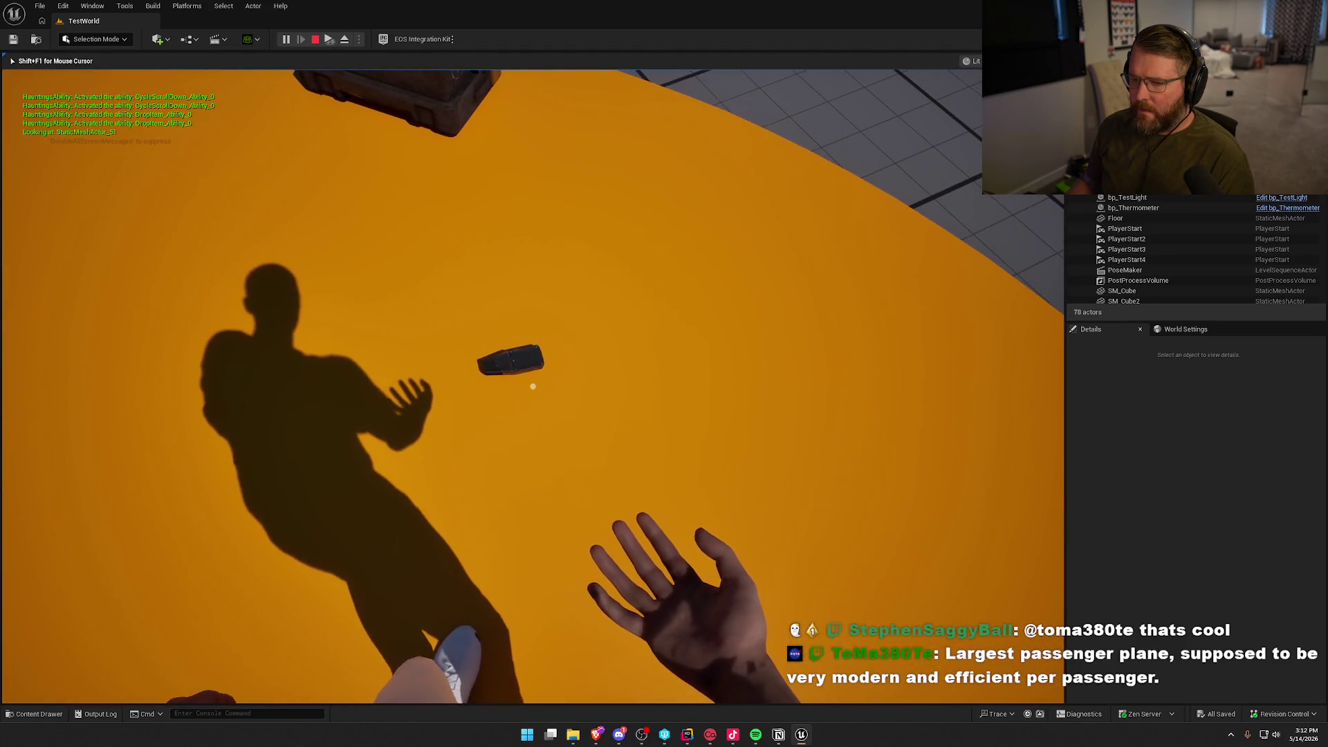
pyautogui.rightClick(532, 386)
pyautogui.rightClick(533, 386)
pyautogui.press('e')
# Trigger the EMF detector's use ability repeatedly until its LEDs light, then stop the play session.
pyautogui.rightClick(533, 386)
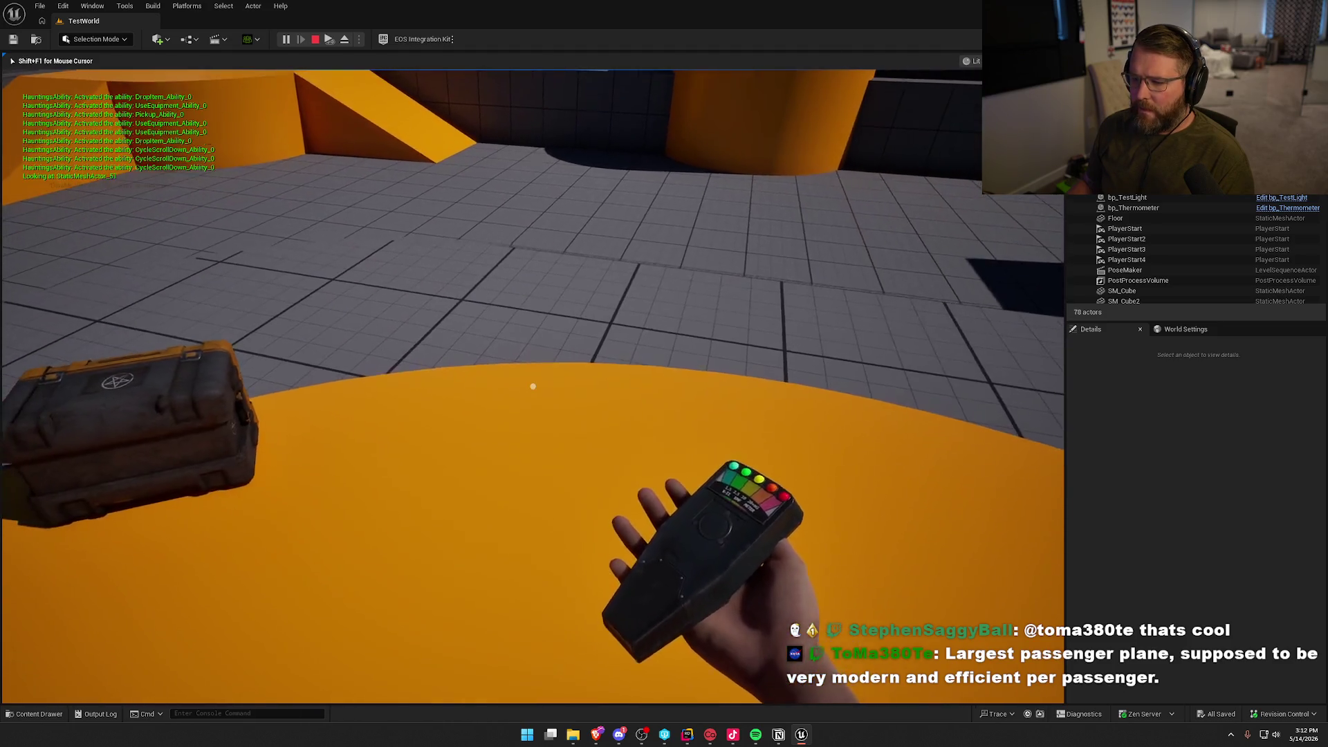
pyautogui.press('g')
pyautogui.rightClick(533, 386)
pyautogui.rightClick(532, 386)
pyautogui.rightClick(532, 386)
pyautogui.rightClick(532, 386)
pyautogui.rightClick(533, 386)
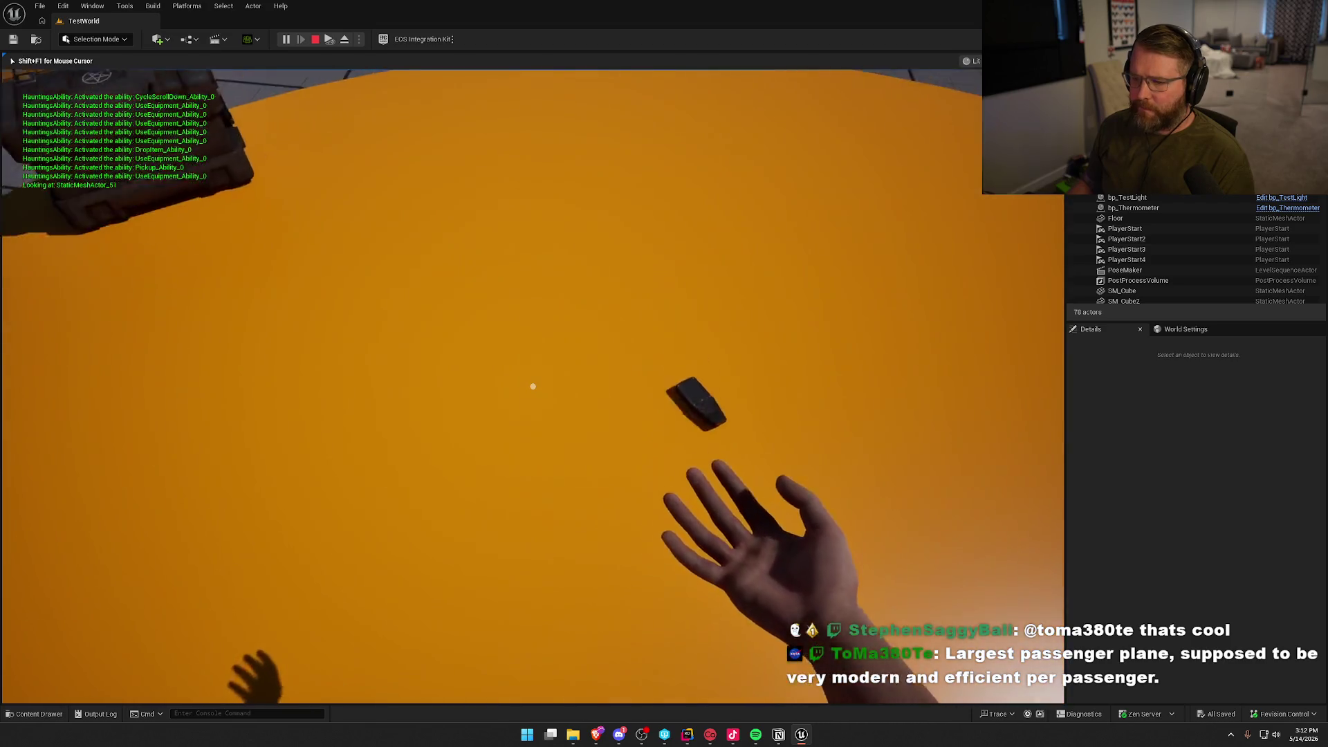
pyautogui.scroll(-1, 532, 386)
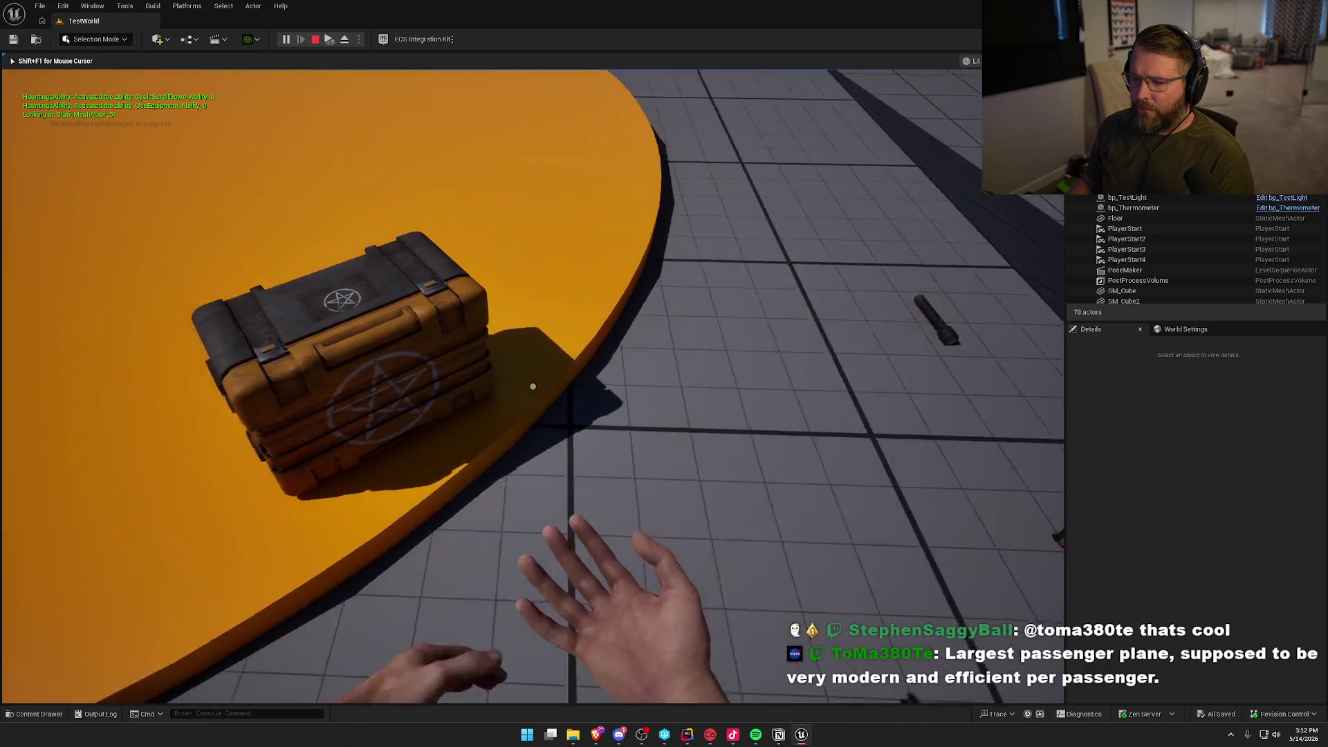
pyautogui.press('Escape')
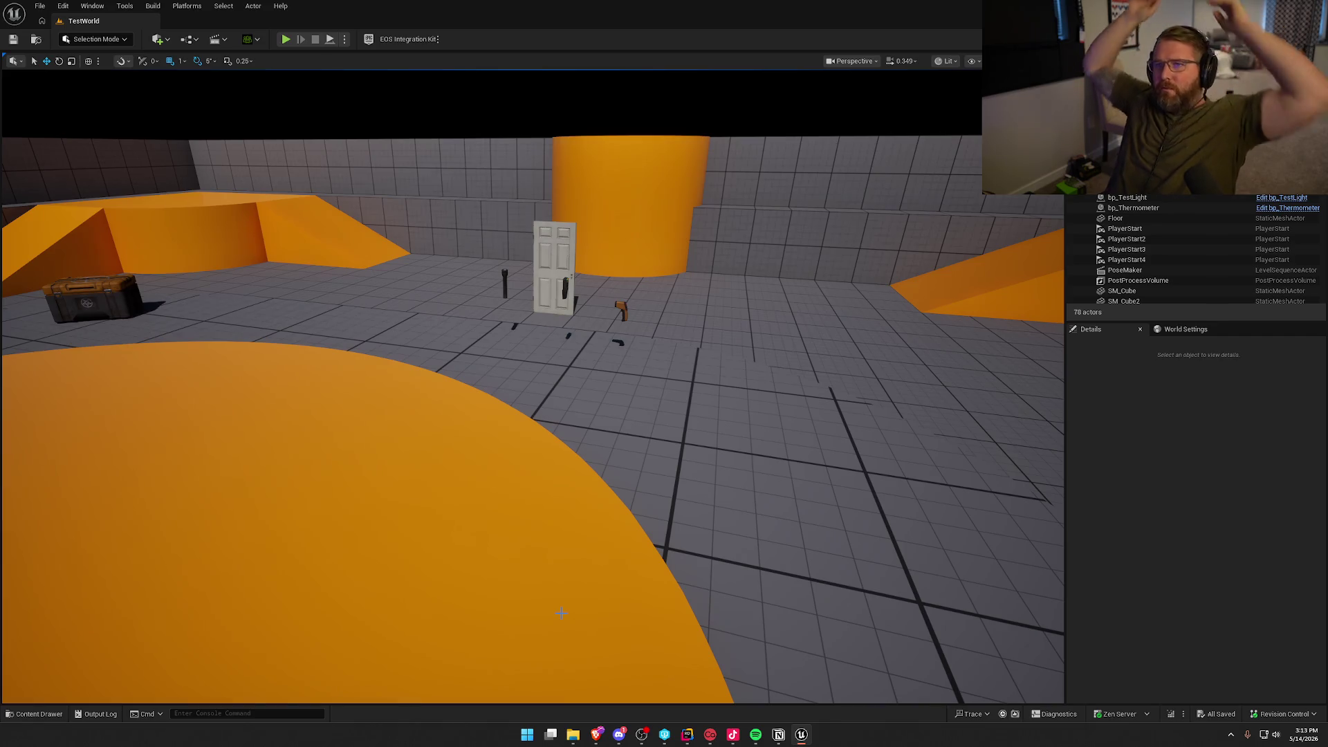
pyautogui.moveTo(629, 412)
pyautogui.mouseDown()
pyautogui.moveTo(619, 512)
pyautogui.moveTo(609, 429)
pyautogui.mouseUp()
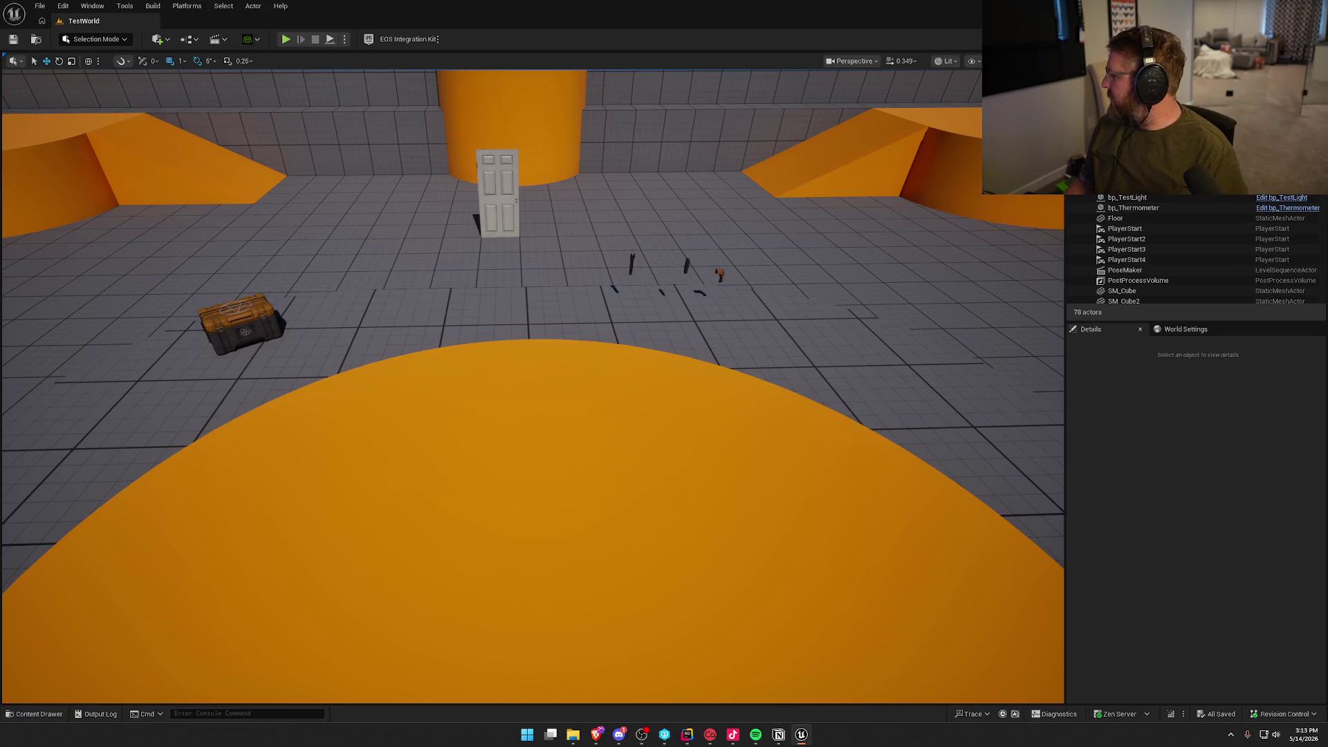
pyautogui.hotkey('alt', 'Tab')
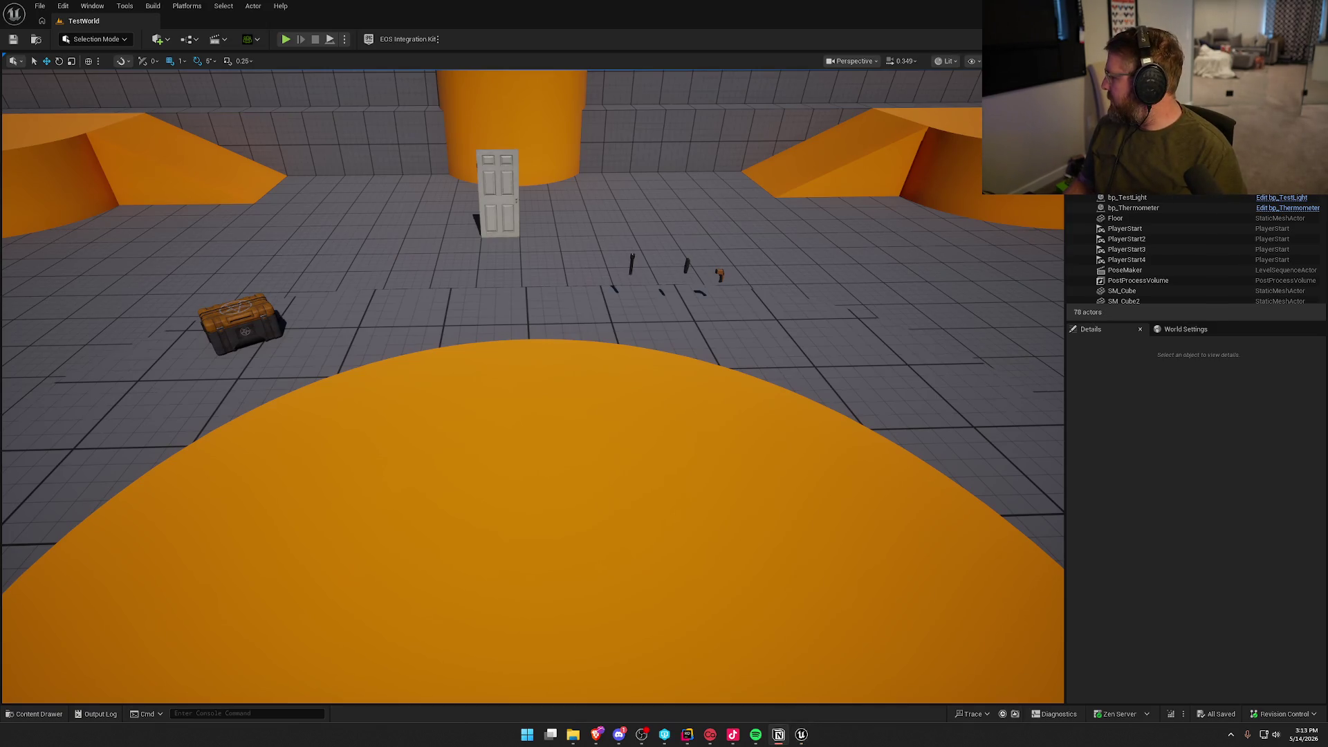